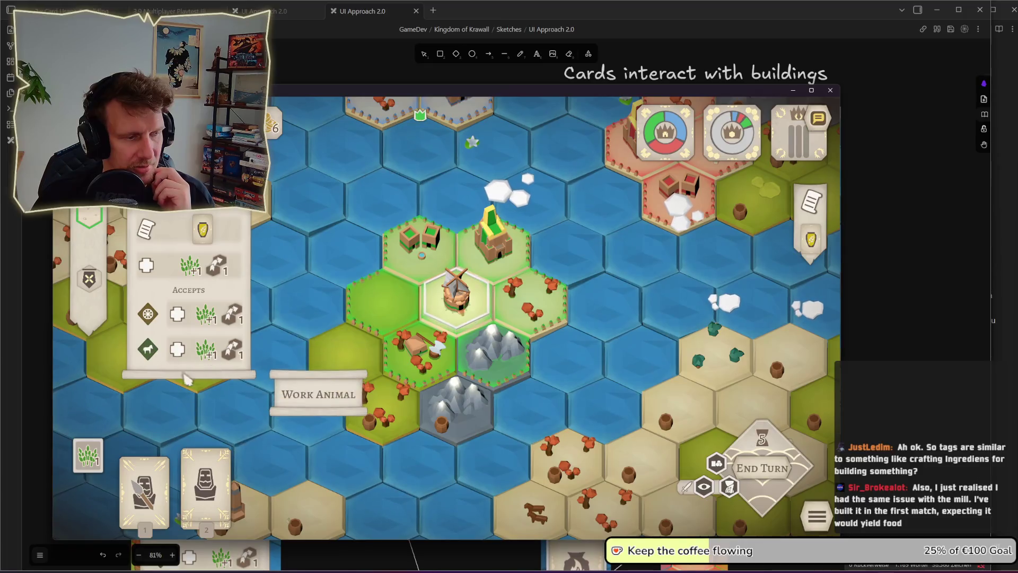
Step: Play the Spearmen card onto the hex beside the mill
click(143, 488)
click(417, 374)
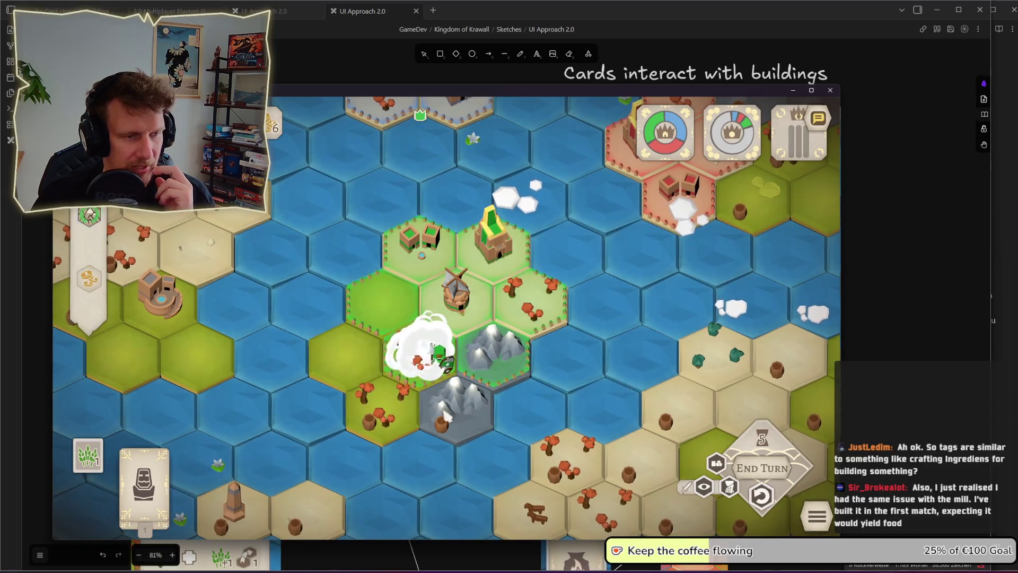
mouse_move(88, 321)
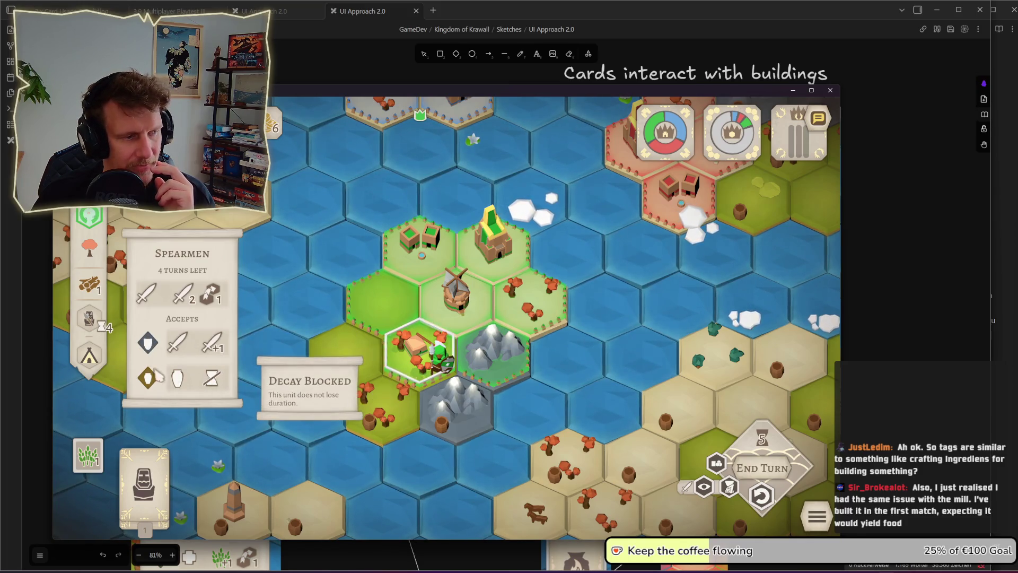
Step: Close the Spearmen and Lumber Camp info panels, then switch to the sketch board
click(210, 424)
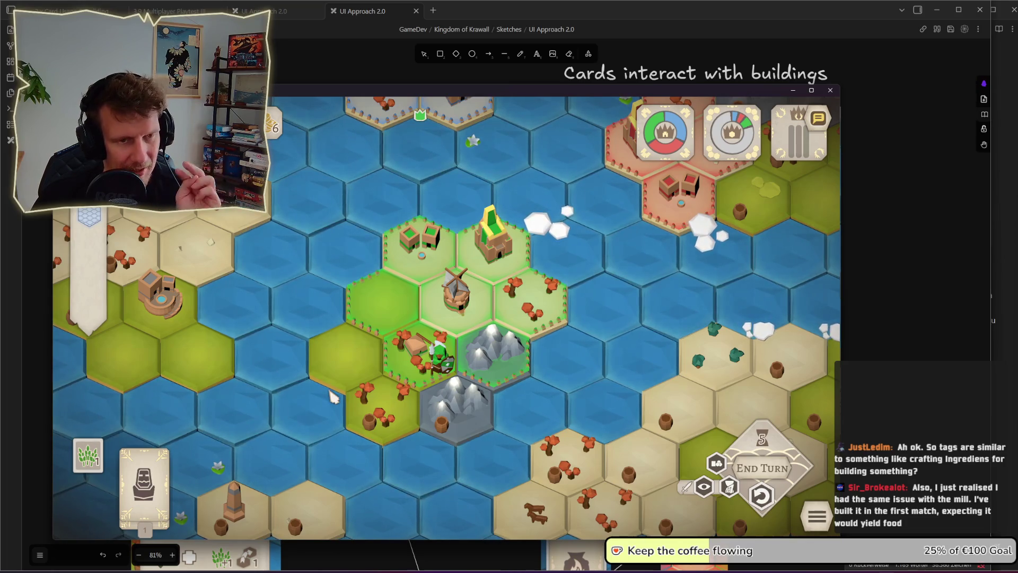
mouse_move(371, 384)
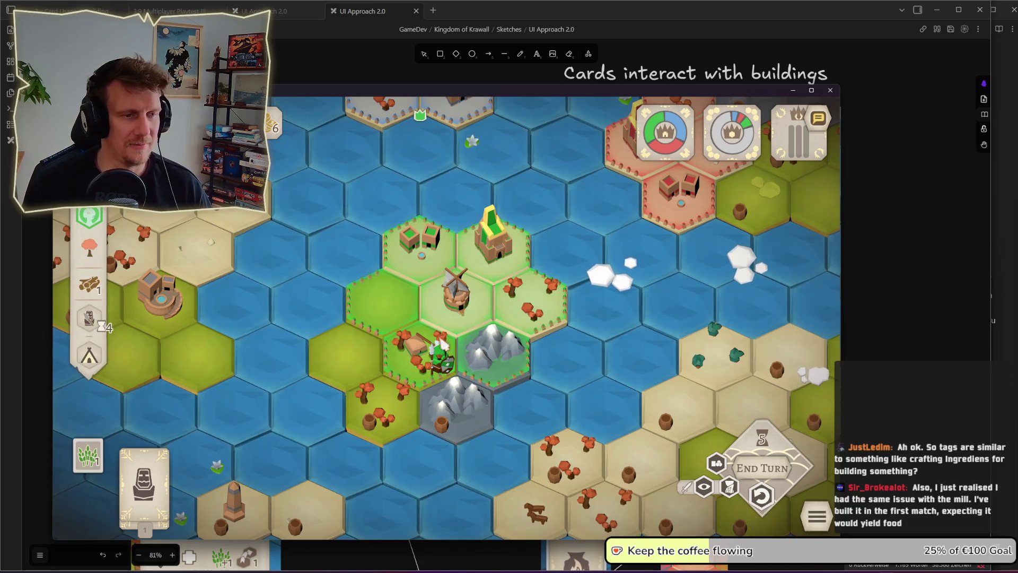
scroll(405, 351, up, 3)
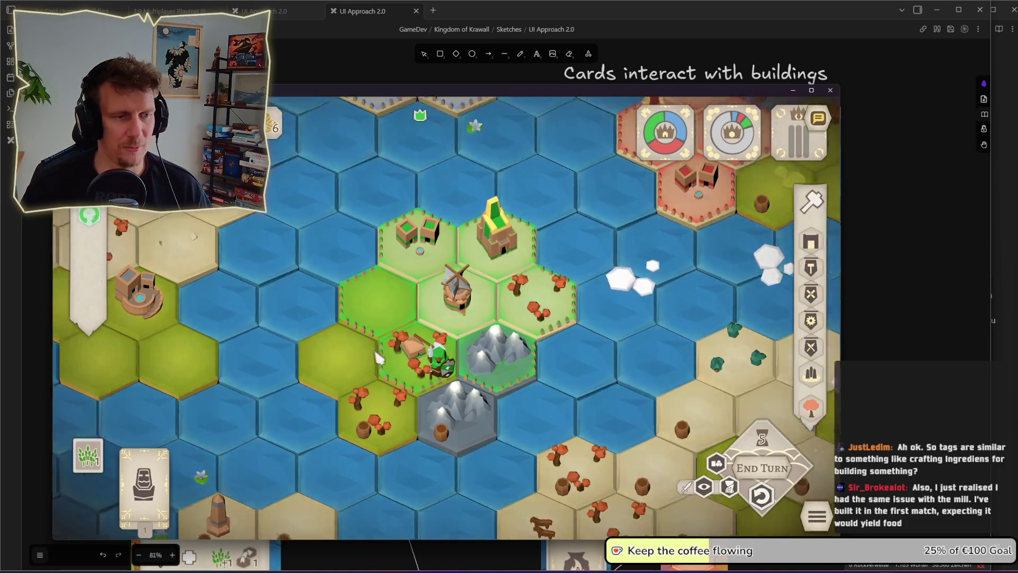
scroll(403, 339, down, 3)
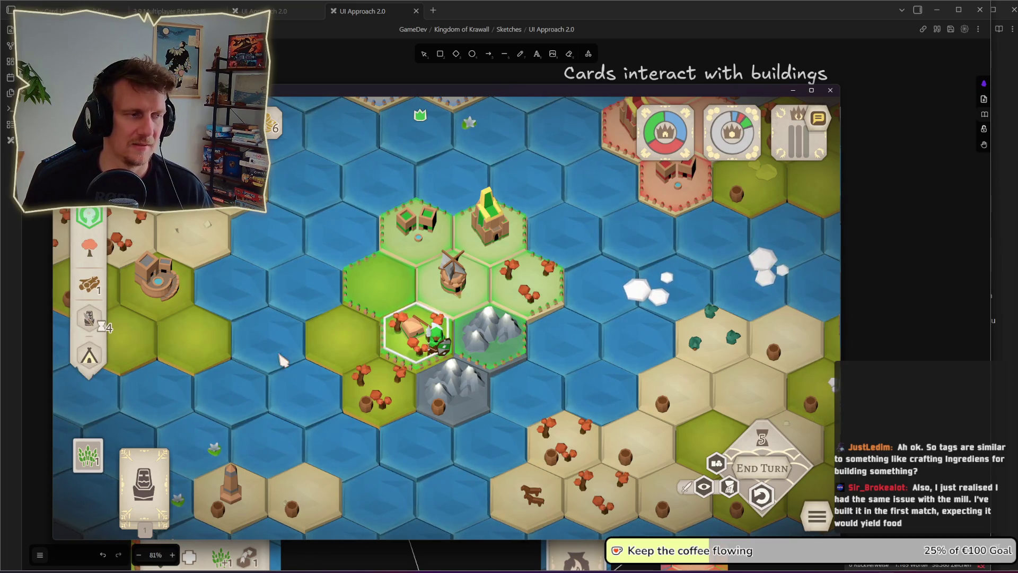
mouse_move(89, 357)
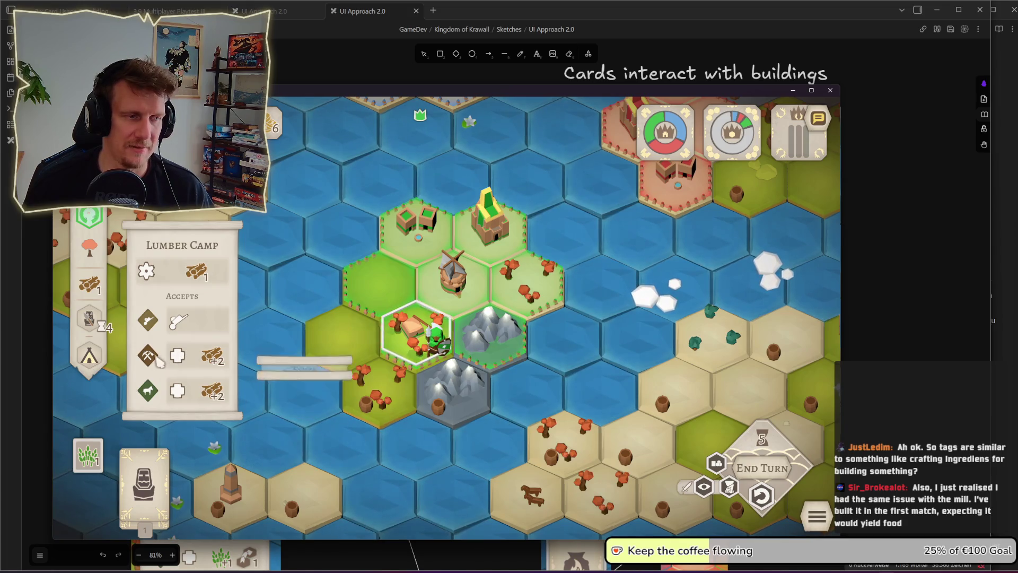
click(328, 448)
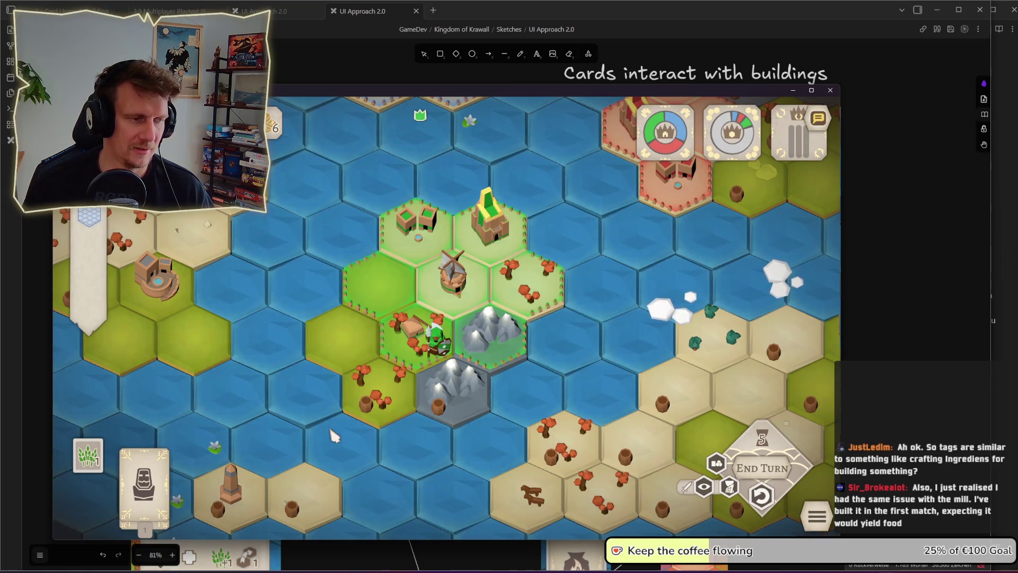
key(alt+Tab)
Step: Pan the sketch board past the tag notes and hex maps to the Building Button card notes, then return to the game
click(507, 314)
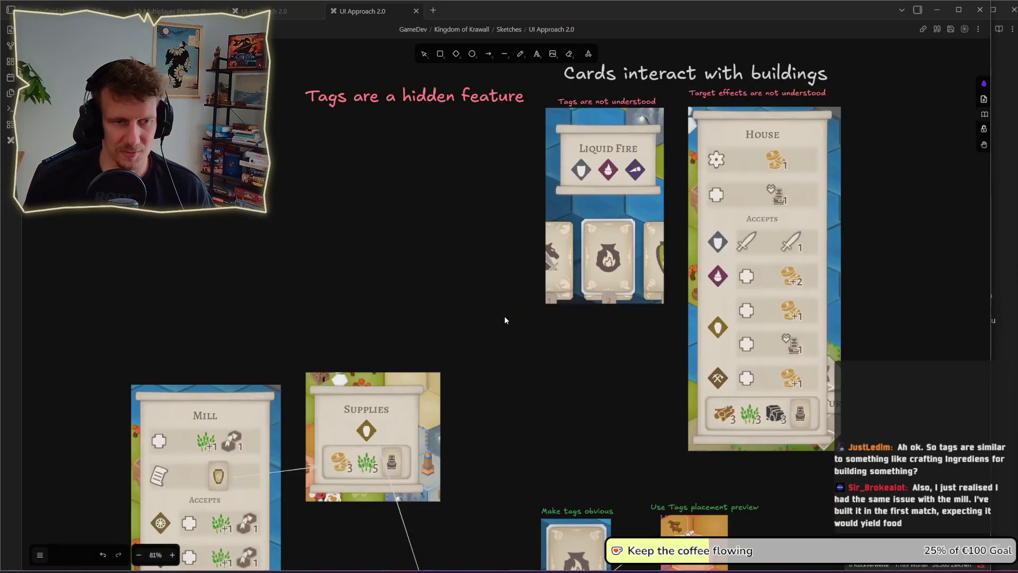
drag(463, 435, 438, 187)
scroll(469, 314, down, 2)
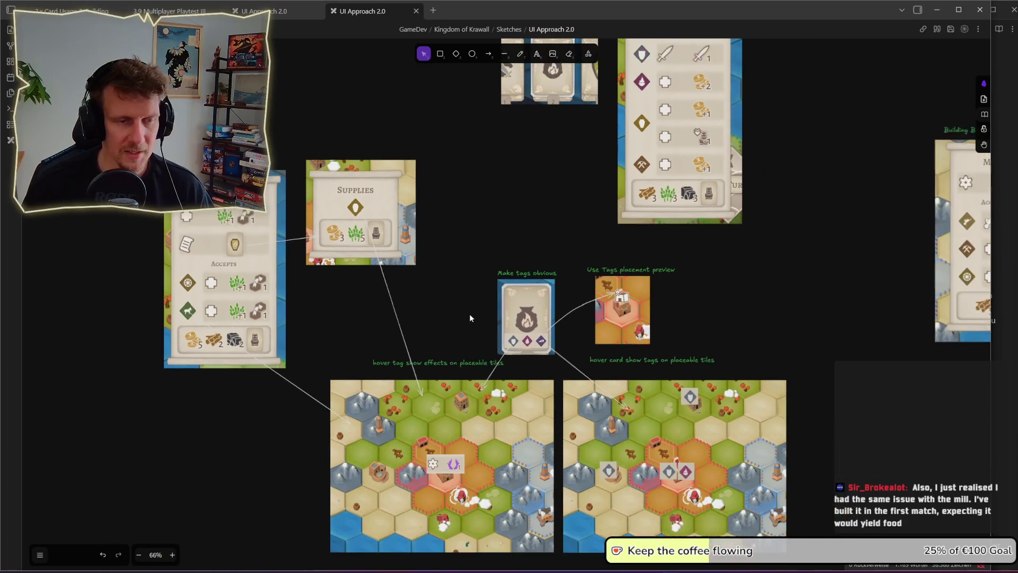
drag(536, 323, 477, 263)
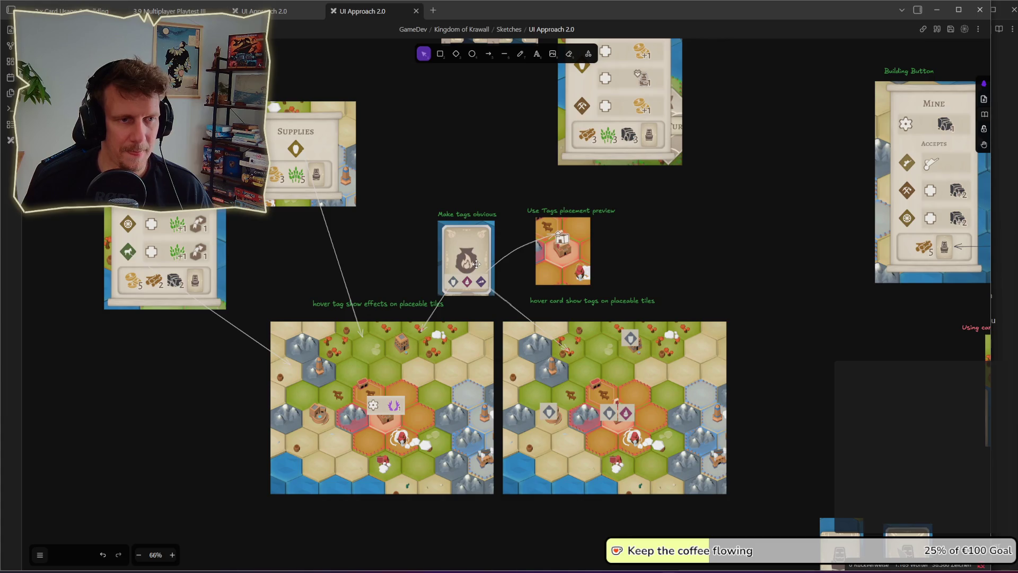
drag(713, 382, 498, 202)
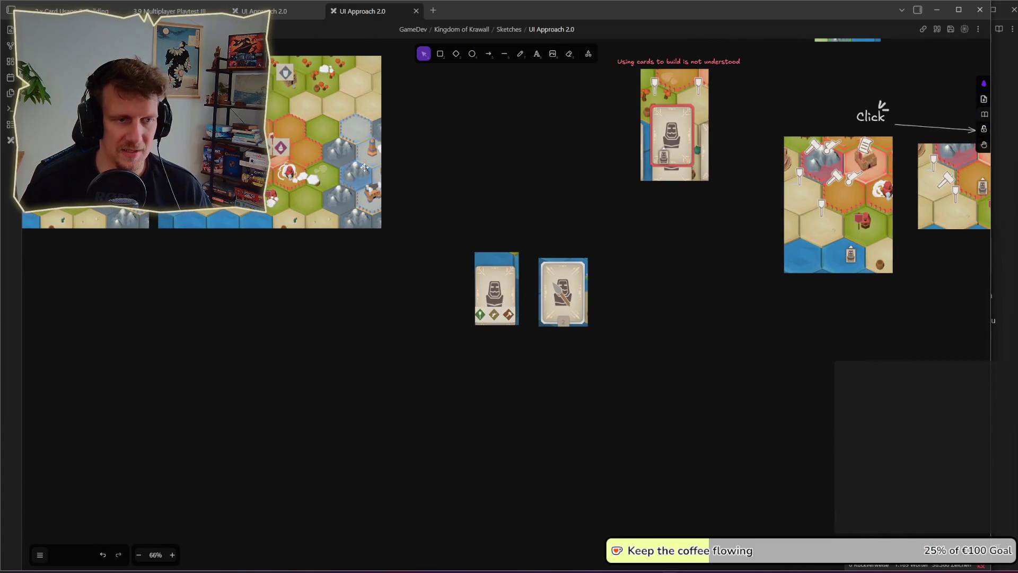
scroll(336, 211, up, 5)
scroll(336, 211, left, 5)
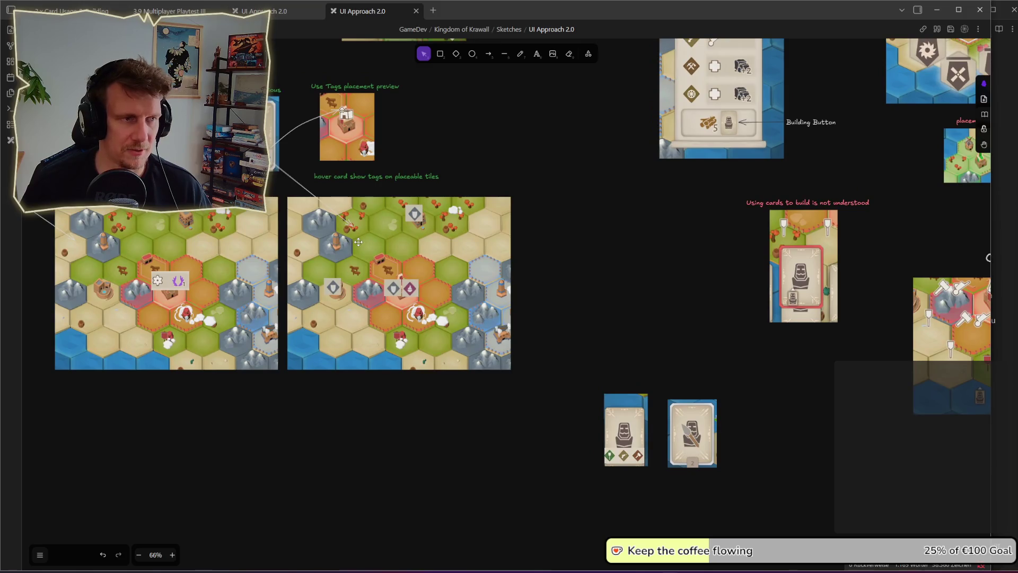
key(alt+Tab)
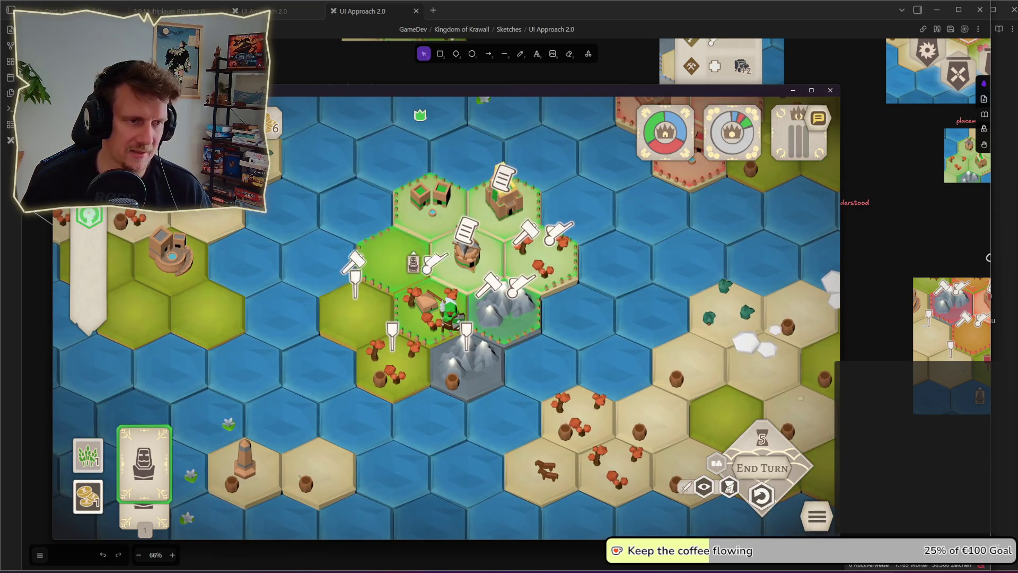
Step: Select the statue card so its placement markers appear on the village map
click(155, 495)
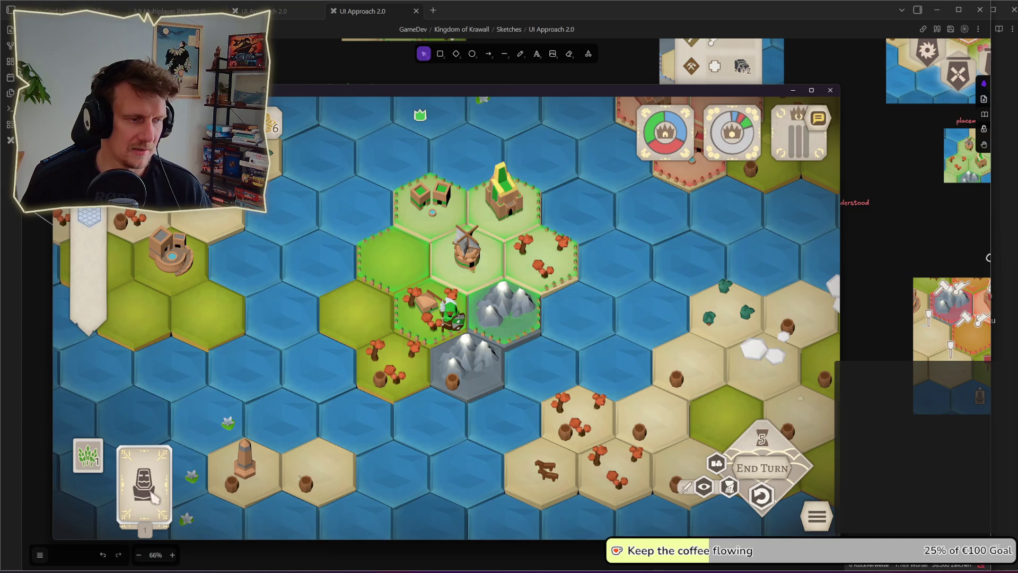
mouse_move(133, 512)
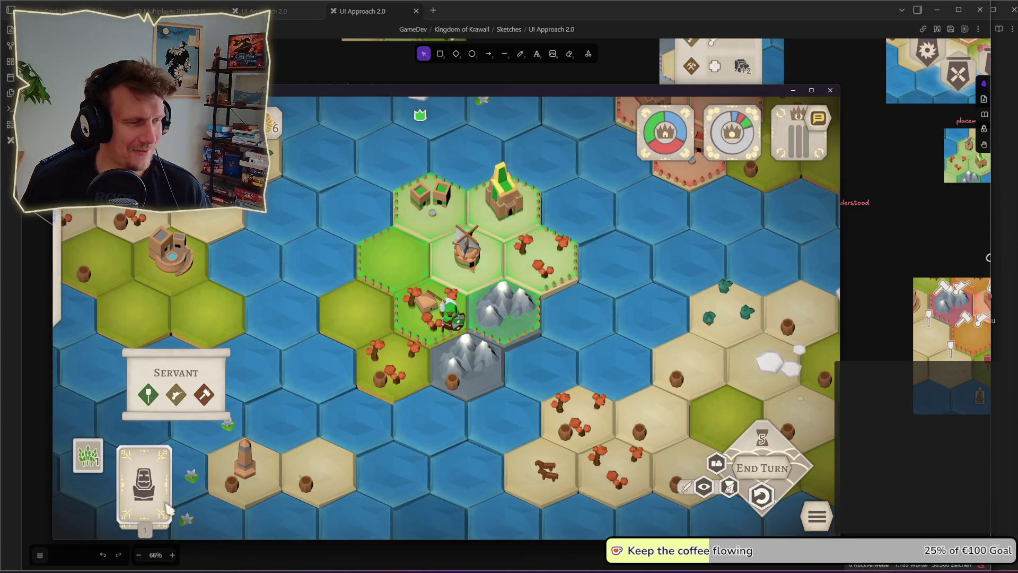
click(139, 503)
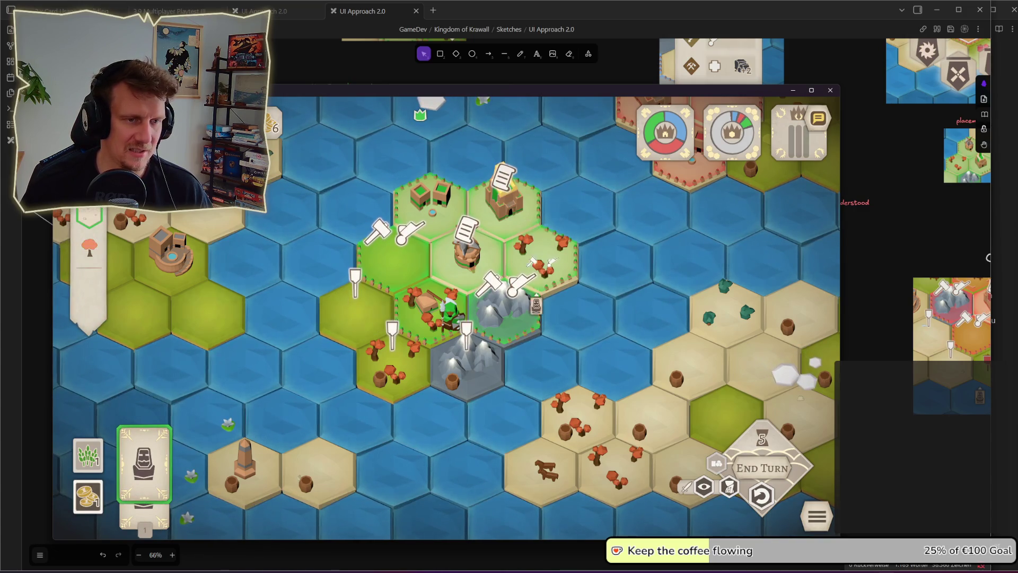
click(160, 464)
click(144, 478)
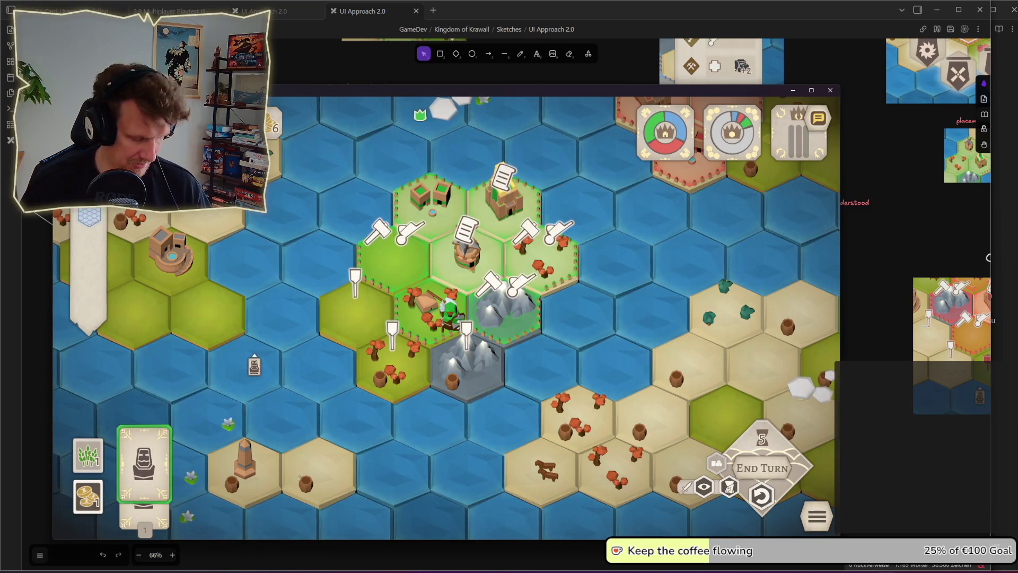
Step: Screenshot the village map with its build markers with Win+Shift+S, then return to the sketch board
key(super+shift+s)
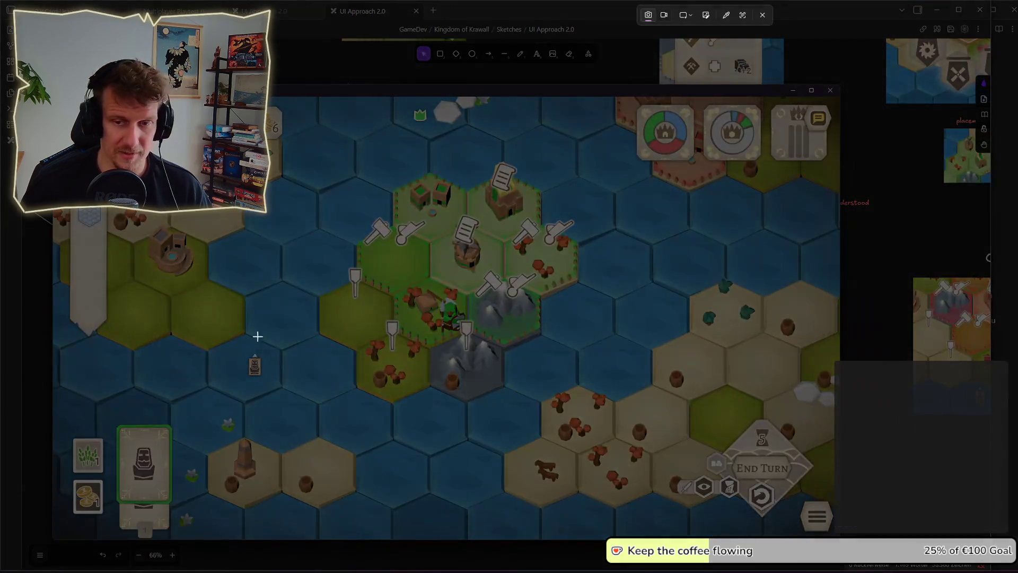
mouse_move(286, 139)
mouse_down()
mouse_move(431, 289)
mouse_move(611, 433)
mouse_up()
click(633, 60)
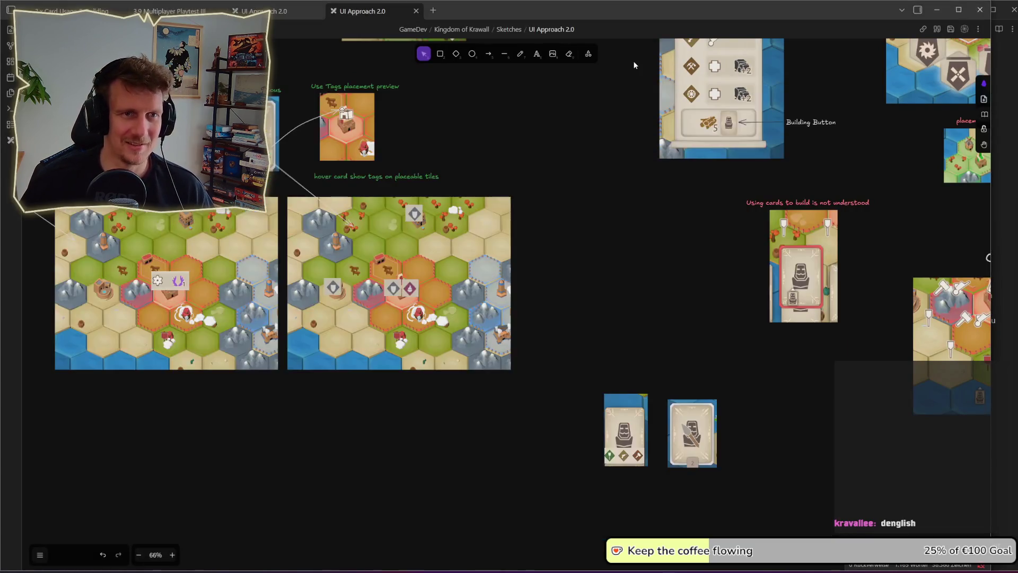
Step: Paste the captured village map onto the board below the cards
scroll(595, 292, down, 5)
key(ctrl+v)
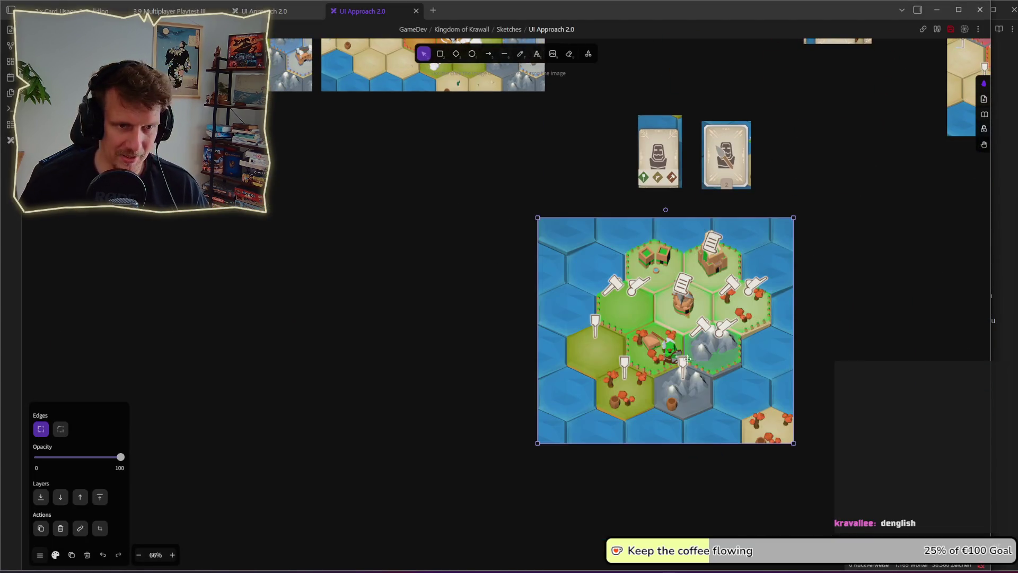
scroll(829, 332, right, 3)
click(688, 343)
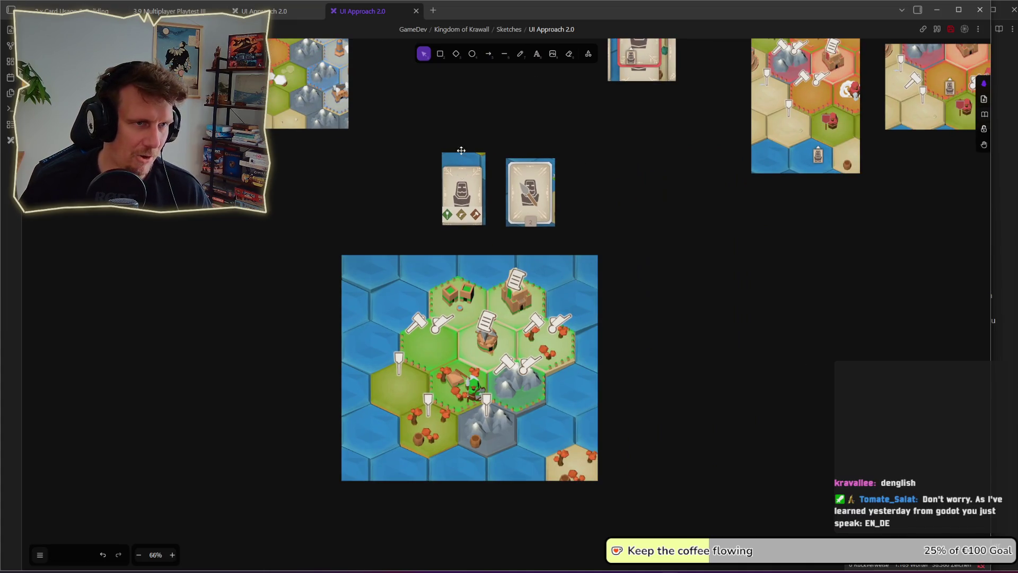
scroll(455, 207, up, 3)
Step: Copy the card's tag strip onto the map, crop it to the middle icon, and enlarge it
click(459, 225)
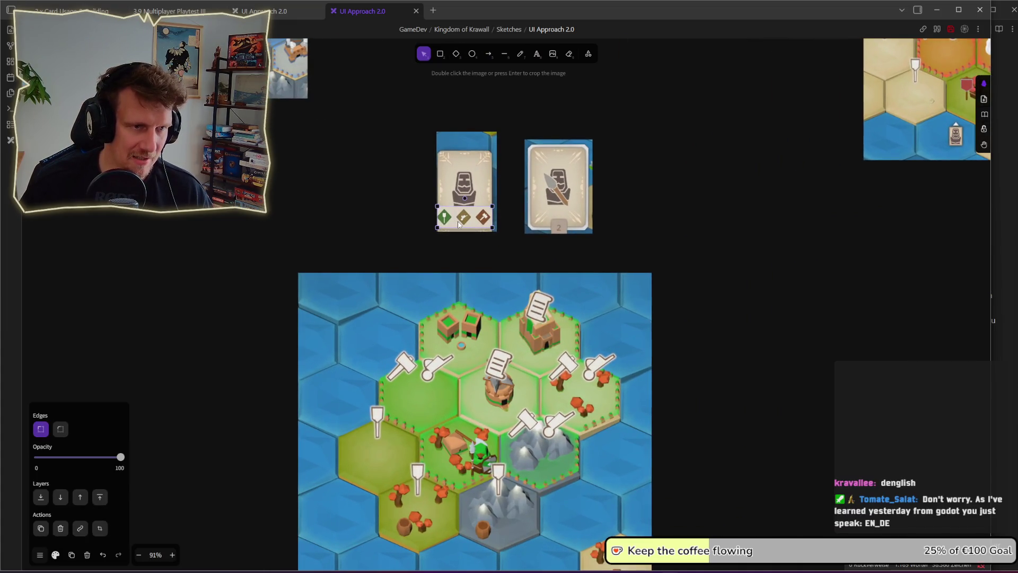
mouse_move(457, 224)
mouse_down()
mouse_move(432, 374)
mouse_move(238, 331)
mouse_move(394, 403)
mouse_up()
double_click(401, 405)
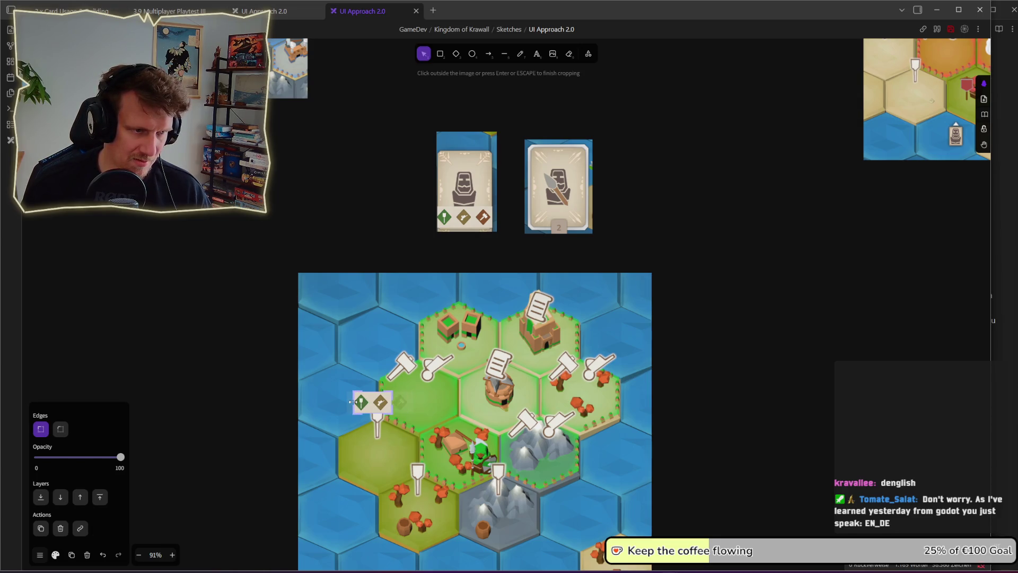
key(Return)
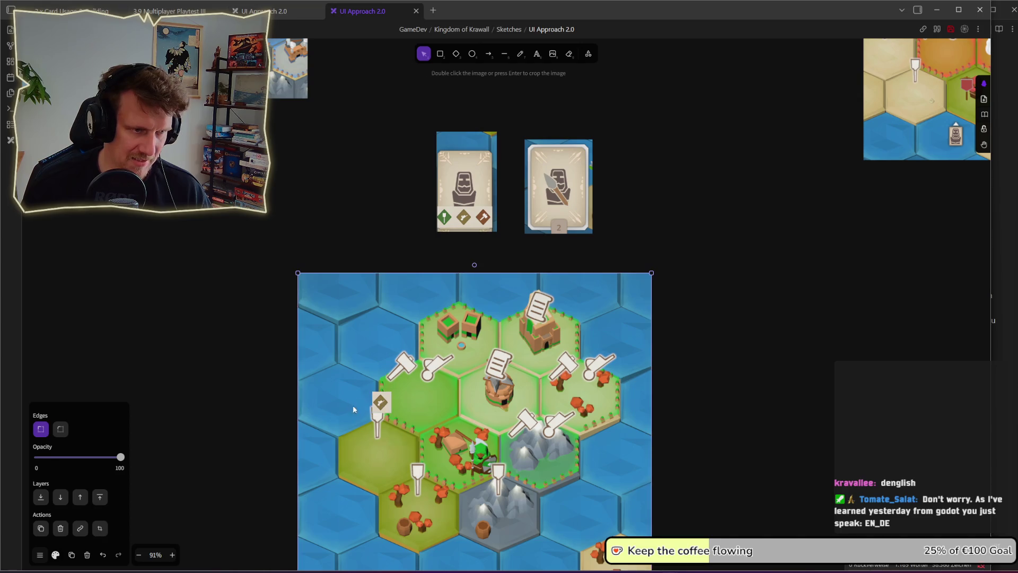
mouse_move(393, 415)
mouse_down()
mouse_move(411, 435)
mouse_move(418, 392)
mouse_up()
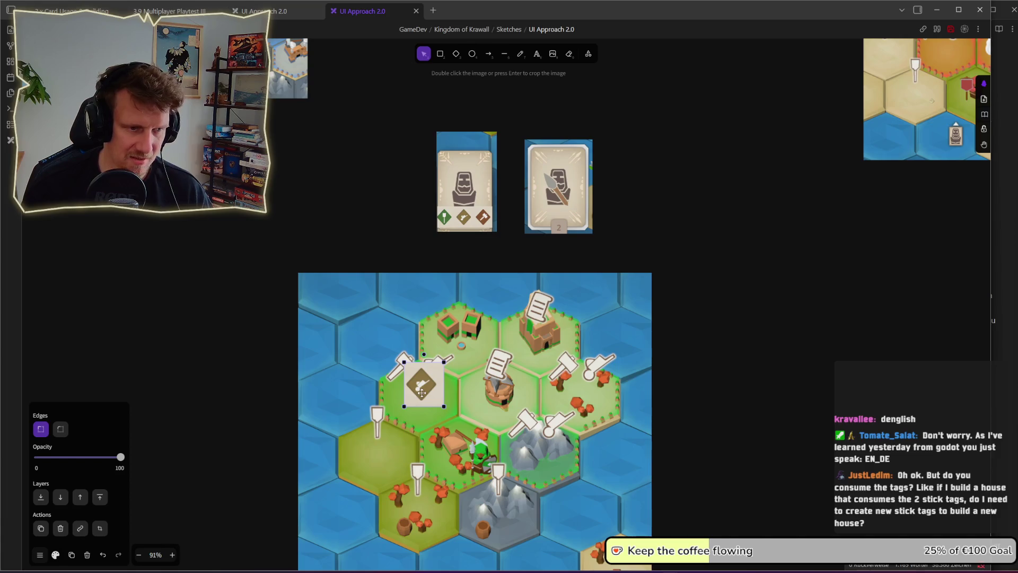
Step: Place two copies of the tag icon on further build markers
key(ctrl+v)
drag(520, 444, 537, 445)
key(ctrl+v)
drag(591, 410, 582, 389)
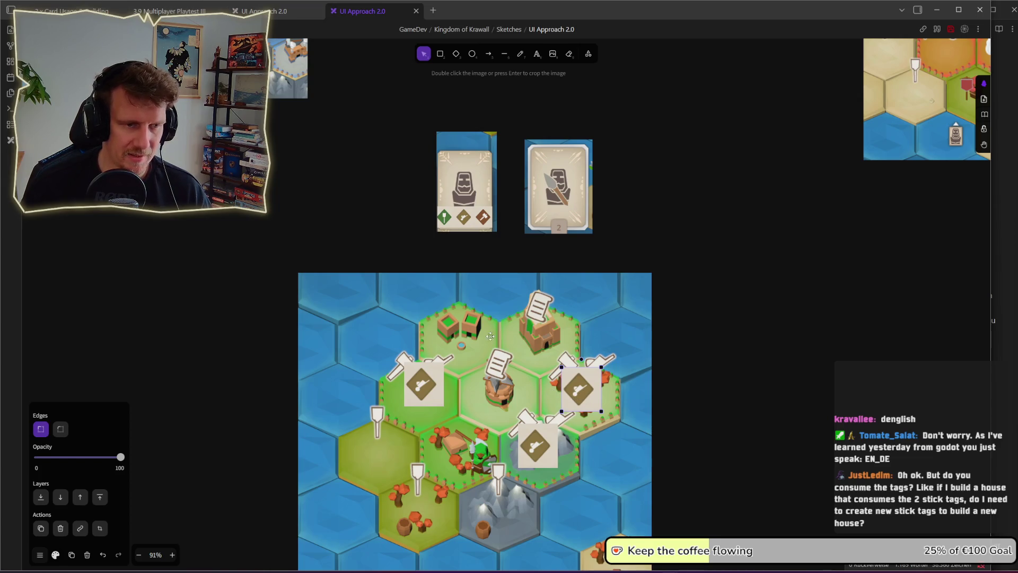
scroll(509, 375, down, 5)
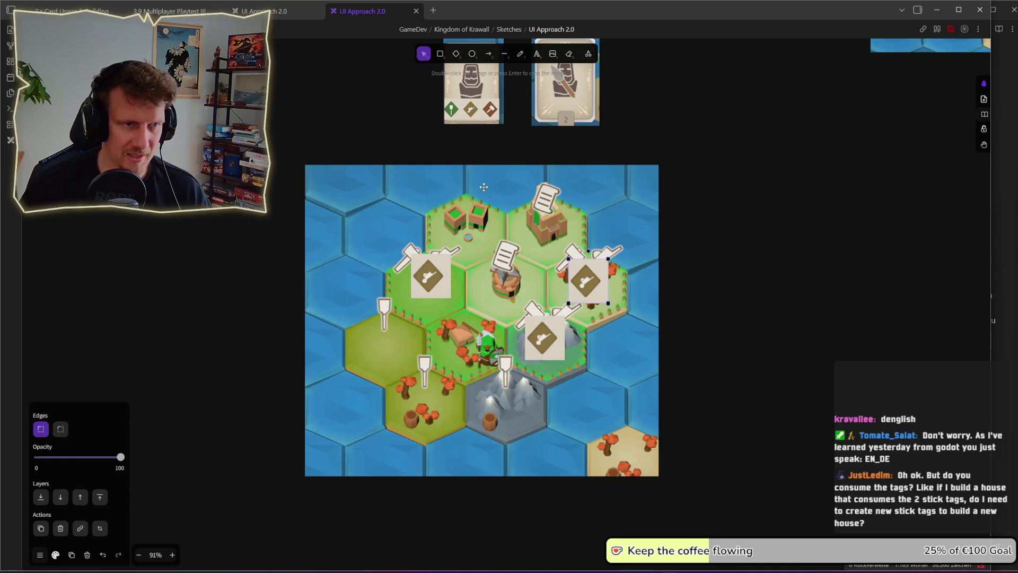
Step: Crop a copy to the green shovel tag on the mountain hex and duplicate it onto another hex
mouse_move(553, 346)
mouse_down()
mouse_move(495, 399)
mouse_move(496, 412)
mouse_move(507, 410)
mouse_up()
double_click(493, 400)
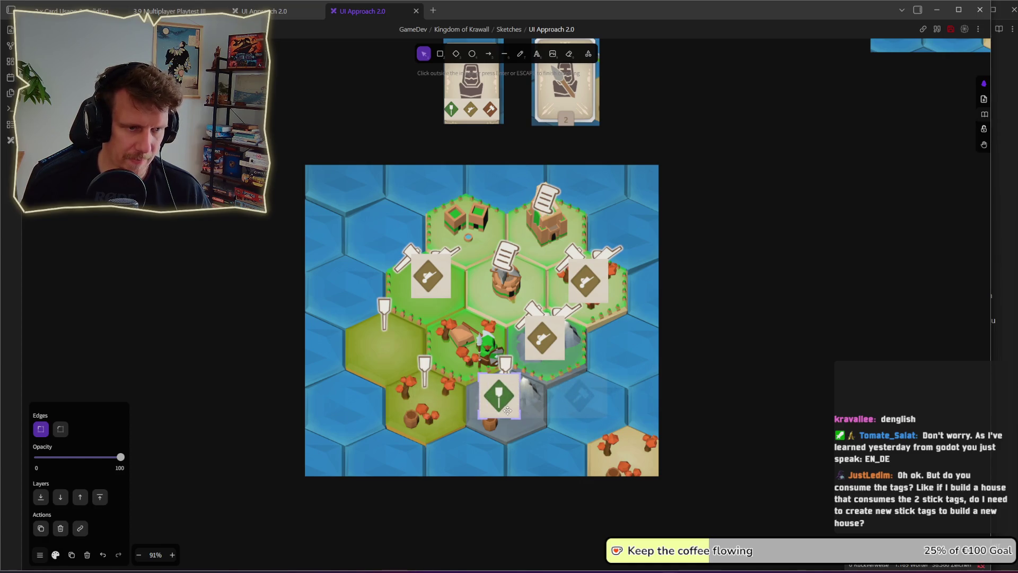
key(Return)
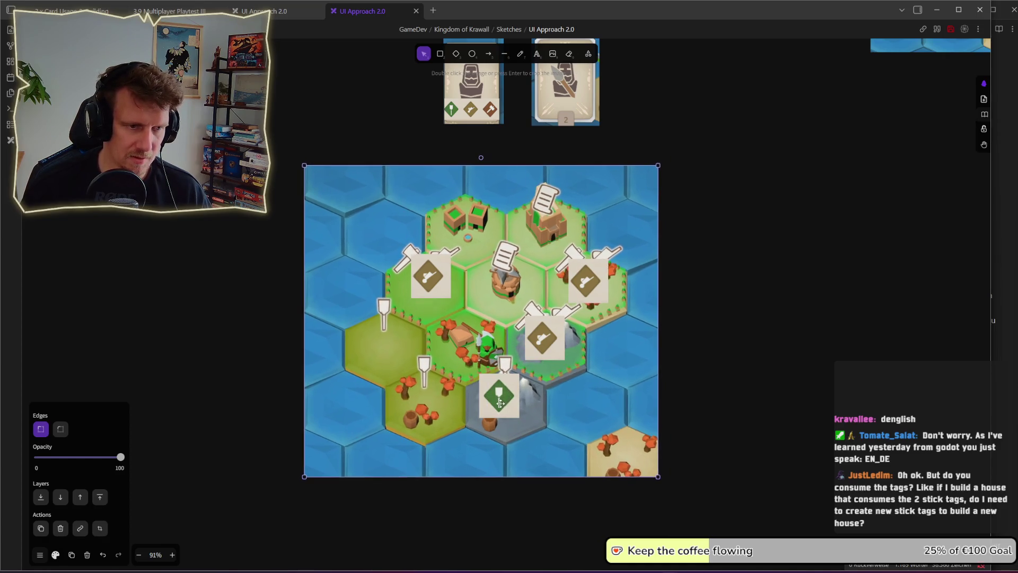
mouse_move(509, 403)
alt+mouse_down()
mouse_move(435, 405)
mouse_move(392, 358)
alt+mouse_up()
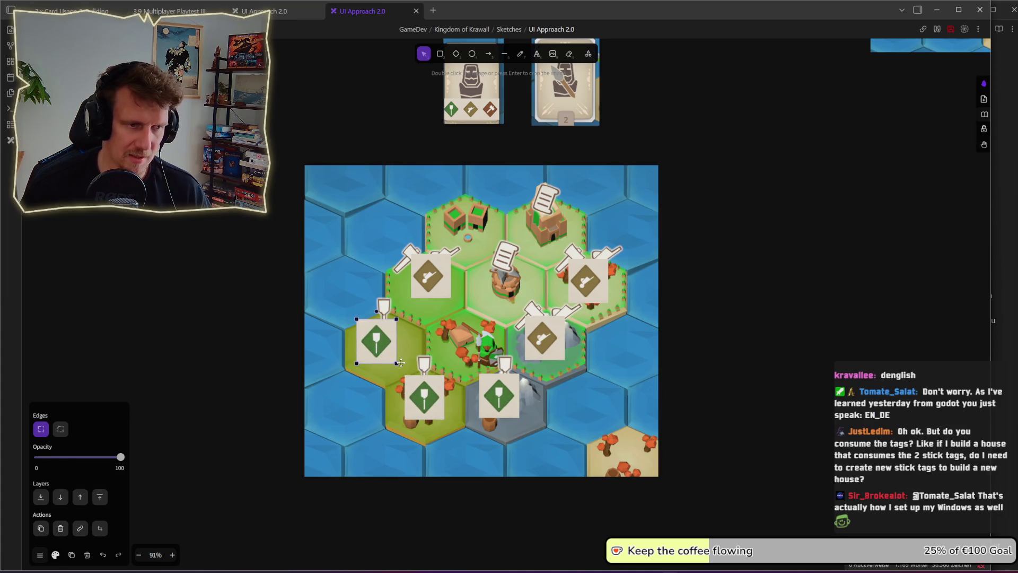
scroll(556, 371, down, 2)
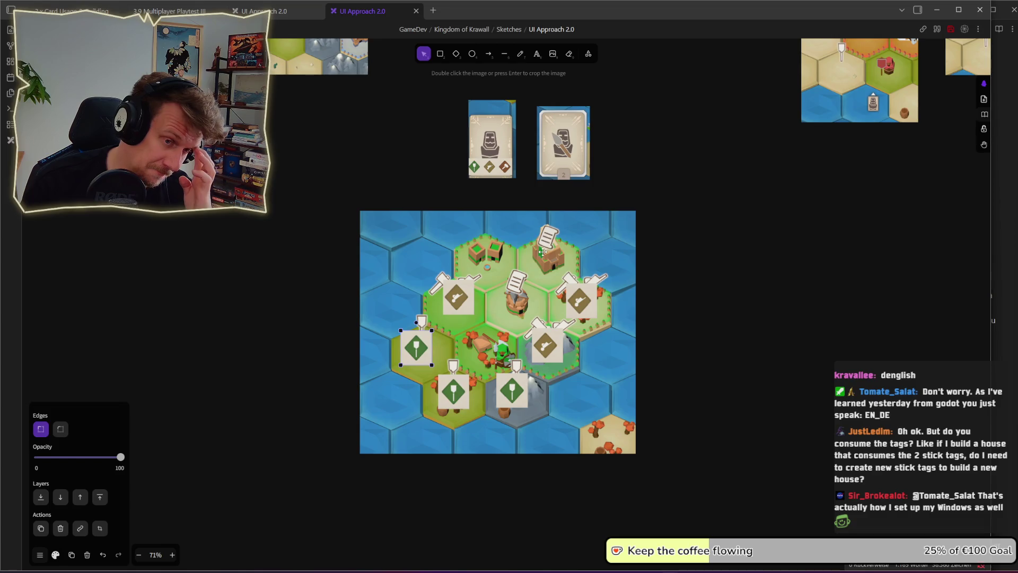
Step: Deselect the tag image, nudge the canvas view, and bring the game window forward
click(694, 125)
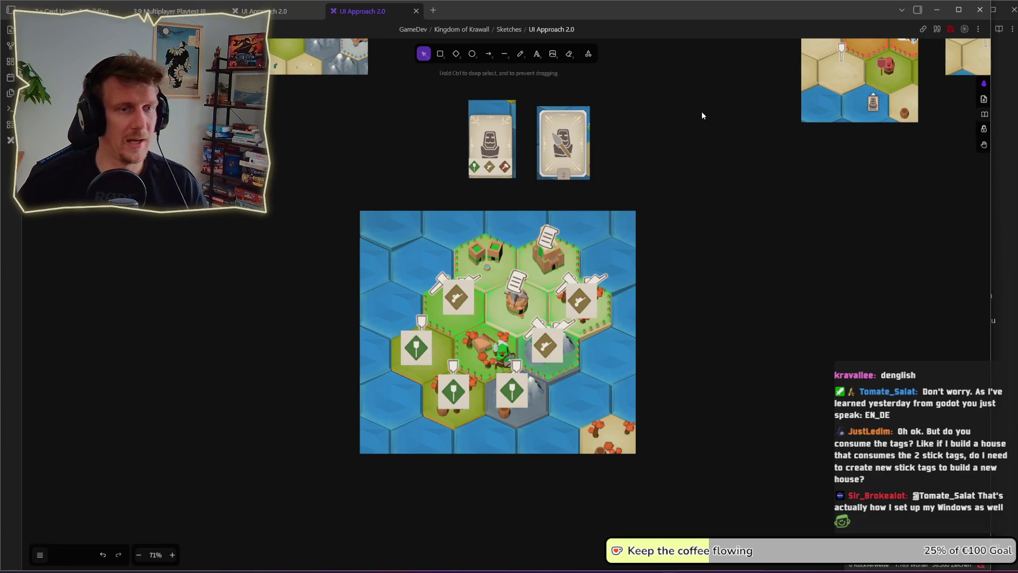
mouse_move(675, 154)
mouse_down()
mouse_move(670, 196)
mouse_move(663, 166)
mouse_move(661, 229)
mouse_up()
key(alt+Tab)
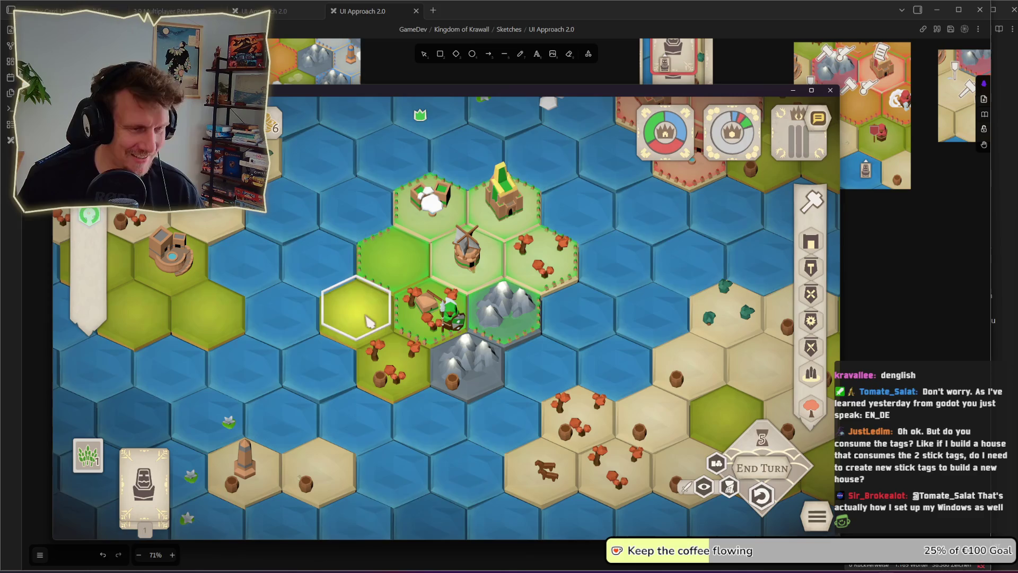
Step: Inspect the House and Servant icons, open the Blacksmith info, and zoom the map out
mouse_move(813, 245)
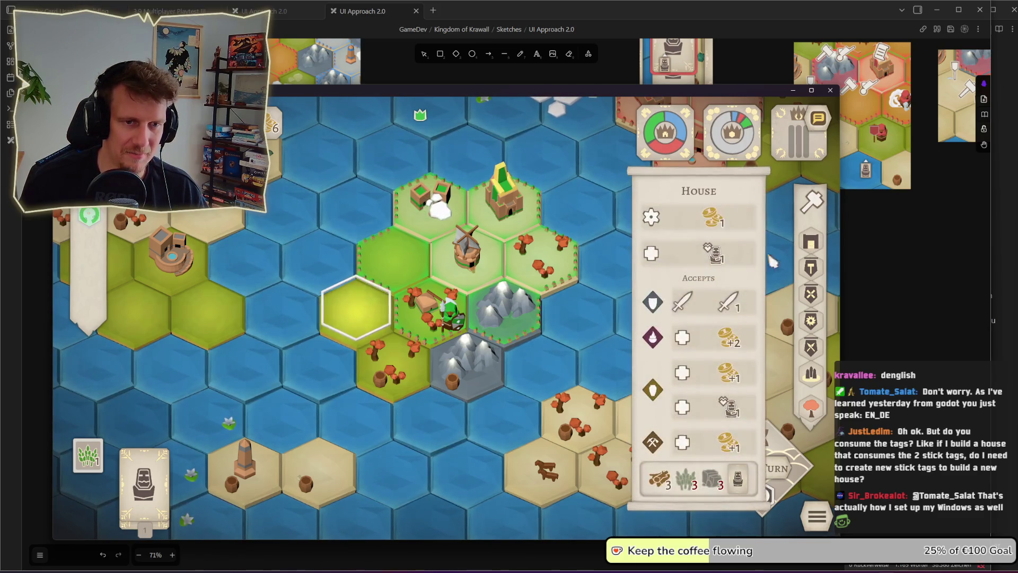
mouse_move(746, 483)
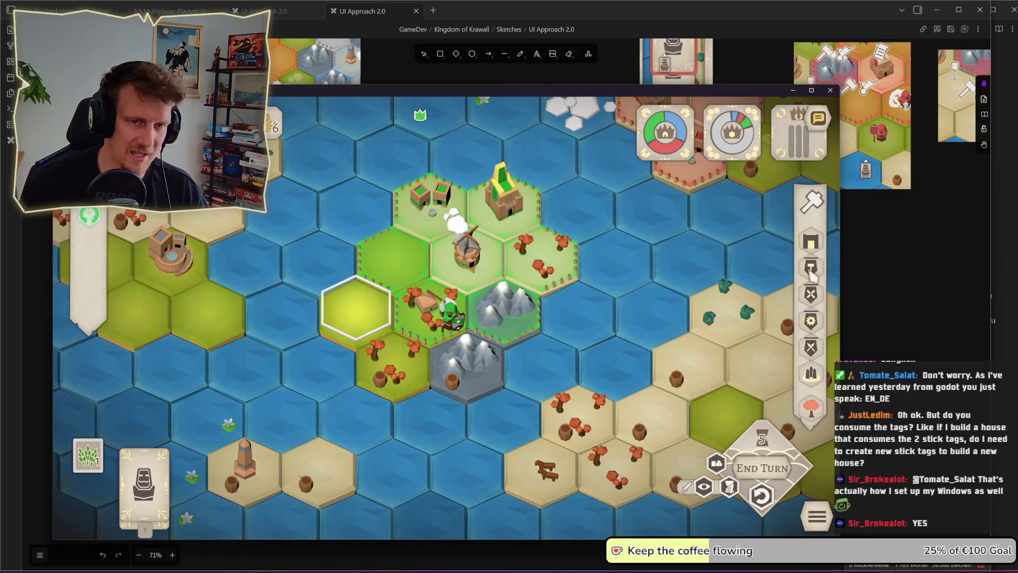
click(811, 294)
scroll(460, 369, down, 5)
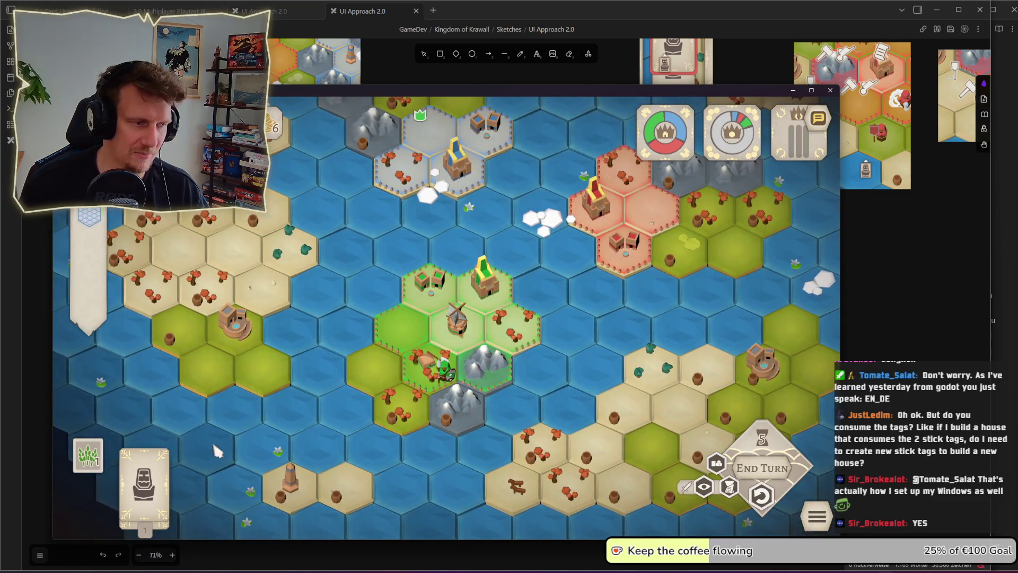
Step: Build the statue on a green hex of the central island
click(145, 478)
click(452, 363)
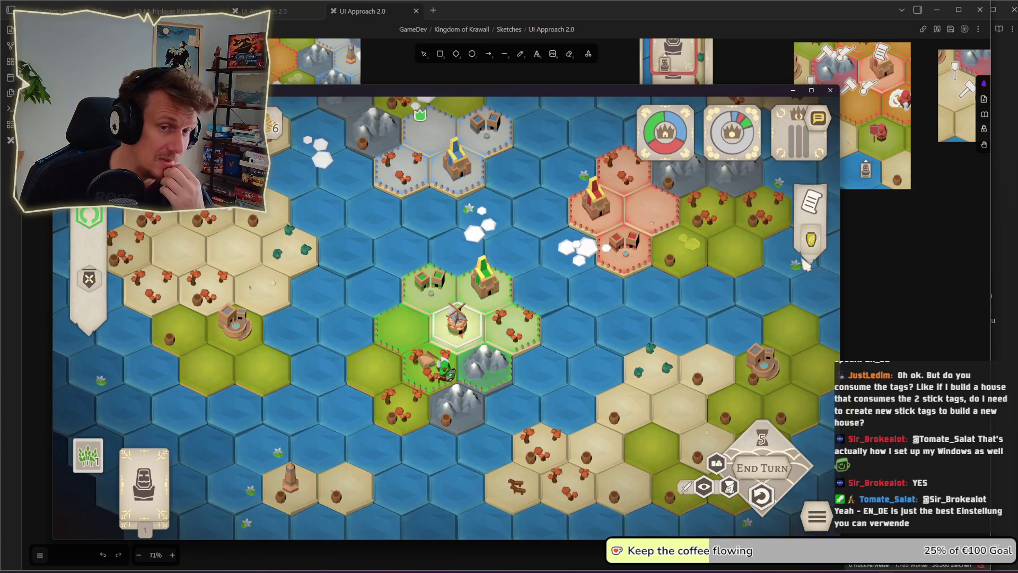
mouse_move(764, 274)
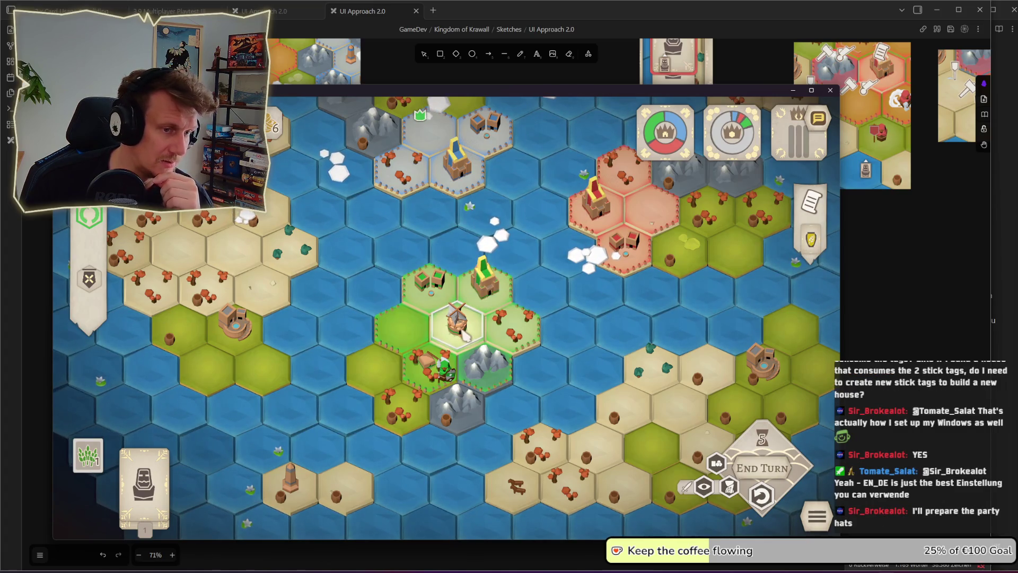
Step: Check the windmill's Supplies panel, then clear the selection with Escape
click(825, 244)
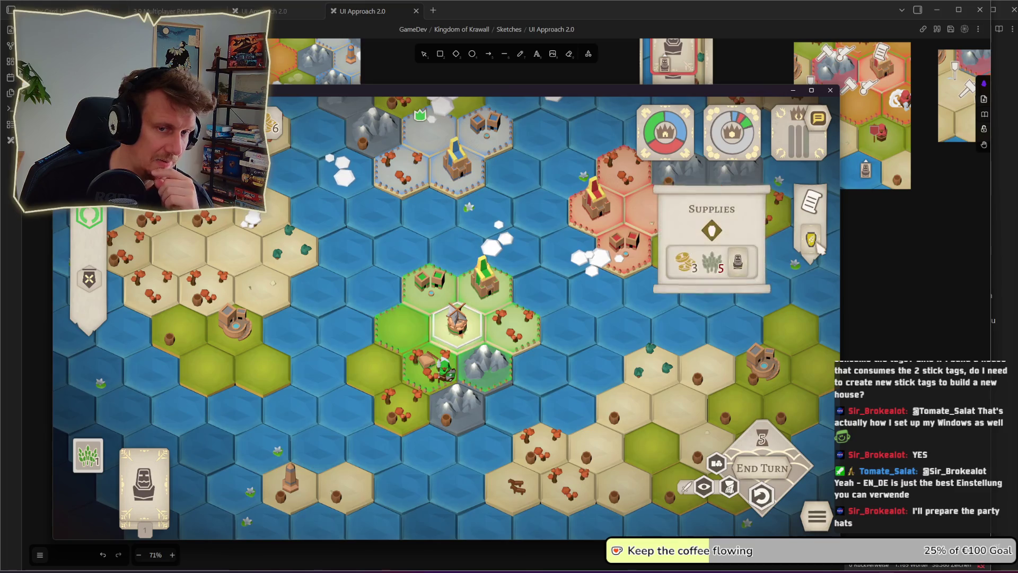
click(717, 272)
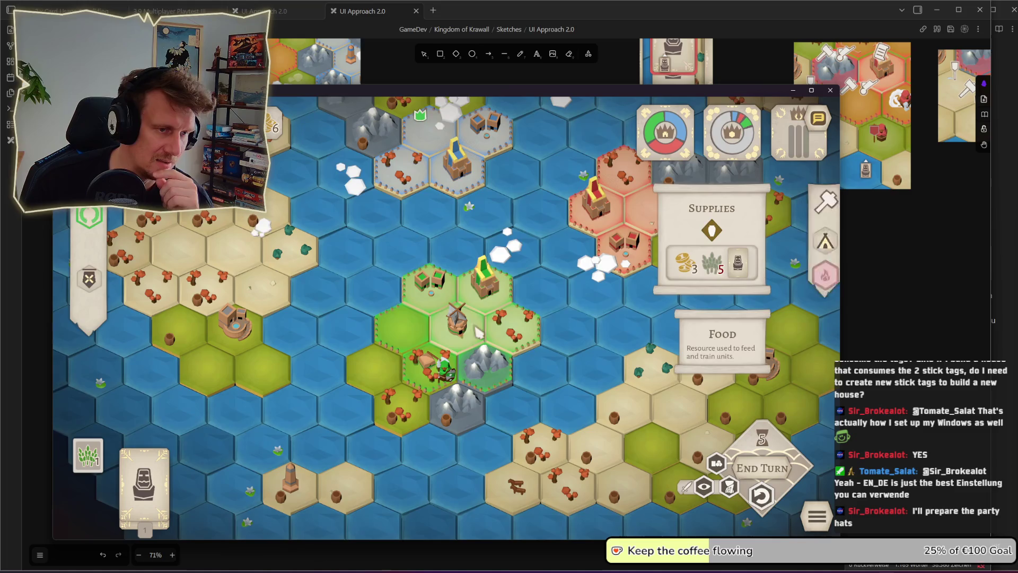
click(811, 240)
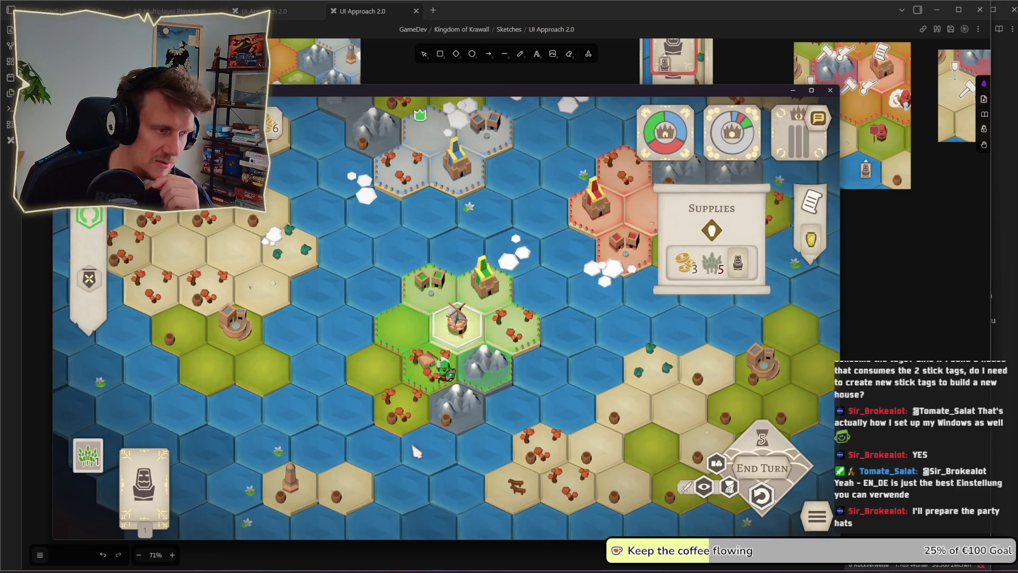
key(Escape)
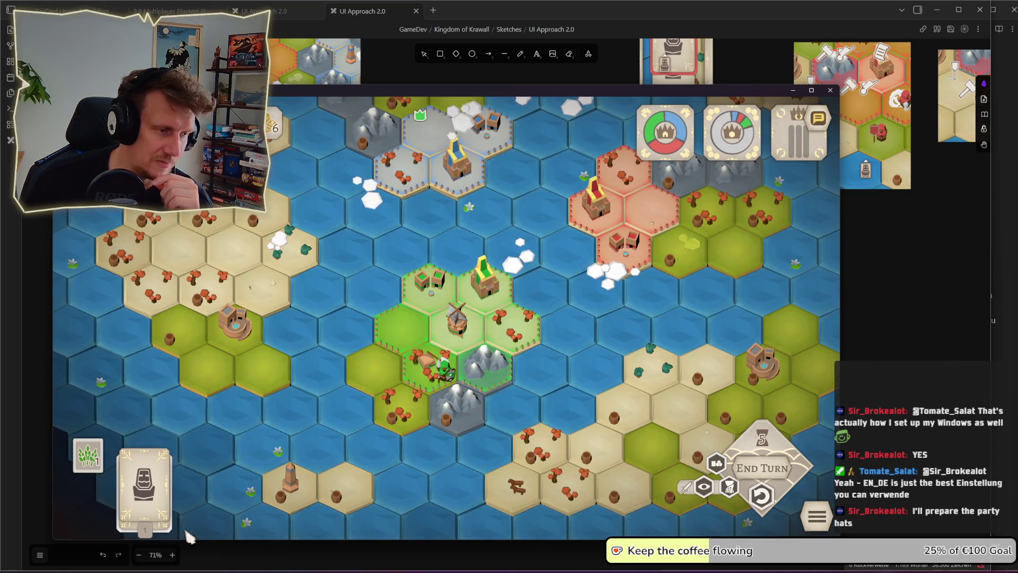
Step: Pick up the statue card again, cancel the placement, and restore the build panels with 1
click(145, 494)
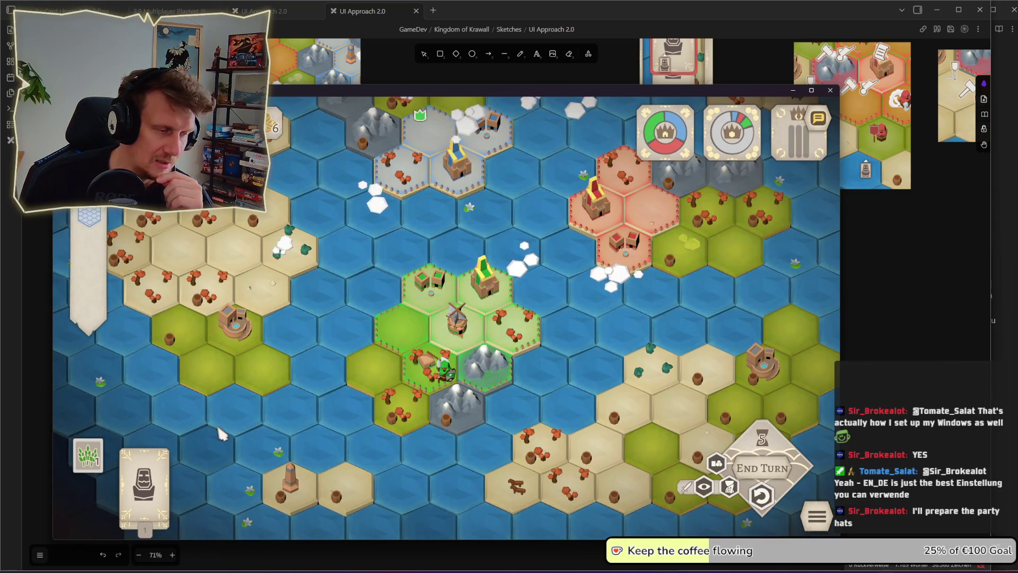
right_click(455, 420)
key(1)
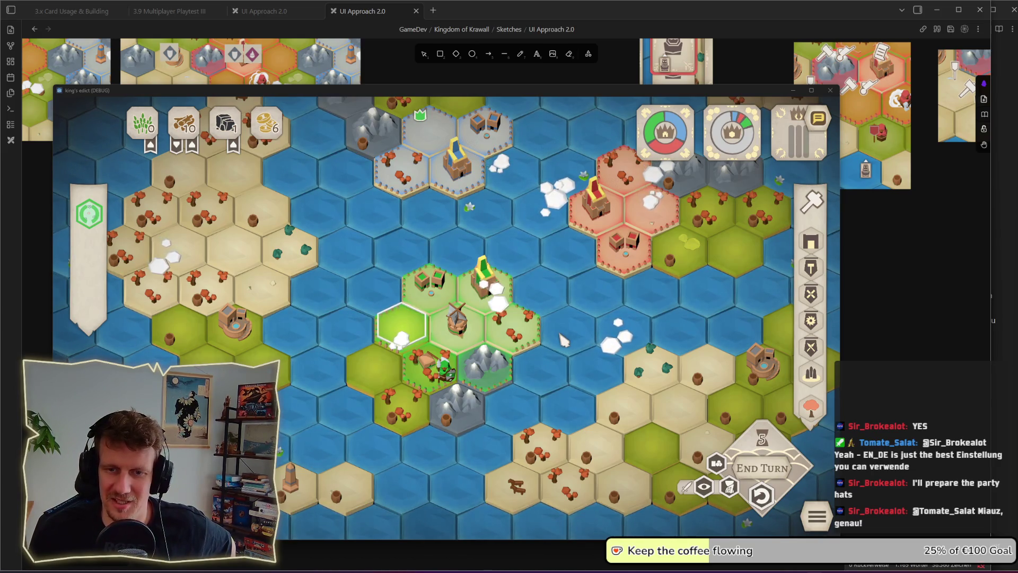
scroll(446, 313, up, 3)
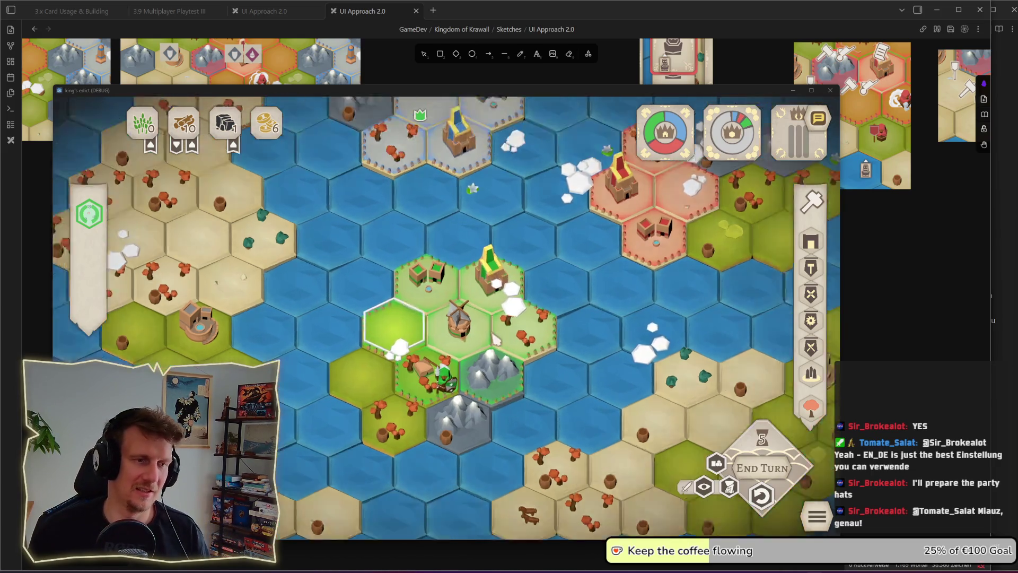
Step: View the house tile's info card, close it, and open the windmill's Supplies showing 3 gold and 5 grain
click(423, 291)
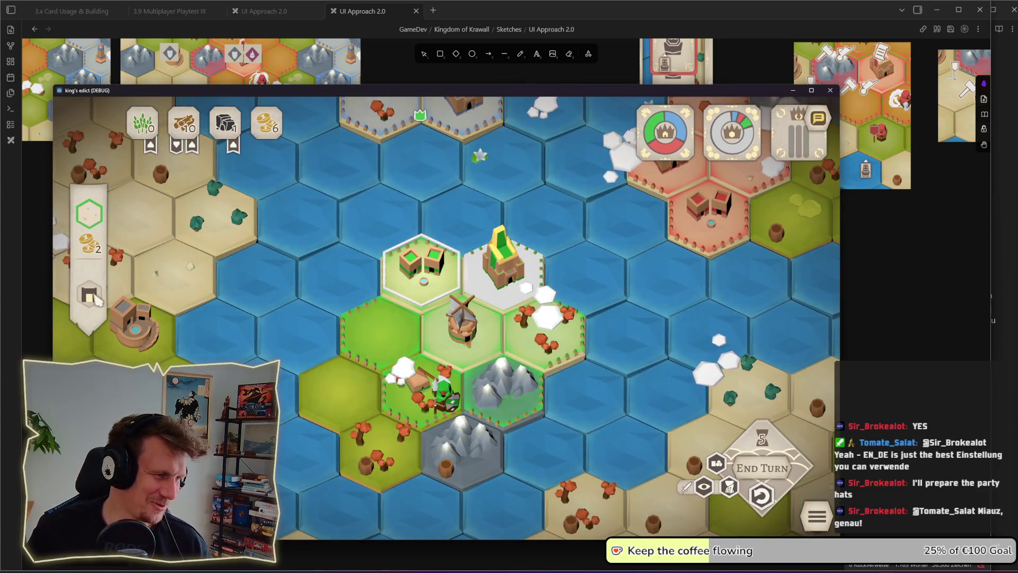
mouse_move(423, 292)
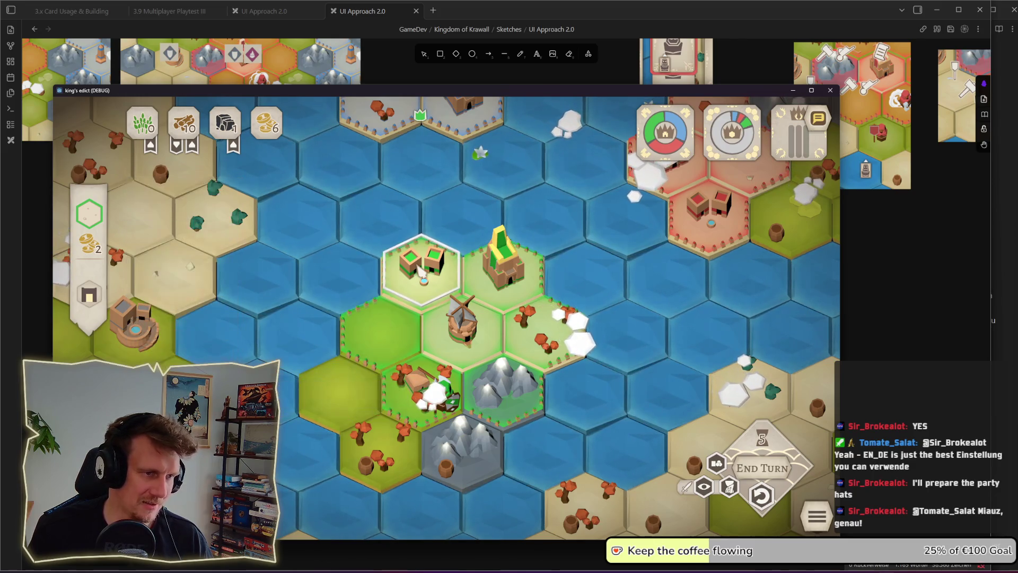
mouse_move(91, 297)
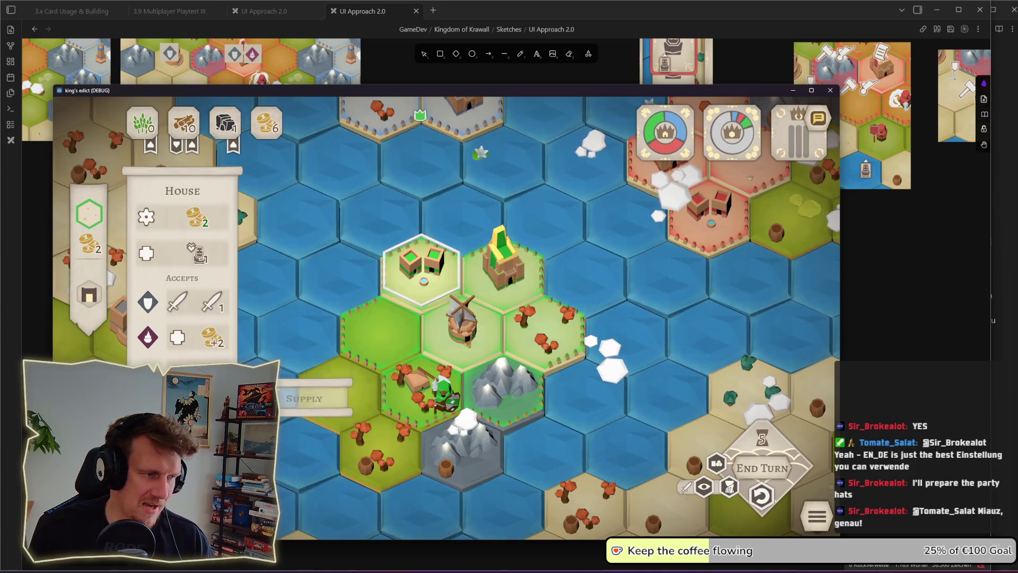
click(434, 284)
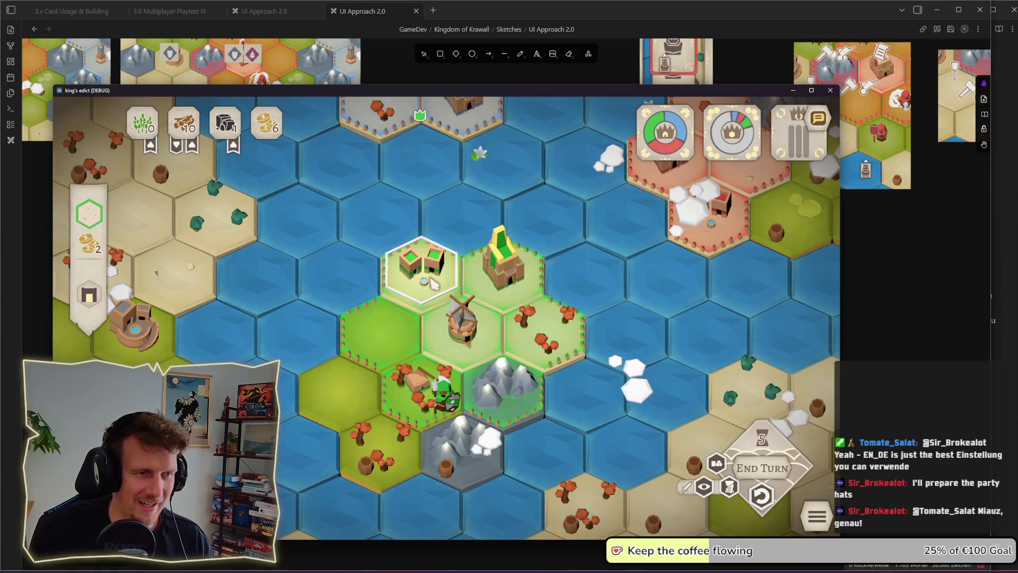
click(457, 300)
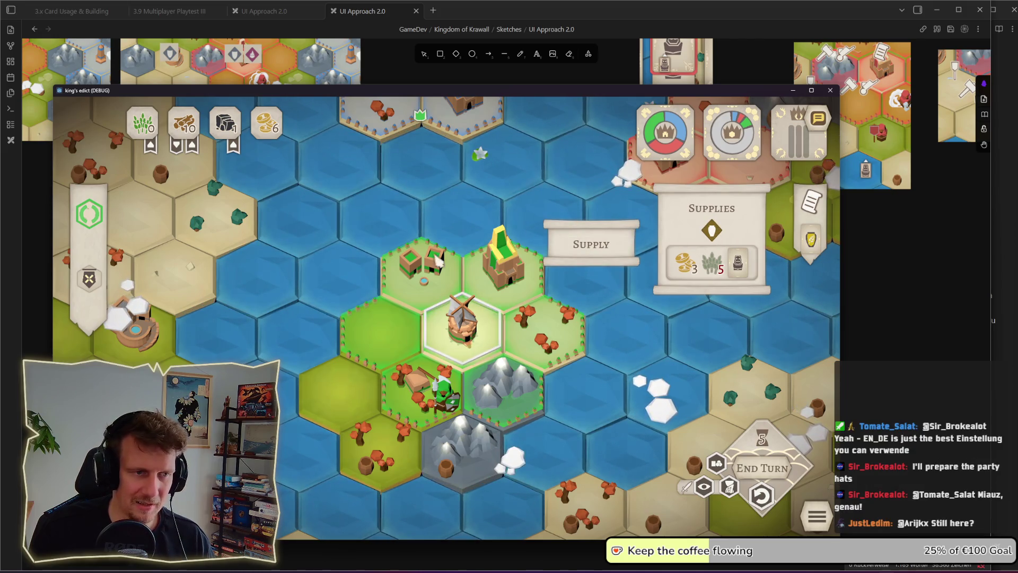
Step: Close and reopen the windmill's Supplies panel, deselect via a water hex, then return to Obsidian
click(619, 262)
click(812, 239)
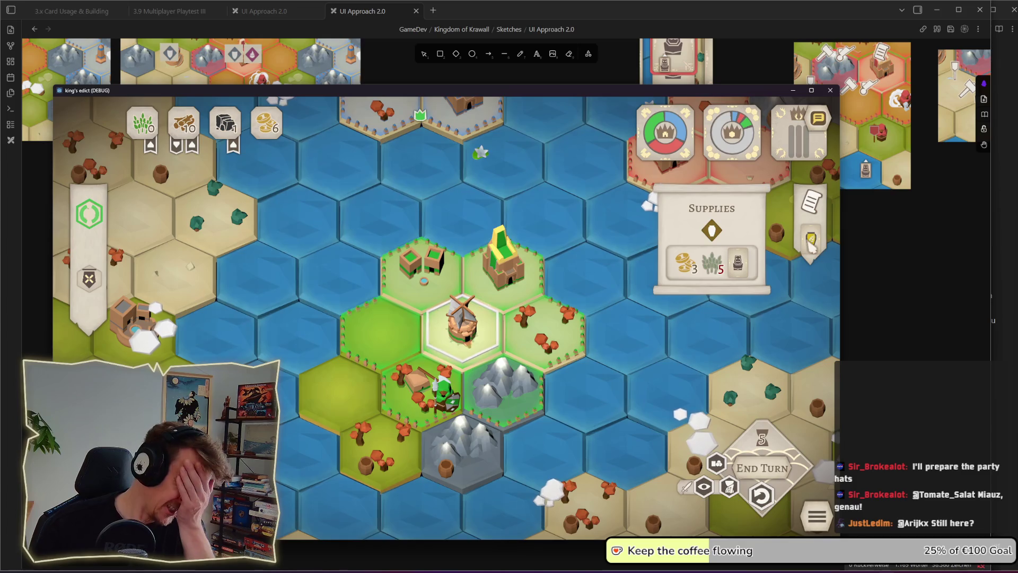
click(564, 375)
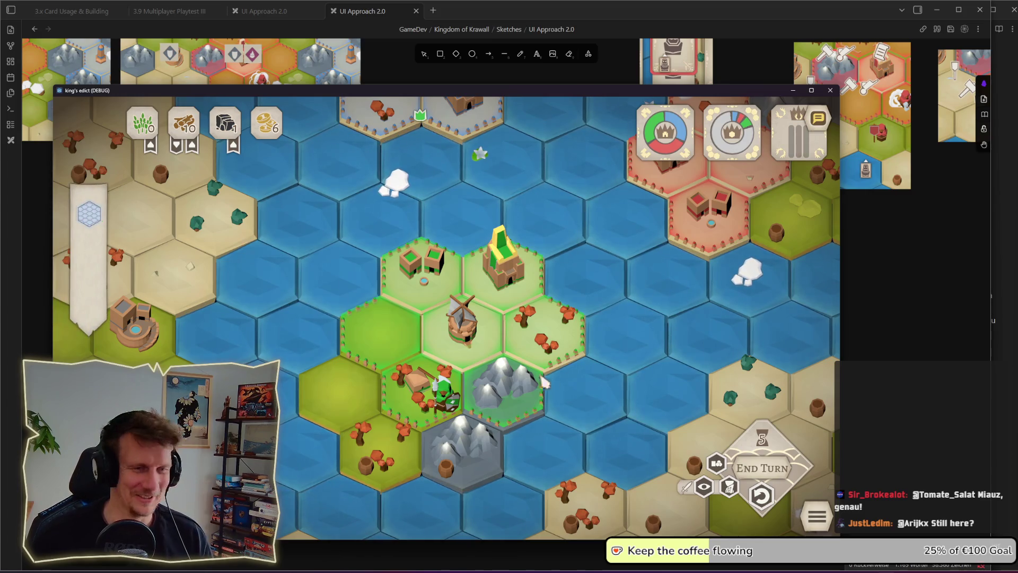
key(alt+Tab)
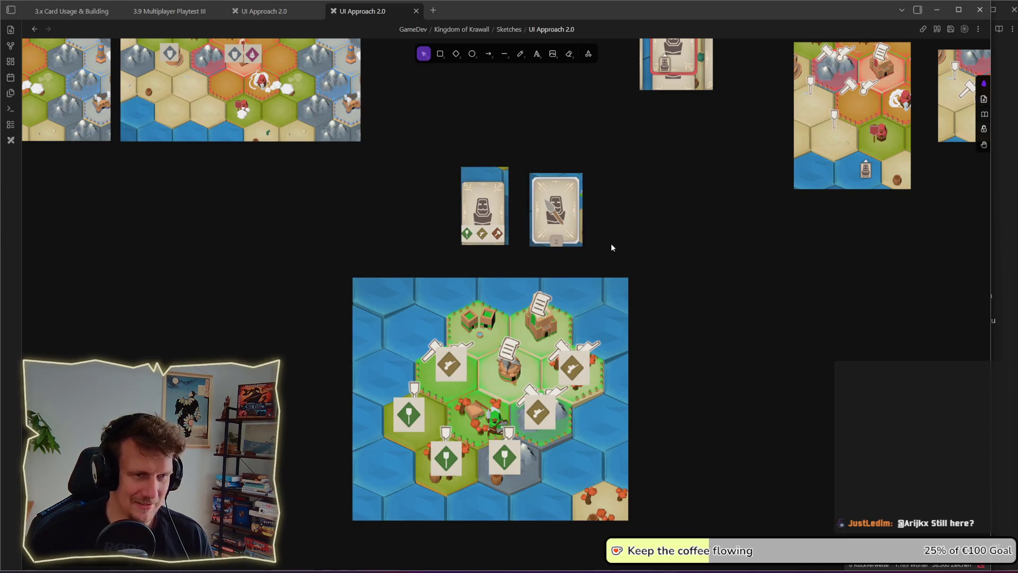
Step: Pan the canvas to the two card mock-ups and the existing text labels
drag(557, 212, 555, 200)
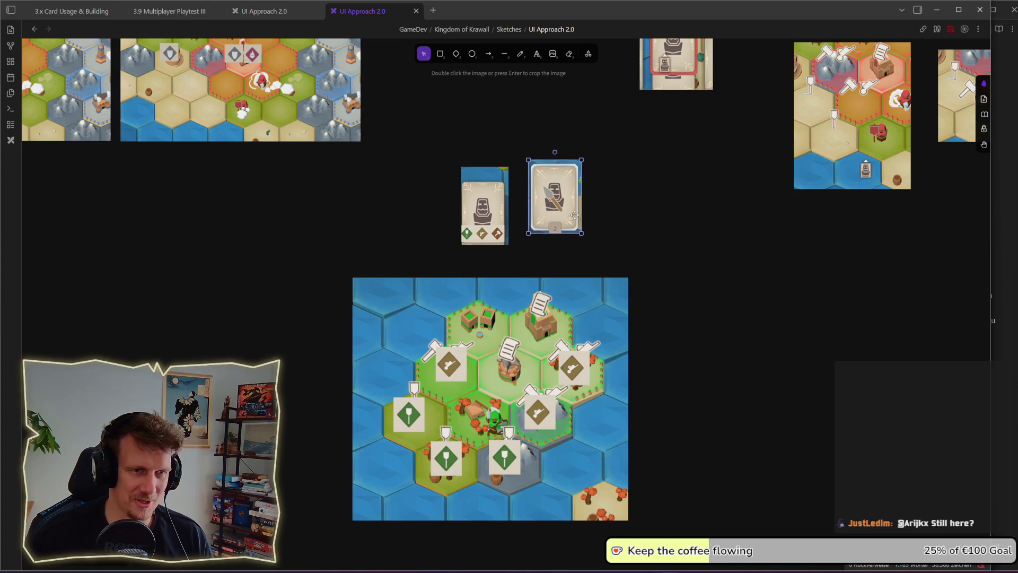
drag(631, 173, 598, 284)
click(536, 316)
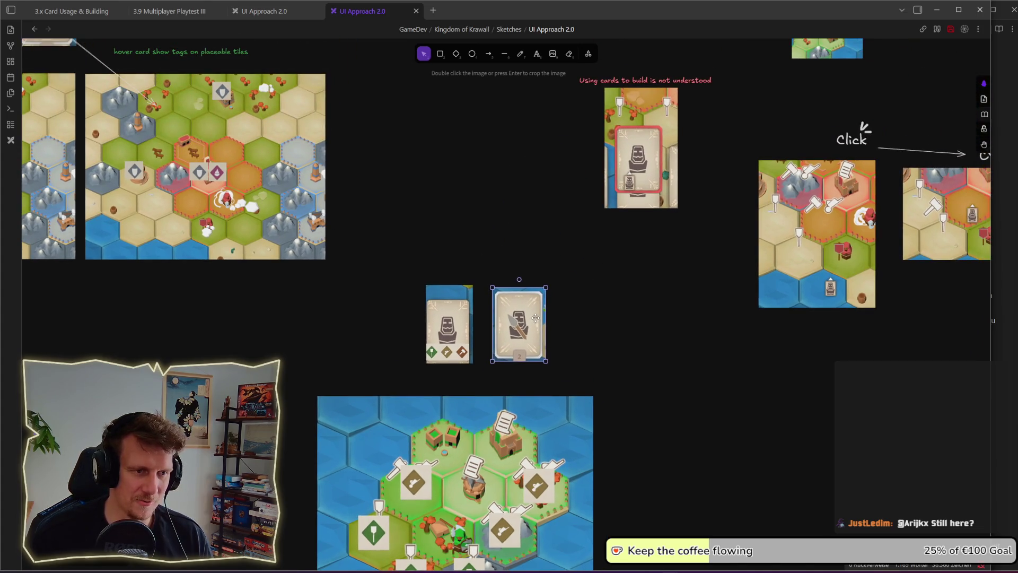
scroll(537, 317, down, 3)
Step: Copy an existing label above the cards and retype it as 'Each card needs atleast one tag'
key(ctrl+v)
drag(417, 195, 506, 281)
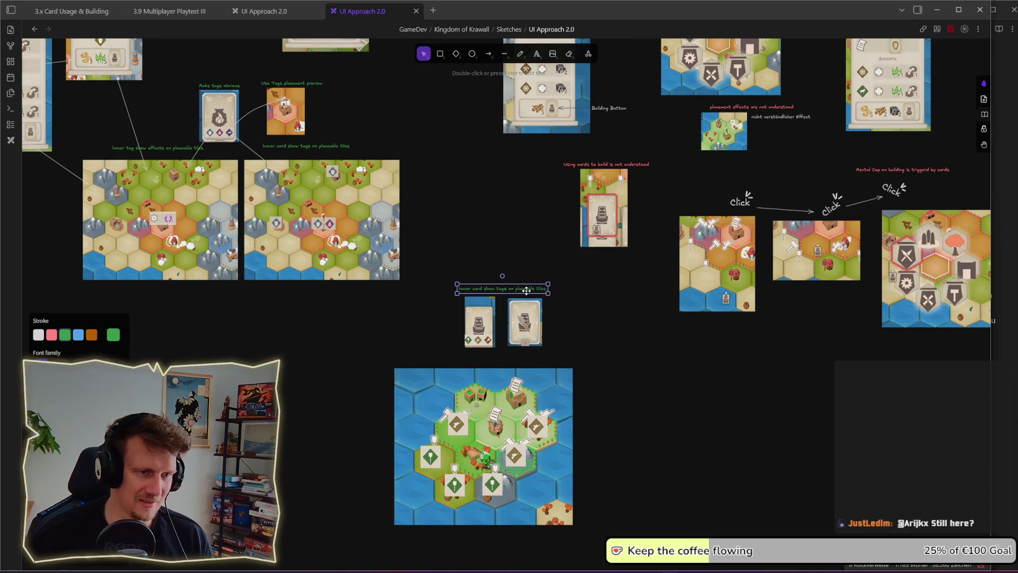
key(Return)
text(Each ca)
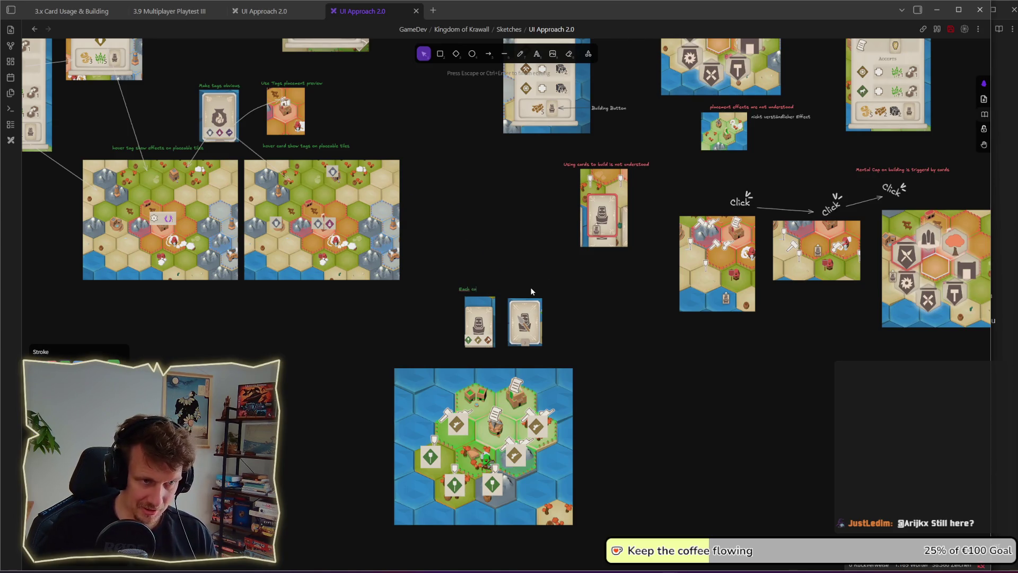
text(rd needs aone tag)
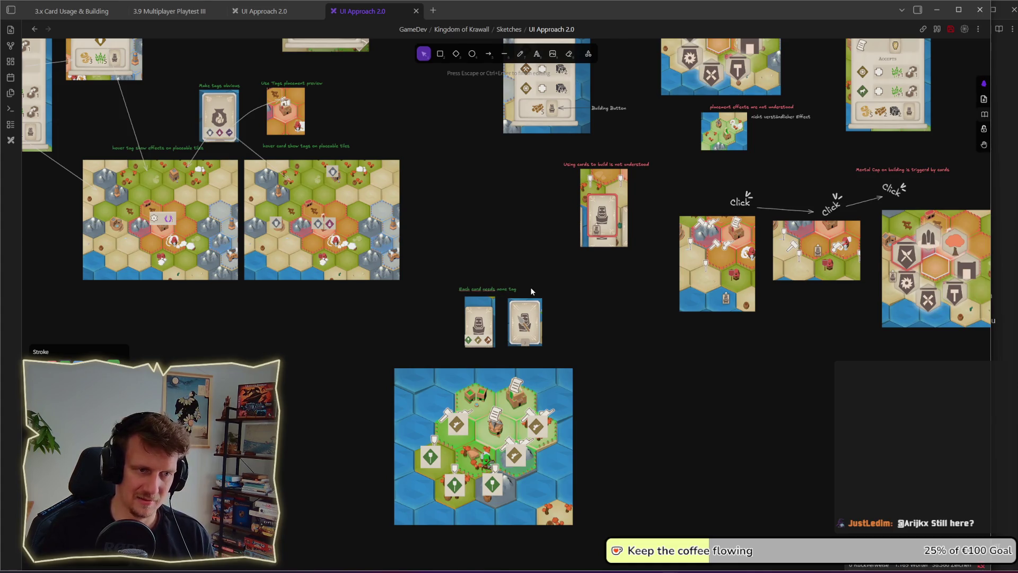
text(tleast)
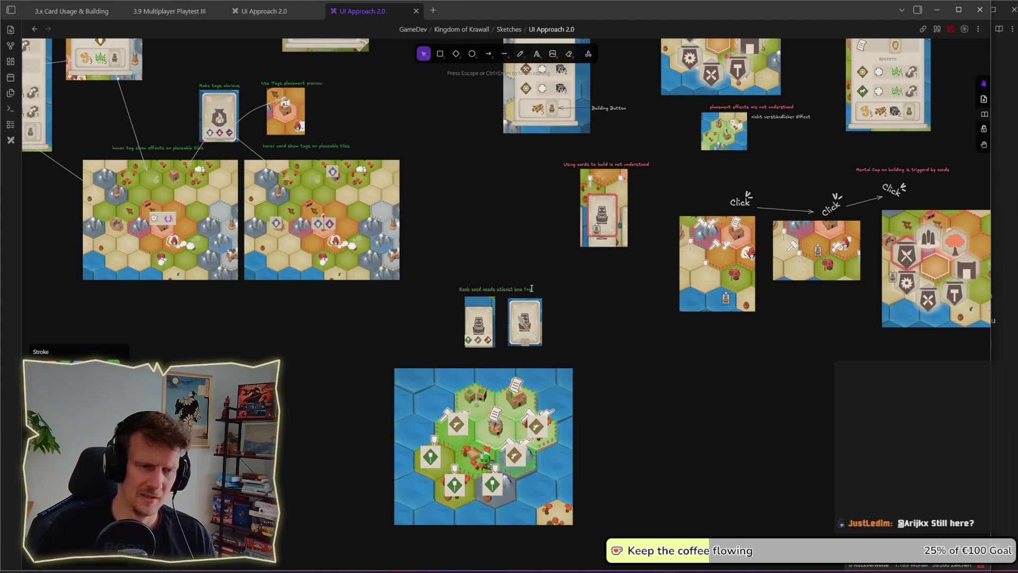
click(550, 299)
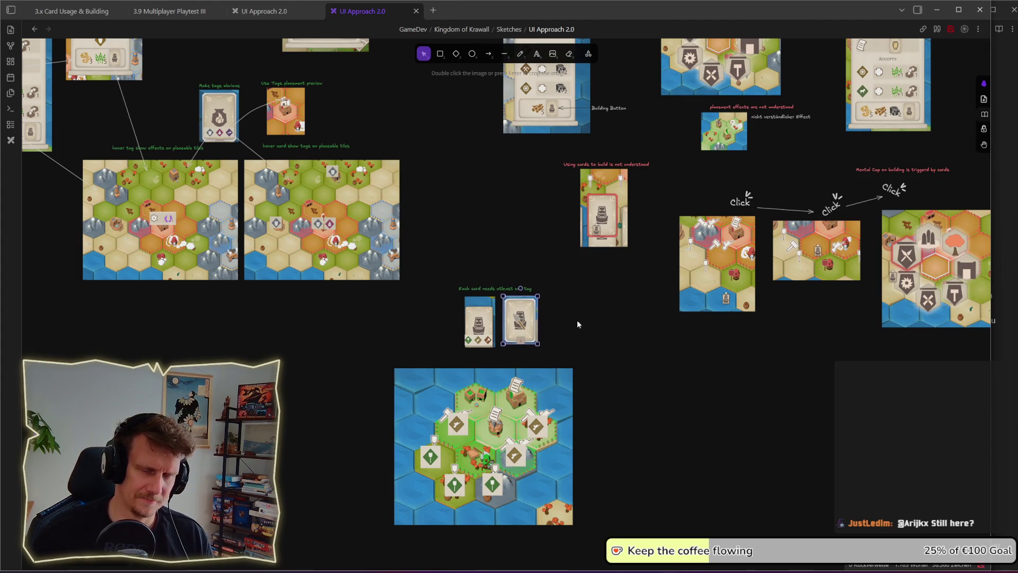
scroll(540, 325, up, 5)
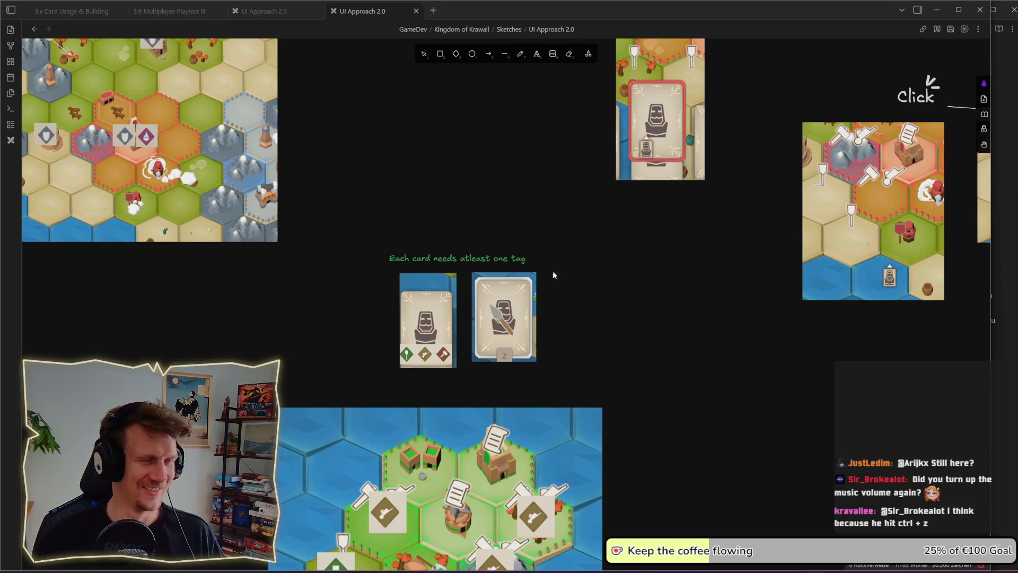
Step: Nudge the 'Each card needs atleast one tag' caption slightly right and down, then zoom out
click(645, 325)
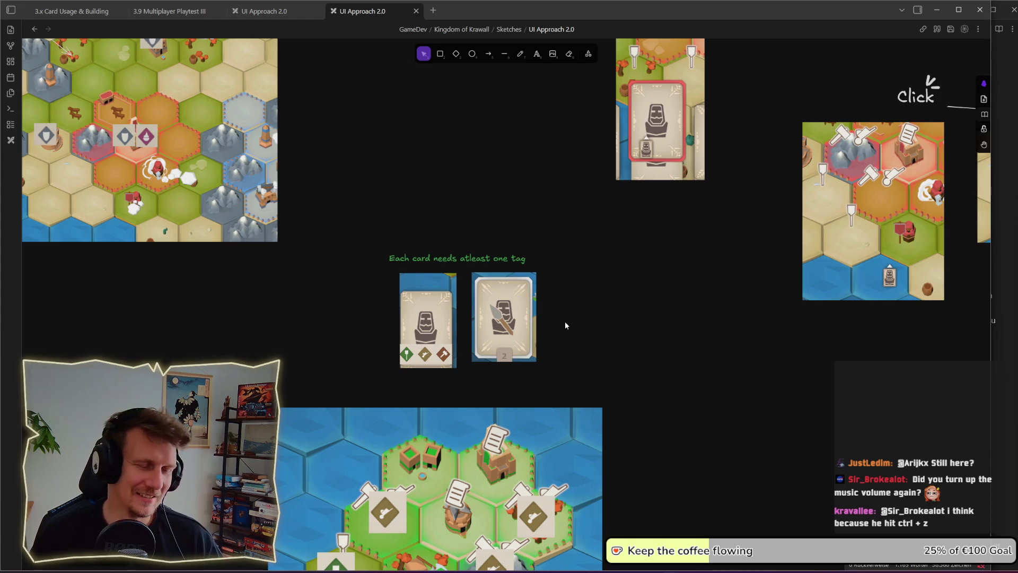
drag(480, 262, 491, 264)
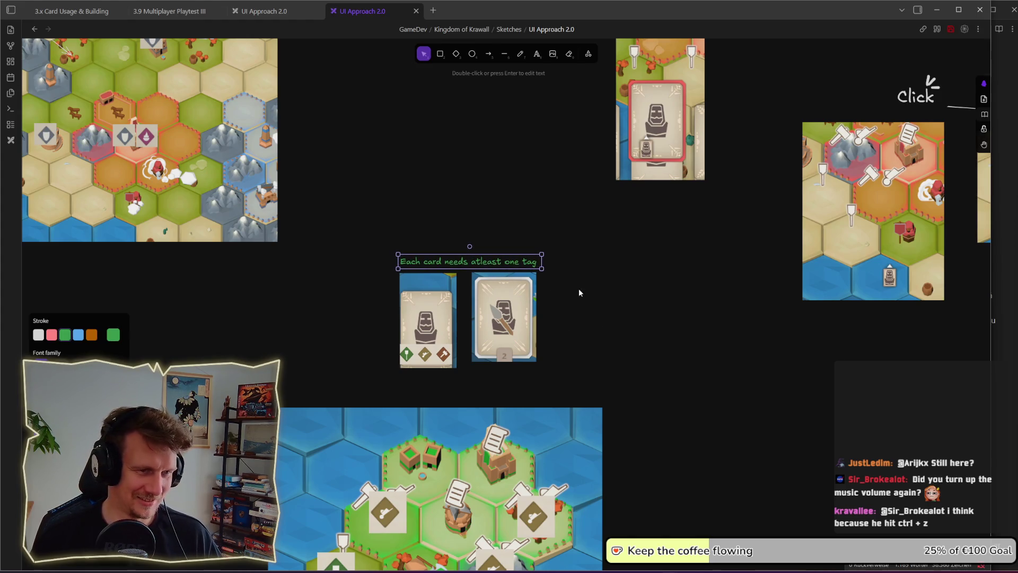
click(566, 289)
key(alt+Tab)
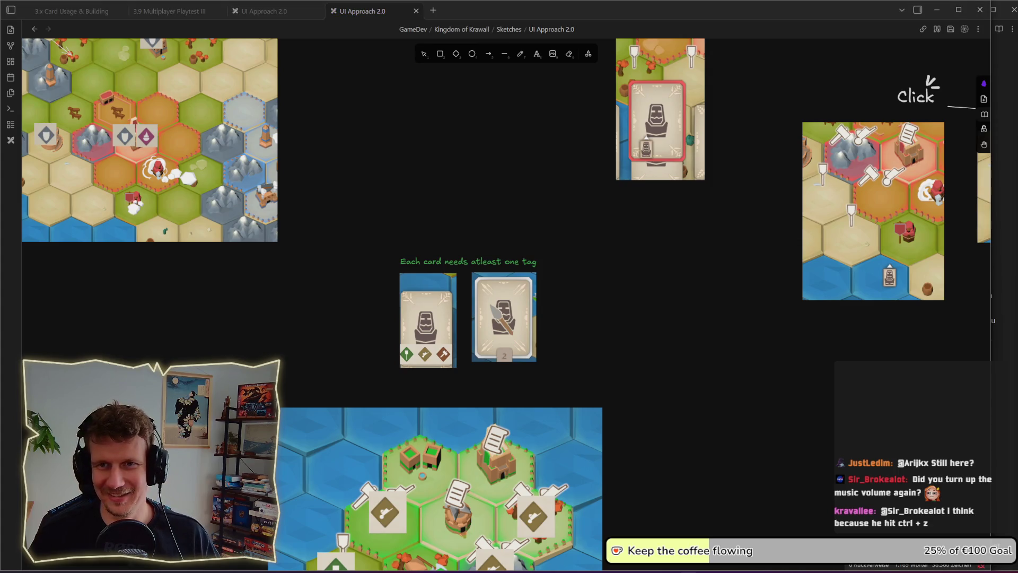
click(600, 335)
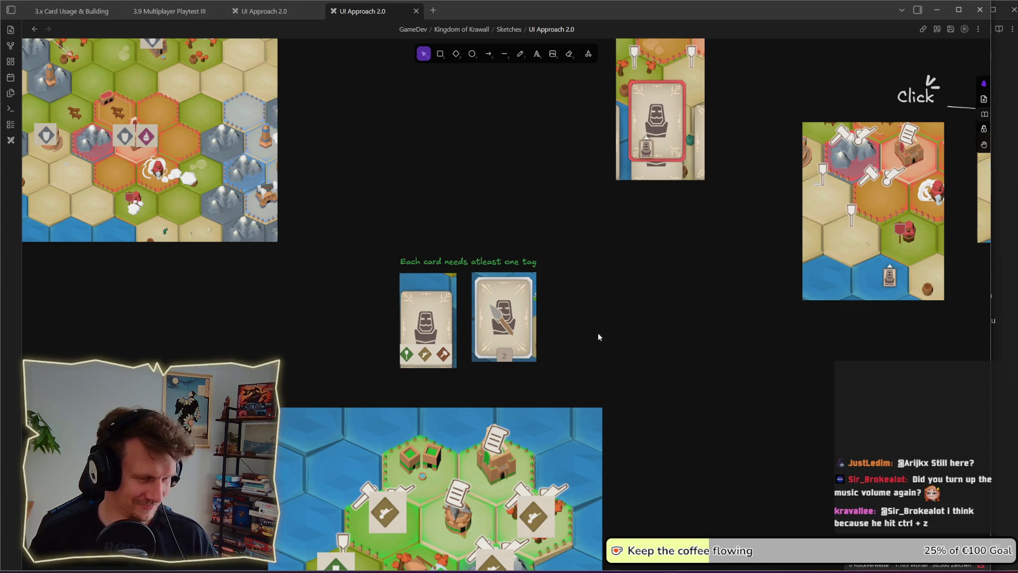
scroll(599, 318, down, 5)
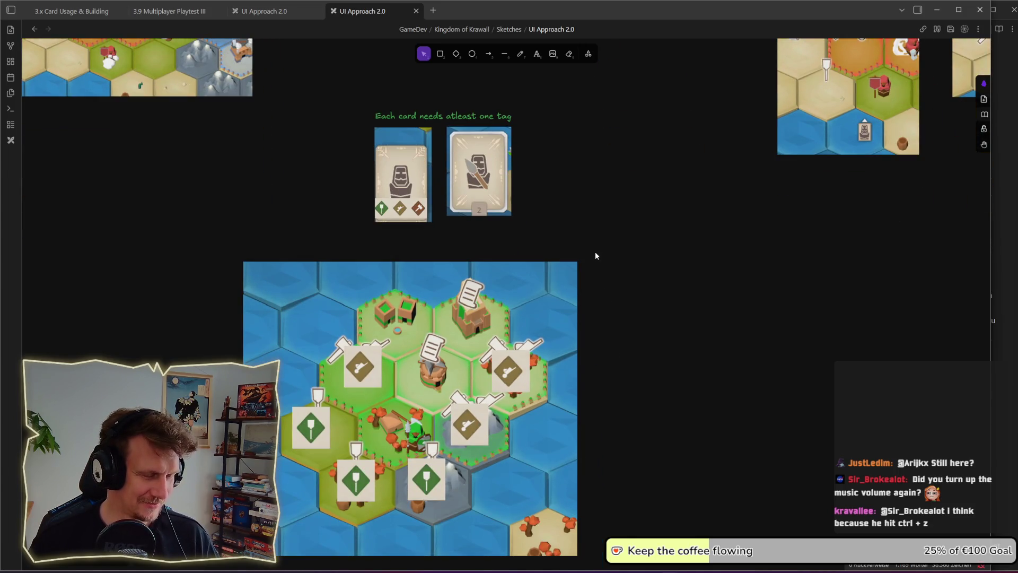
scroll(604, 323, down, 1)
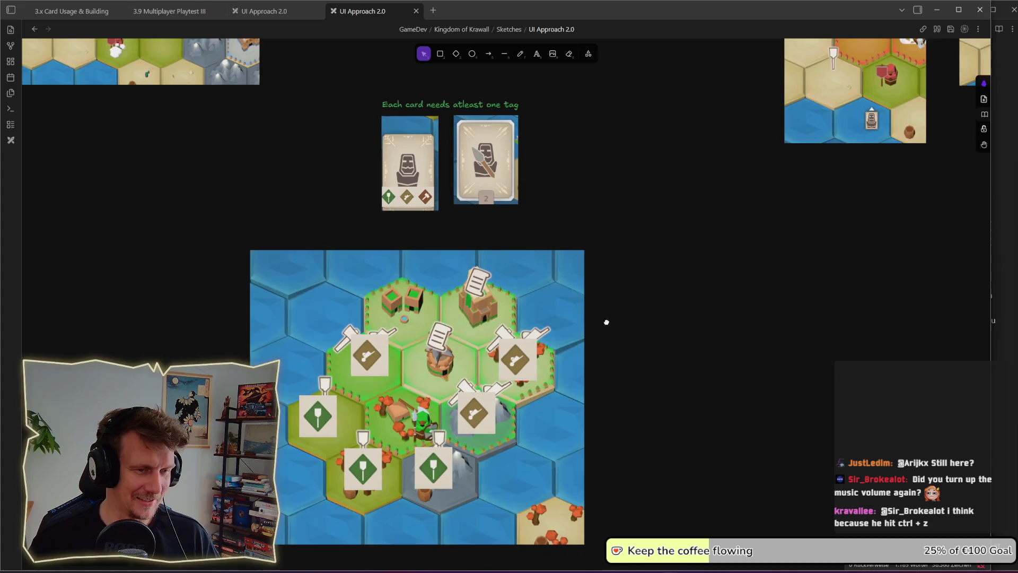
scroll(610, 317, down, 3)
scroll(605, 299, up, 8)
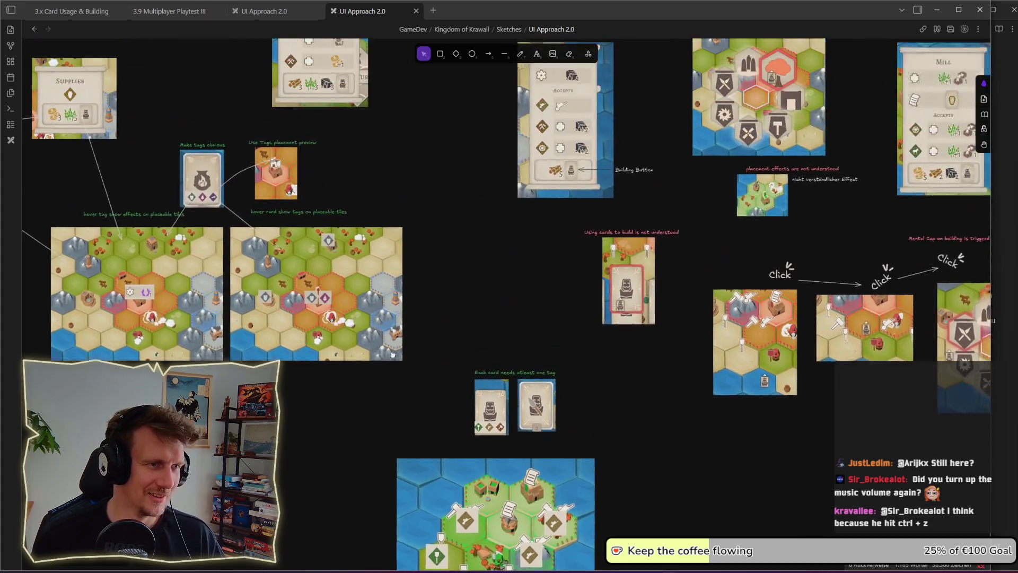
Step: Move the two tag cards and their caption slightly down on the board
mouse_move(444, 405)
mouse_down()
mouse_move(567, 489)
mouse_move(543, 490)
mouse_up()
click(594, 476)
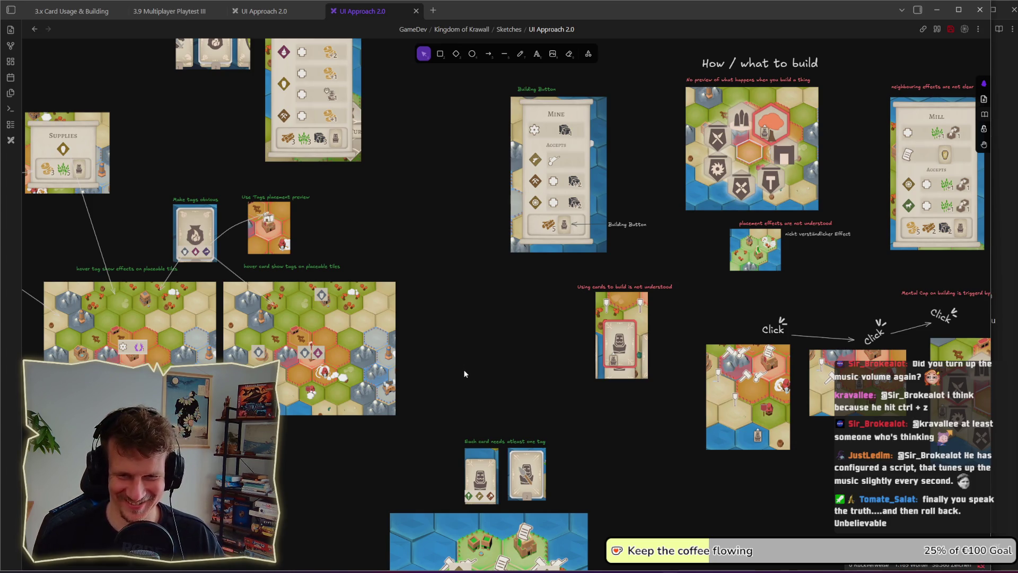
mouse_move(464, 374)
mouse_down()
mouse_move(480, 395)
mouse_move(488, 297)
mouse_up()
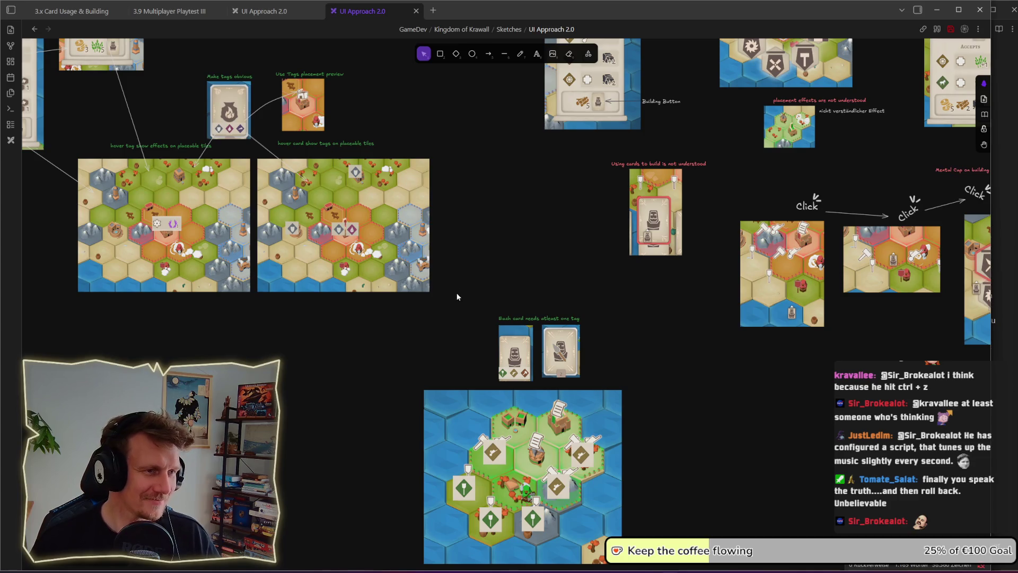
scroll(458, 288, up, 3)
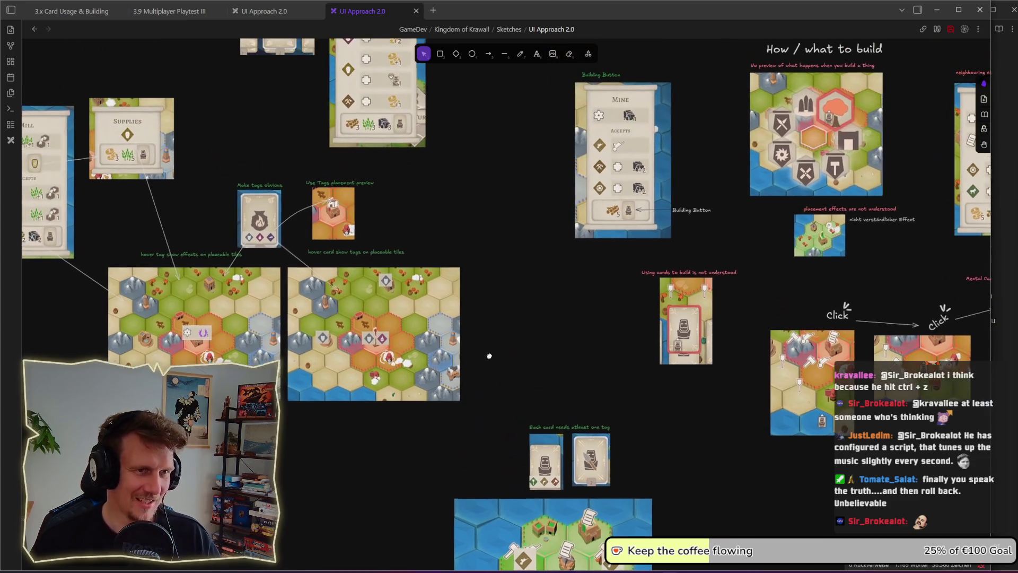
ctrl+scroll(489, 340, down, 3)
scroll(490, 341, up, 1)
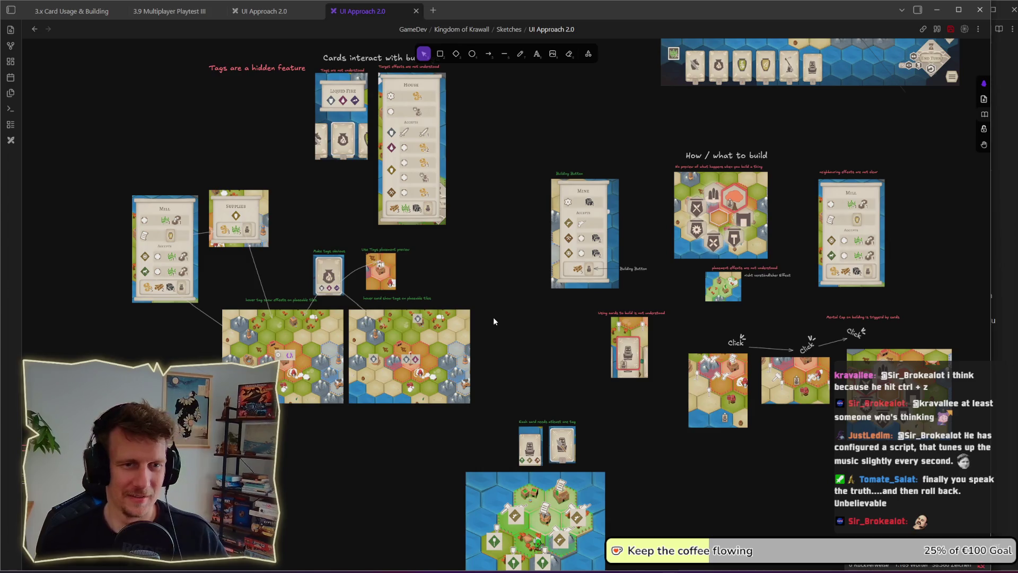
scroll(588, 355, right, 1)
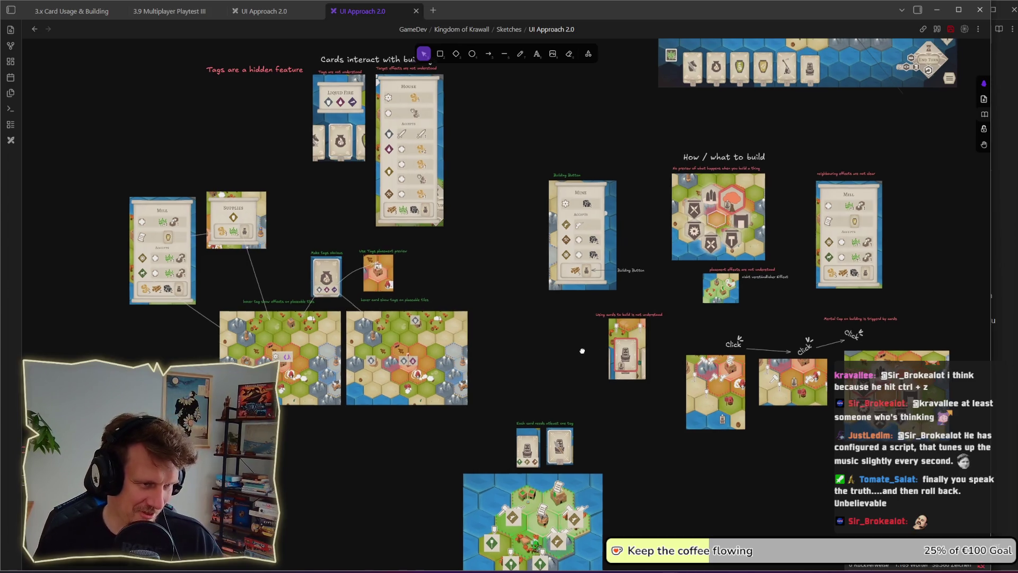
Step: Place the Mine card to the right of the Mill card under 'How / what to build'
mouse_move(976, 468)
mouse_down()
mouse_move(756, 371)
mouse_move(669, 314)
mouse_up()
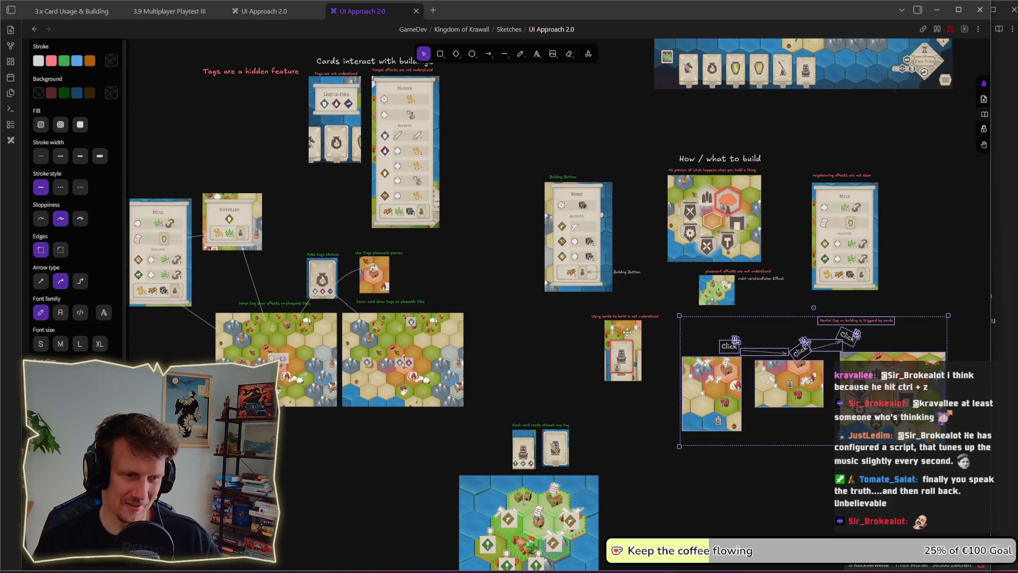
mouse_move(877, 277)
mouse_down()
mouse_move(682, 296)
mouse_move(661, 320)
mouse_up()
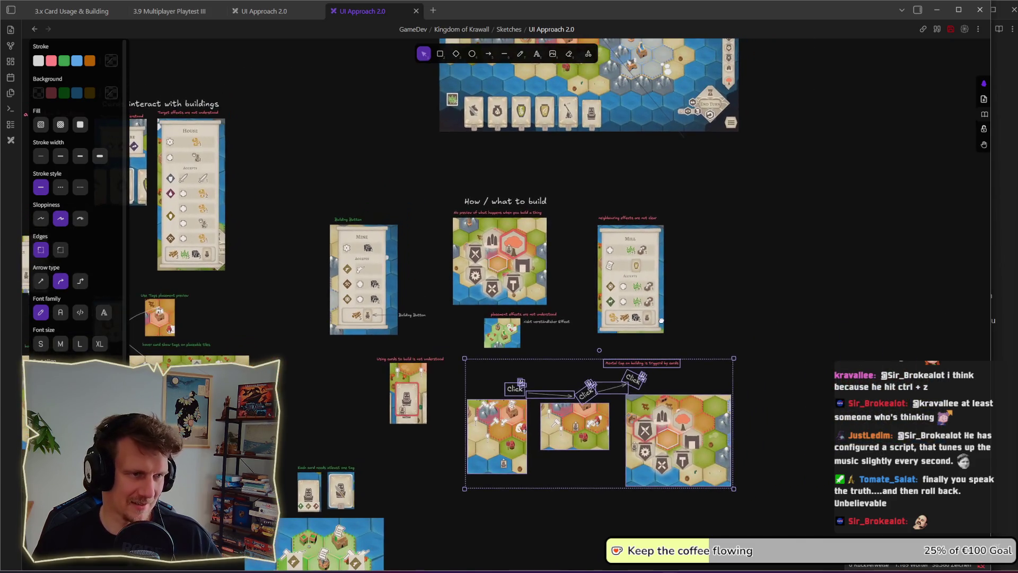
mouse_move(351, 314)
mouse_down()
mouse_move(764, 339)
mouse_move(730, 320)
mouse_move(742, 321)
mouse_up()
click(628, 182)
scroll(628, 182, up, 4)
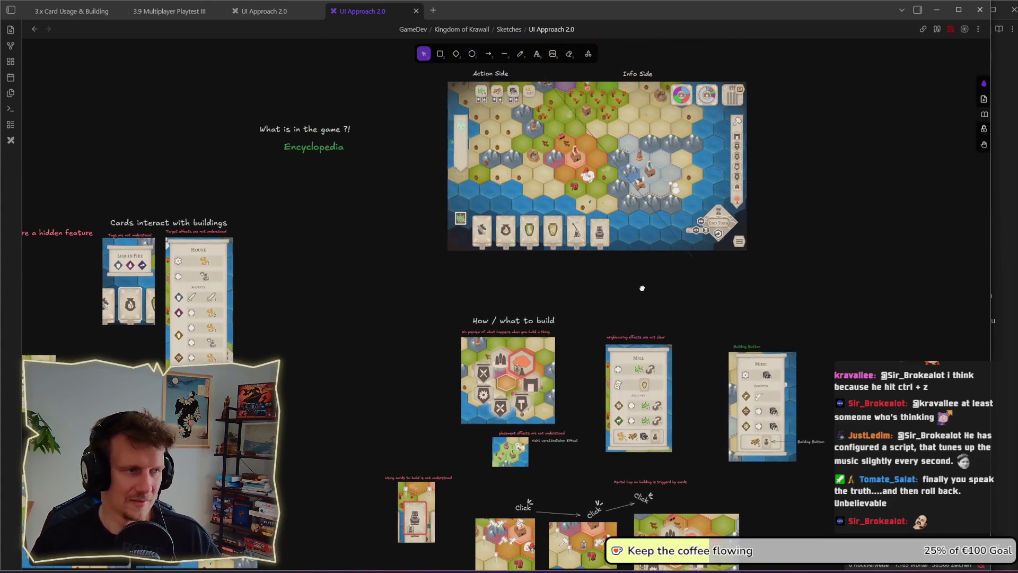
Step: In the game, snip a screen capture framing the Supplies tooltip
key(alt+Tab)
click(644, 291)
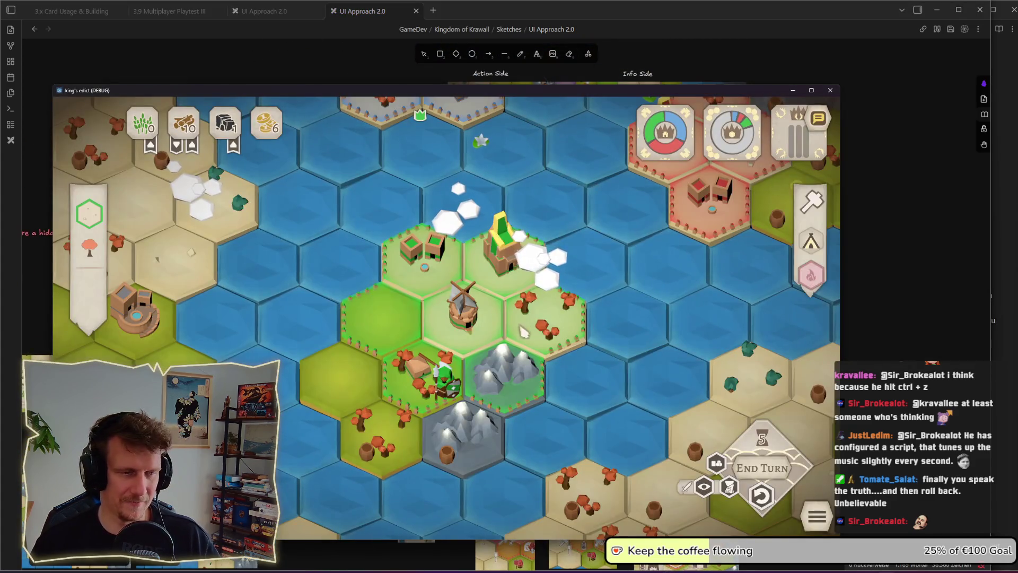
mouse_move(812, 238)
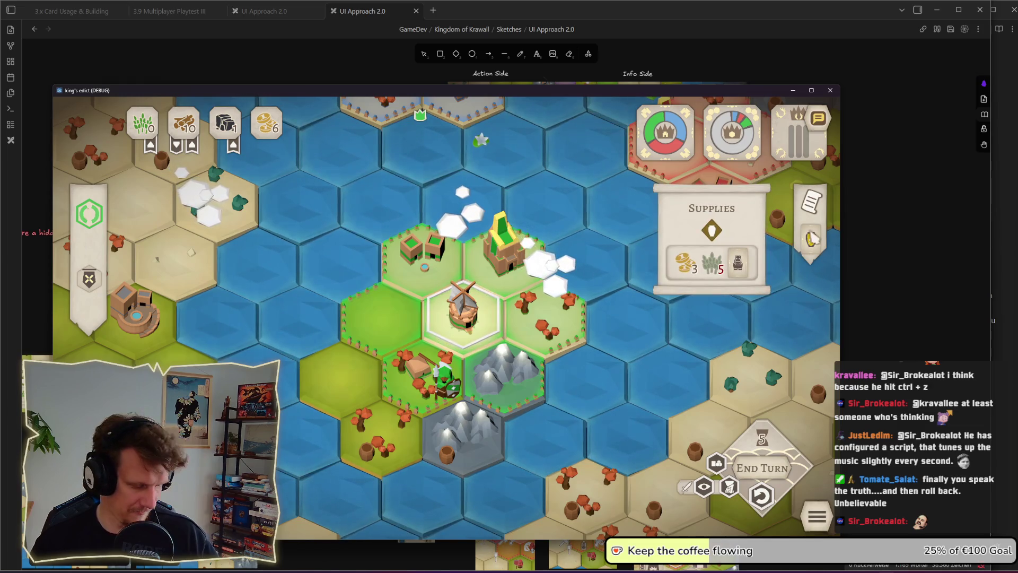
key(super+shift+s)
drag(638, 171, 831, 316)
Step: Paste the captured Supplies image onto the board below the Mine card
key(alt+Tab)
scroll(645, 210, down, 5)
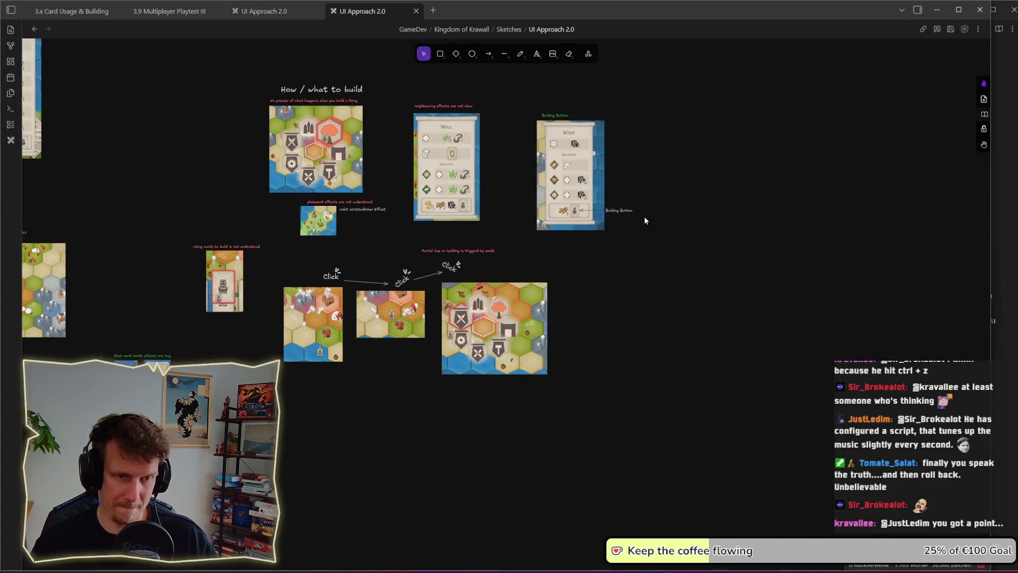
key(ctrl+v)
drag(647, 289, 610, 290)
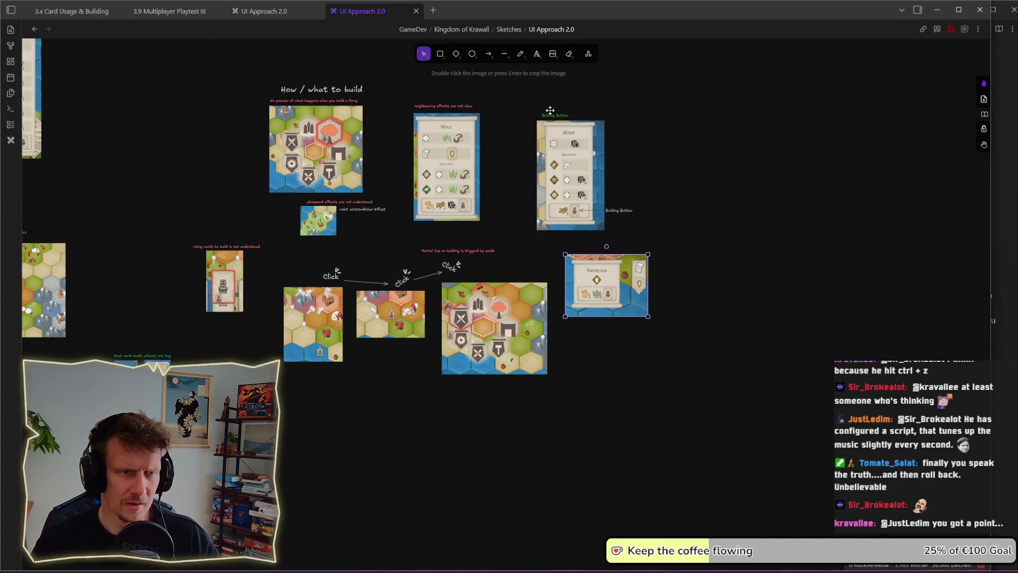
click(586, 207)
Step: Label the Supplies image 'Training Button' and move the pair beside the Mine card
double_click(573, 249)
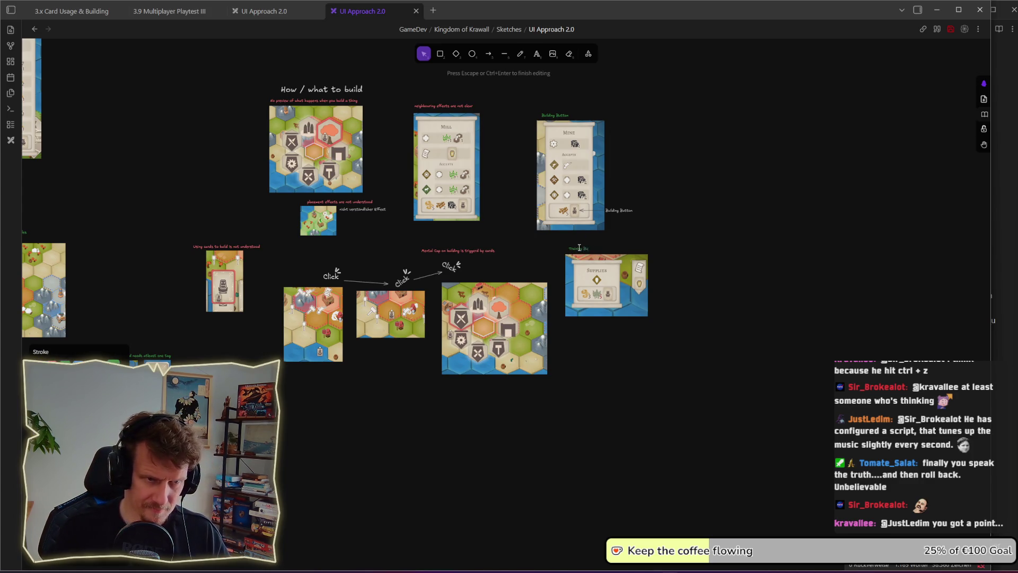
click(707, 275)
mouse_move(688, 344)
mouse_down()
mouse_move(558, 269)
mouse_move(554, 241)
mouse_up()
mouse_move(612, 259)
mouse_down()
mouse_move(690, 233)
mouse_move(692, 176)
mouse_move(657, 142)
mouse_up()
click(702, 261)
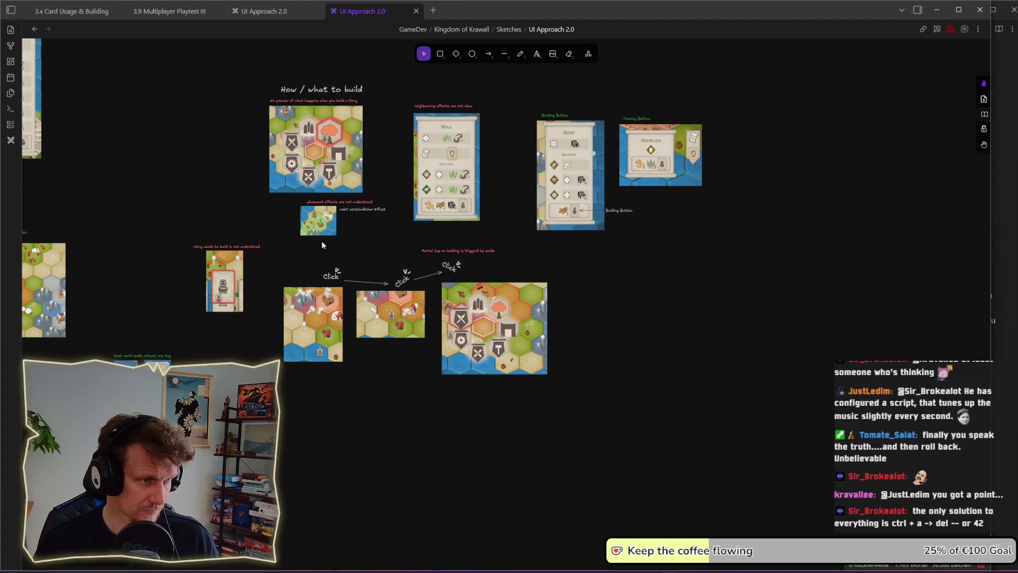
Step: Move the 'Using cards to build is not understood' card and label far to the right
drag(169, 217, 270, 329)
drag(242, 297, 637, 300)
click(594, 257)
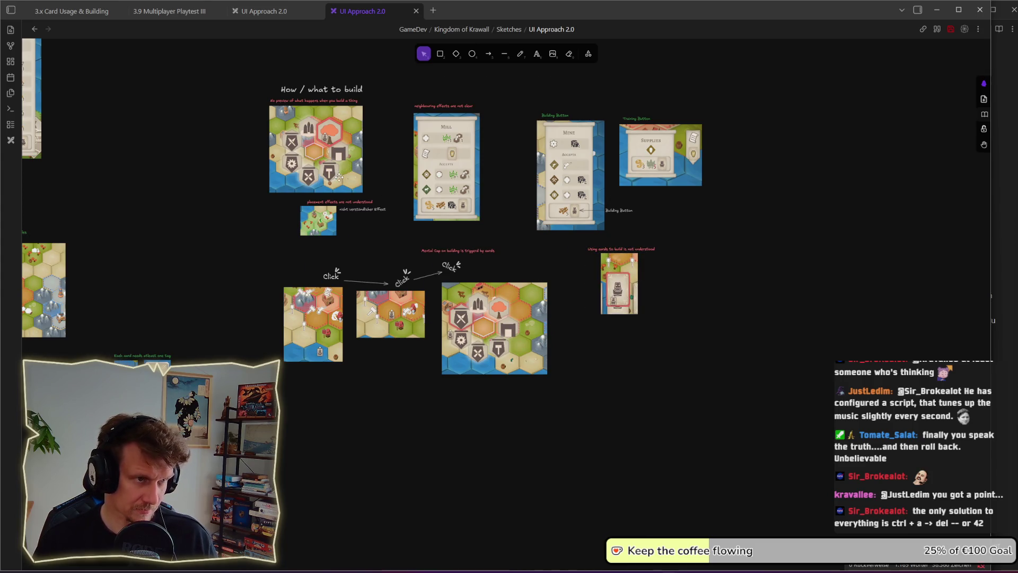
drag(191, 212, 199, 213)
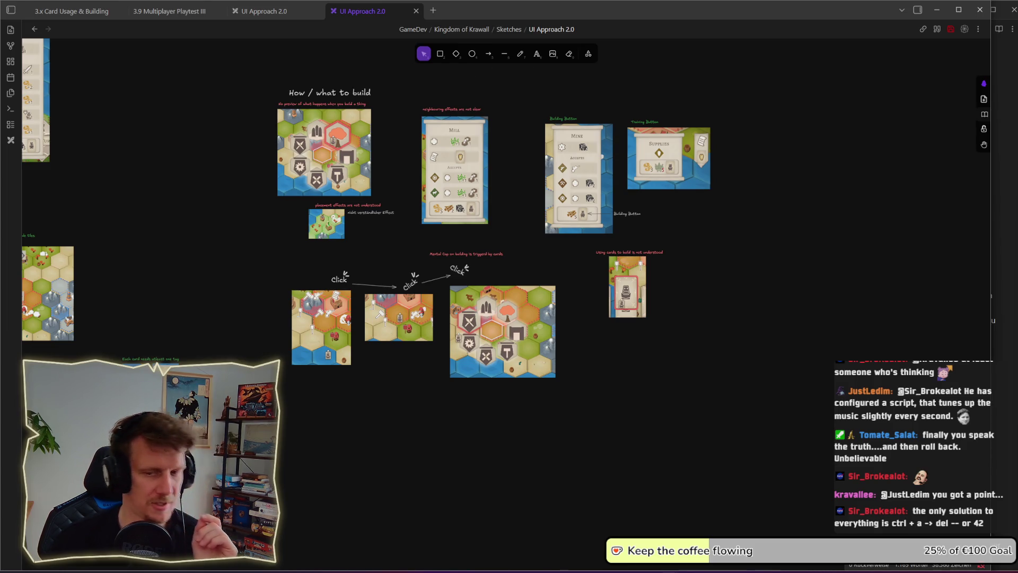
key(alt+Tab)
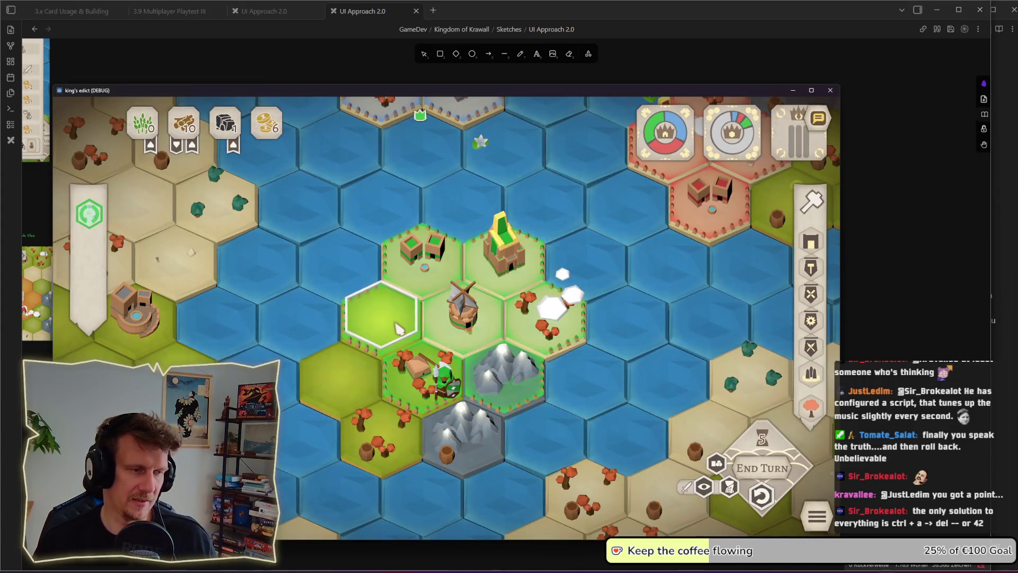
Step: Move the worker onto the empty left hex and look over the Blacksmith card
click(399, 329)
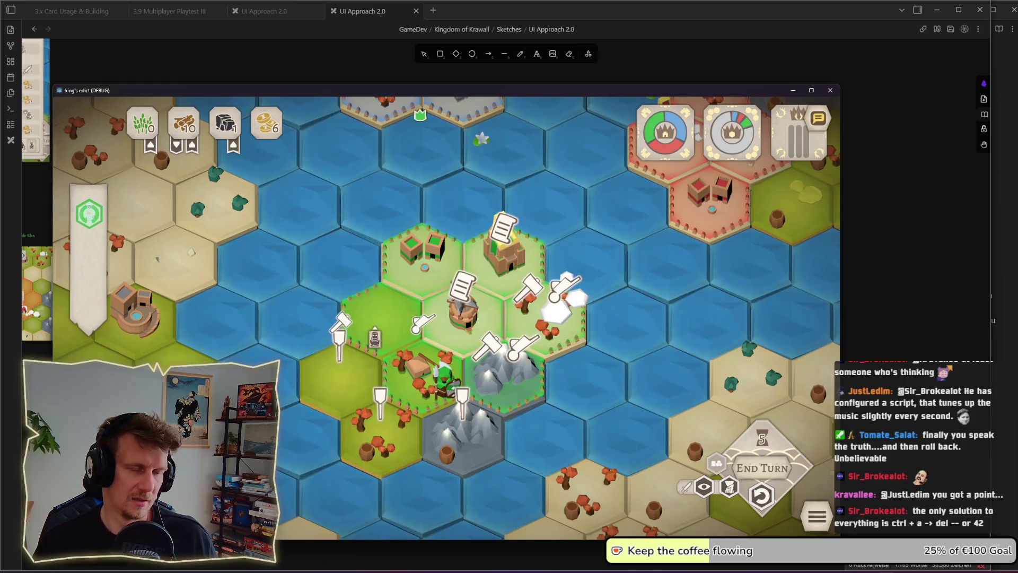
click(361, 321)
click(381, 316)
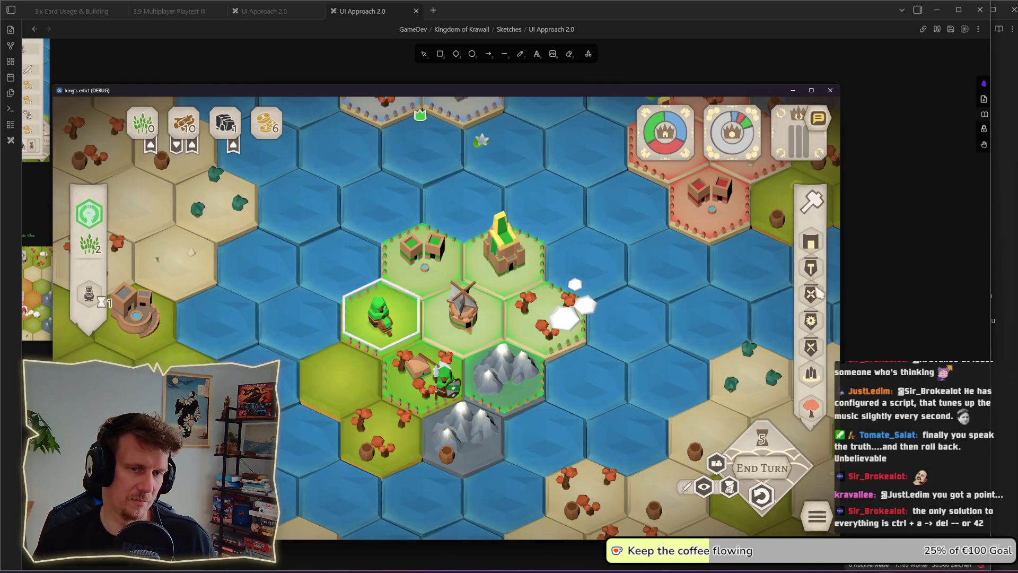
mouse_move(816, 317)
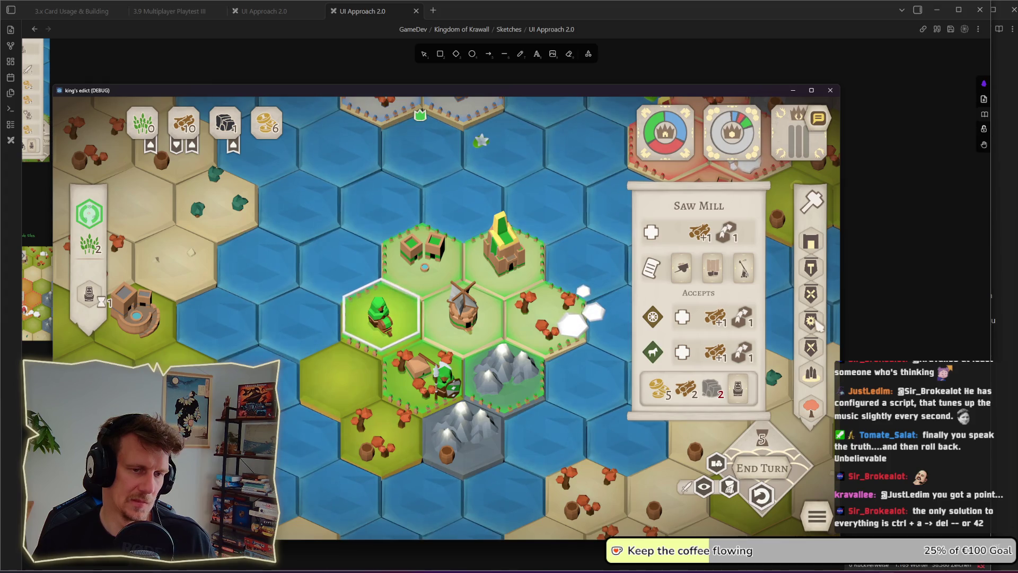
mouse_move(812, 374)
mouse_move(810, 355)
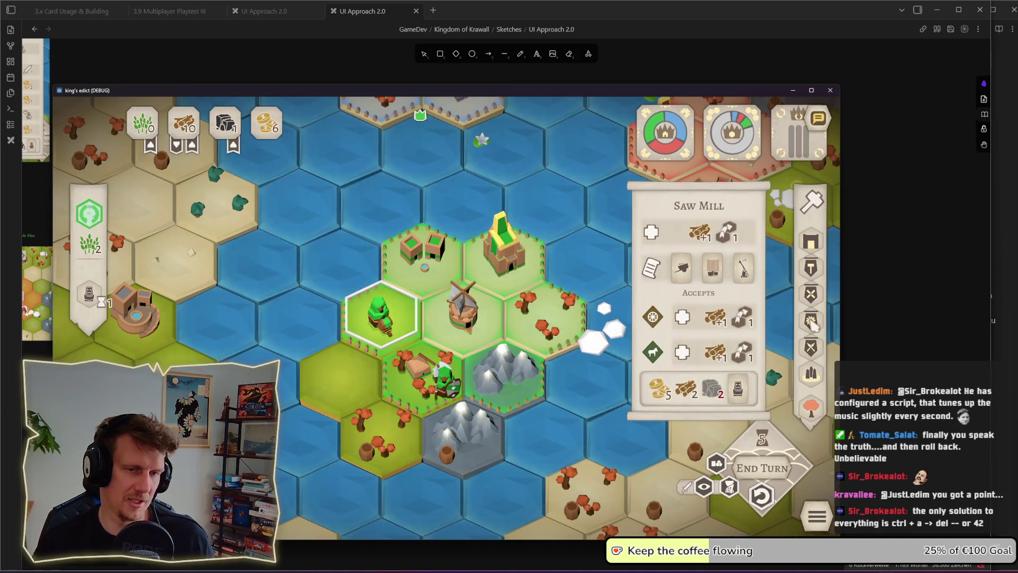
mouse_move(819, 276)
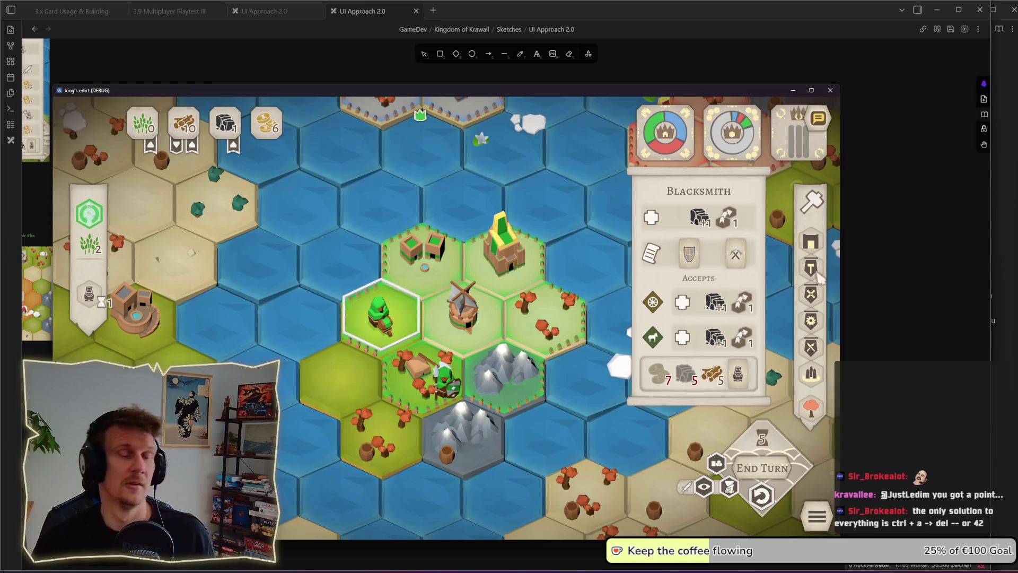
click(352, 276)
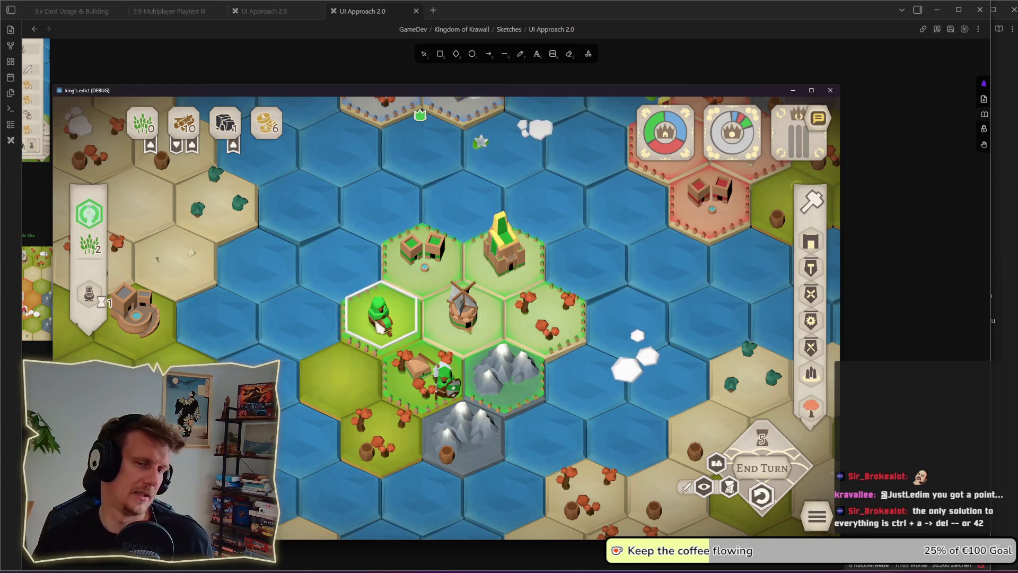
Step: Check the green unit's actions and the centre mountain hex's build options
click(379, 324)
click(380, 319)
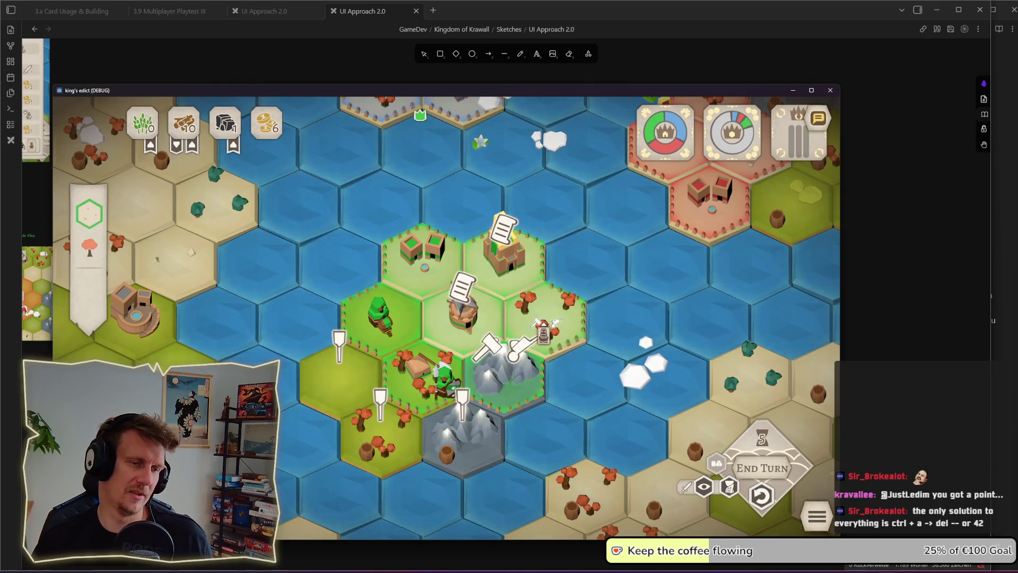
click(483, 377)
click(483, 377)
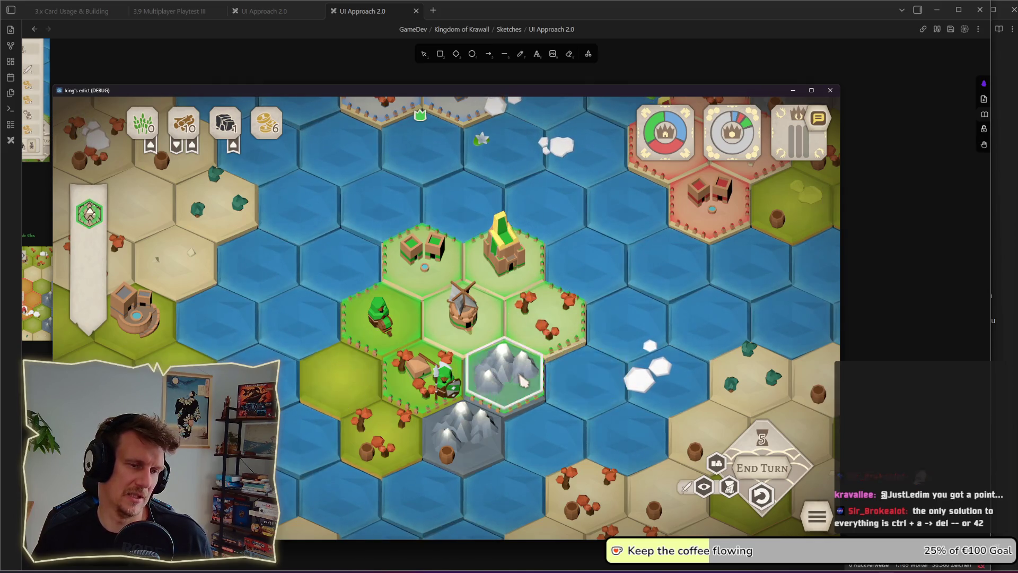
Step: Inspect the tree, castle and windmill hexes' side panels
mouse_move(811, 253)
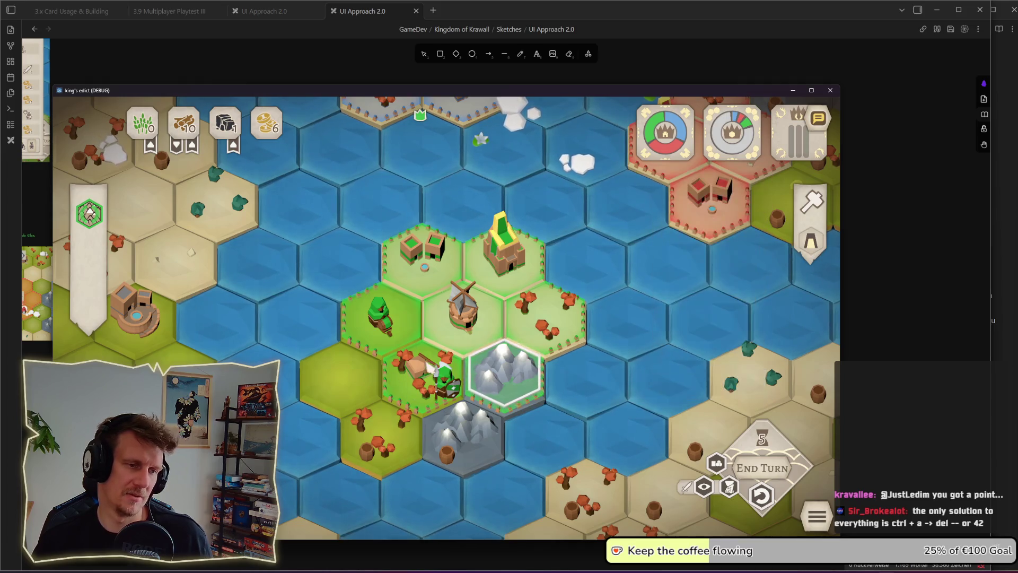
click(551, 340)
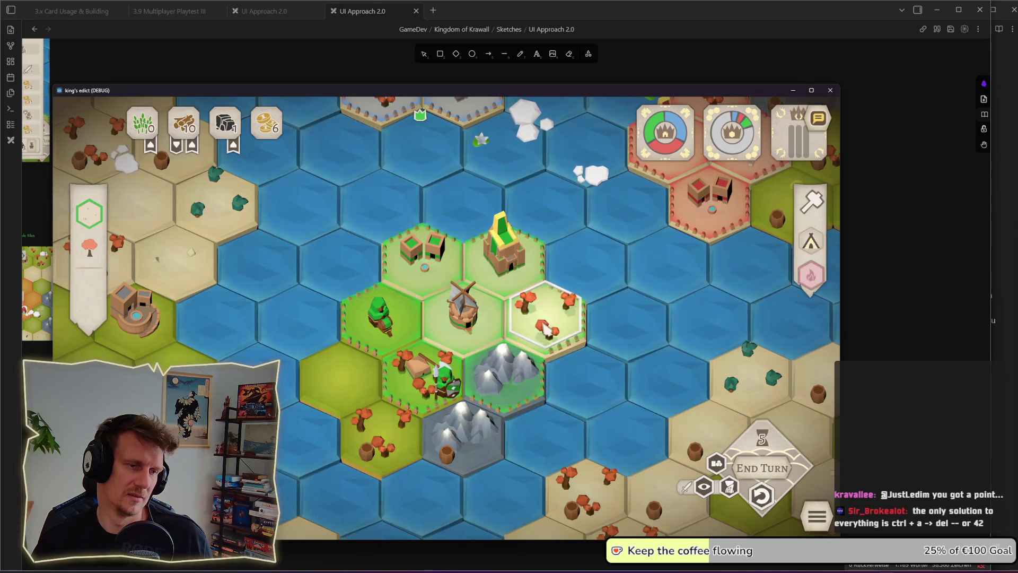
click(509, 275)
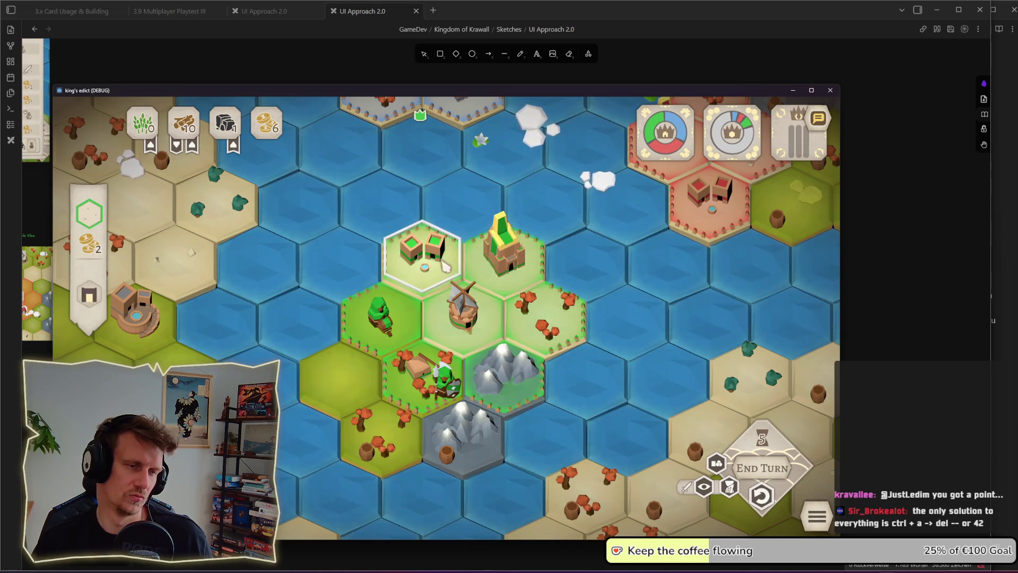
click(451, 318)
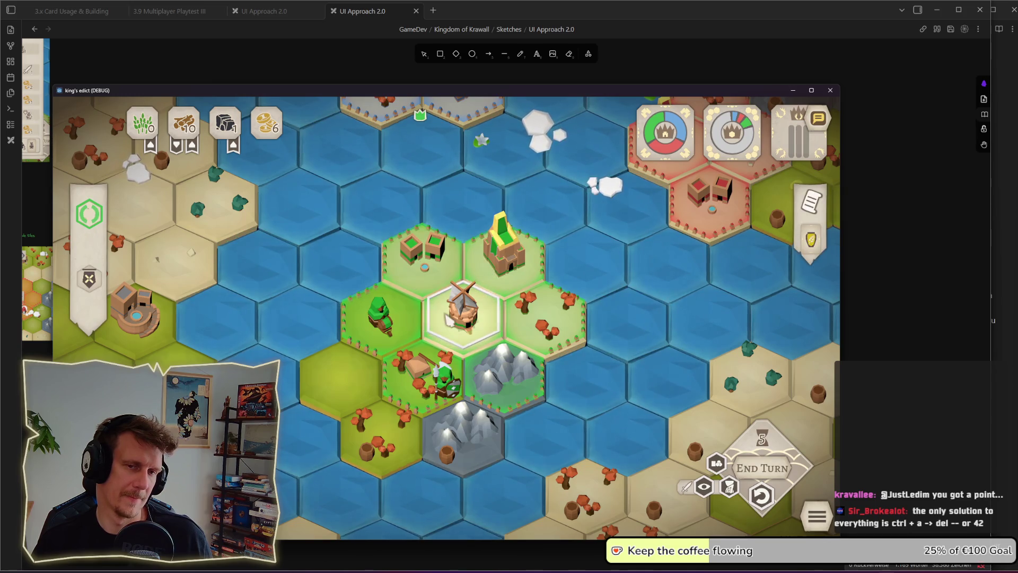
scroll(447, 319, down, 2)
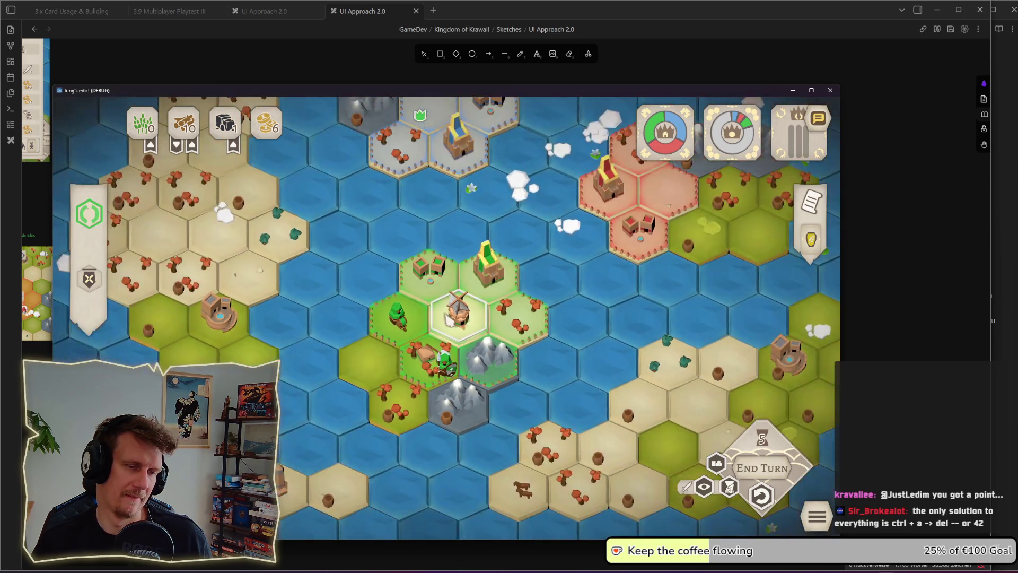
Step: Bring up the village's build markers and the full list of buildings
right_click(466, 339)
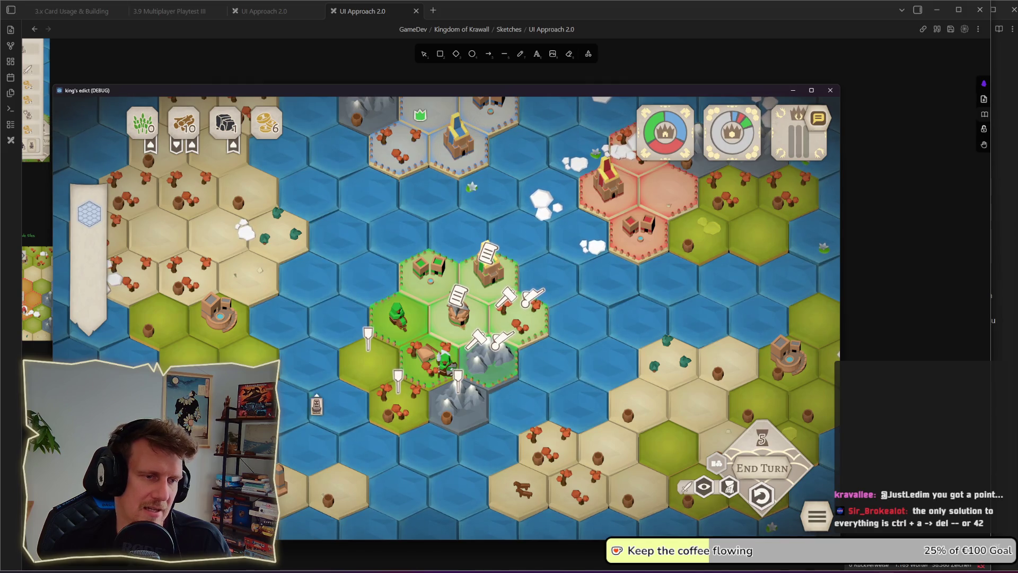
click(436, 346)
click(436, 346)
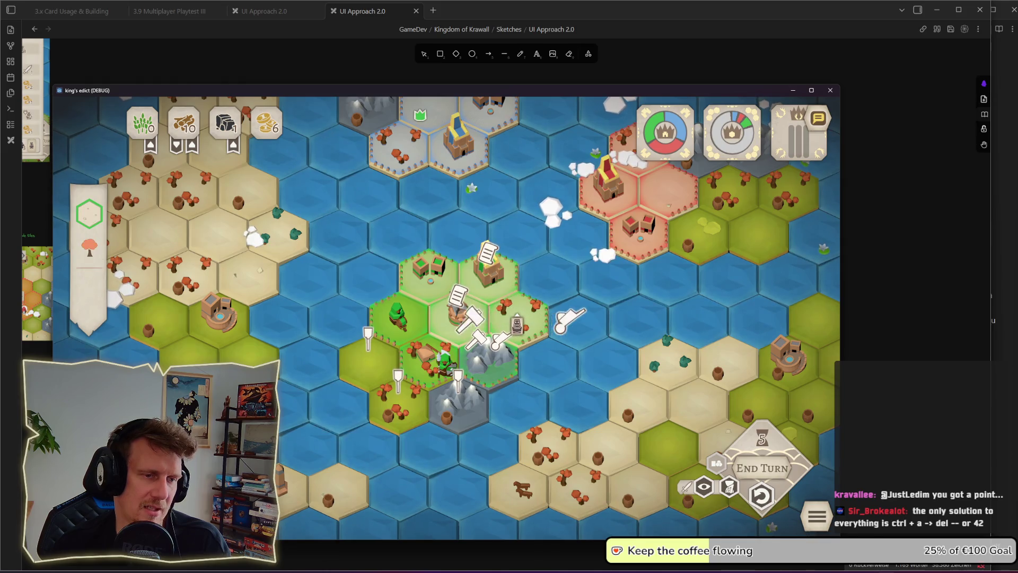
click(492, 358)
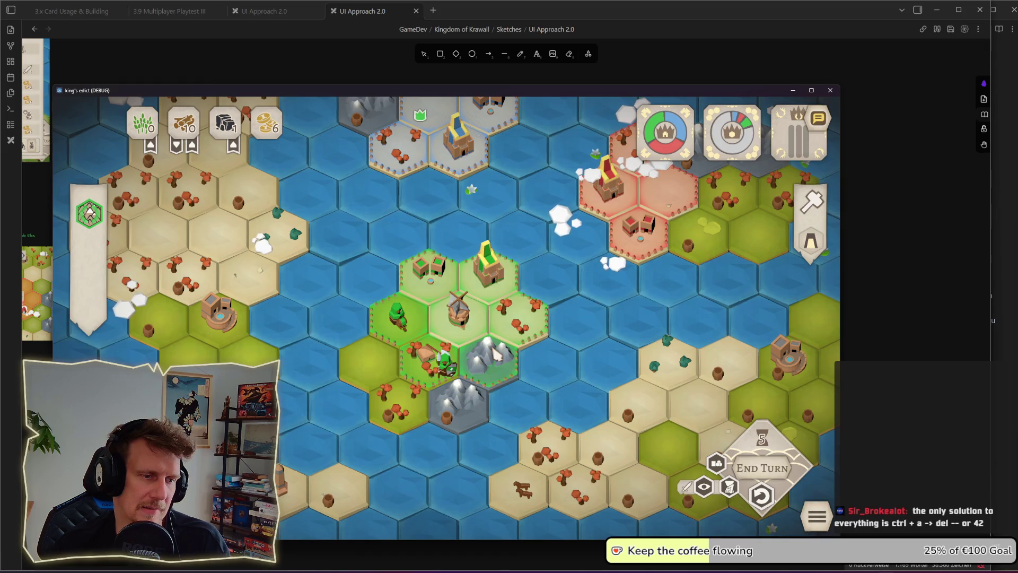
click(523, 398)
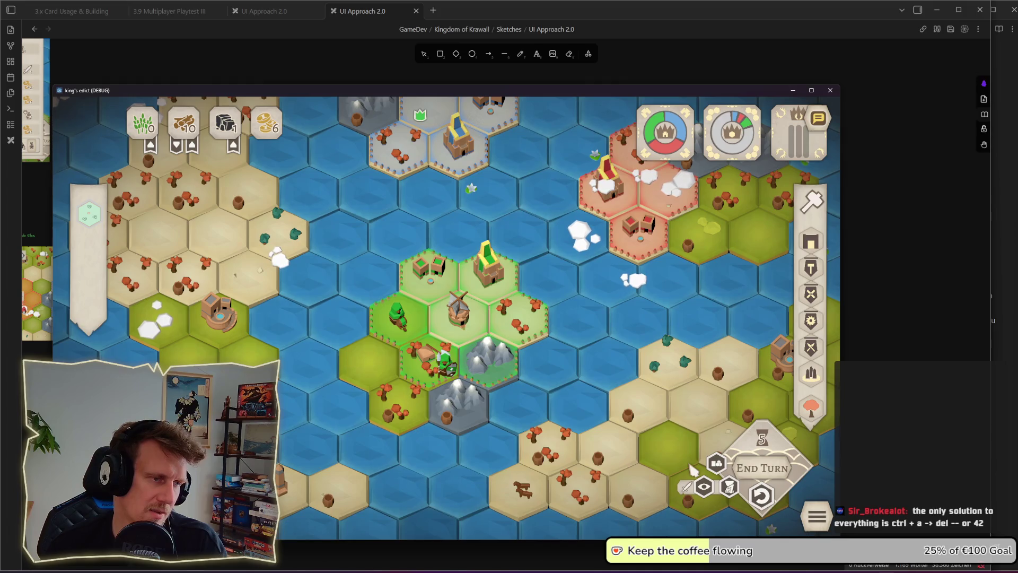
Step: Inspect the mountain, sand, castle and house tiles, including the House card
click(572, 388)
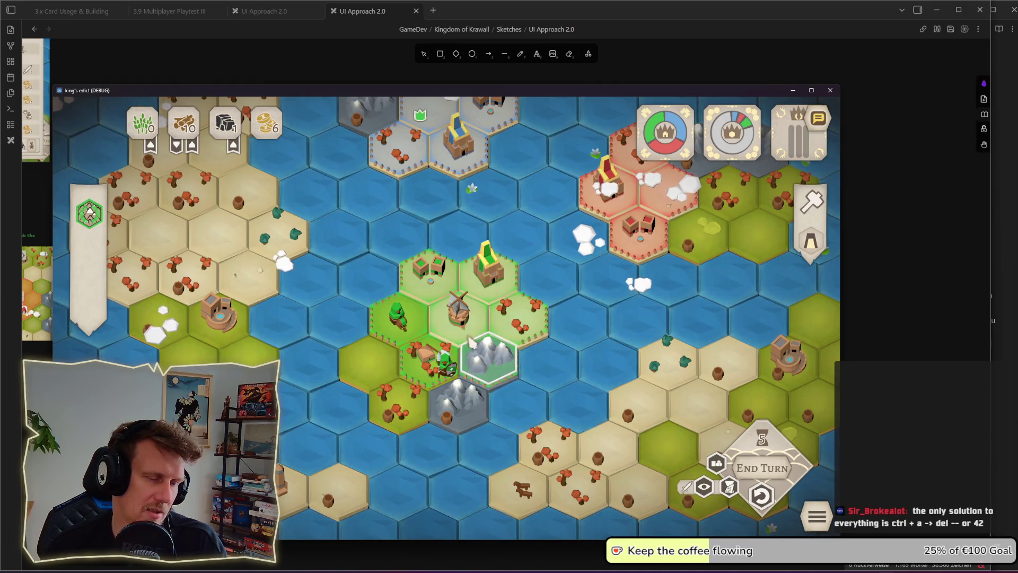
click(265, 237)
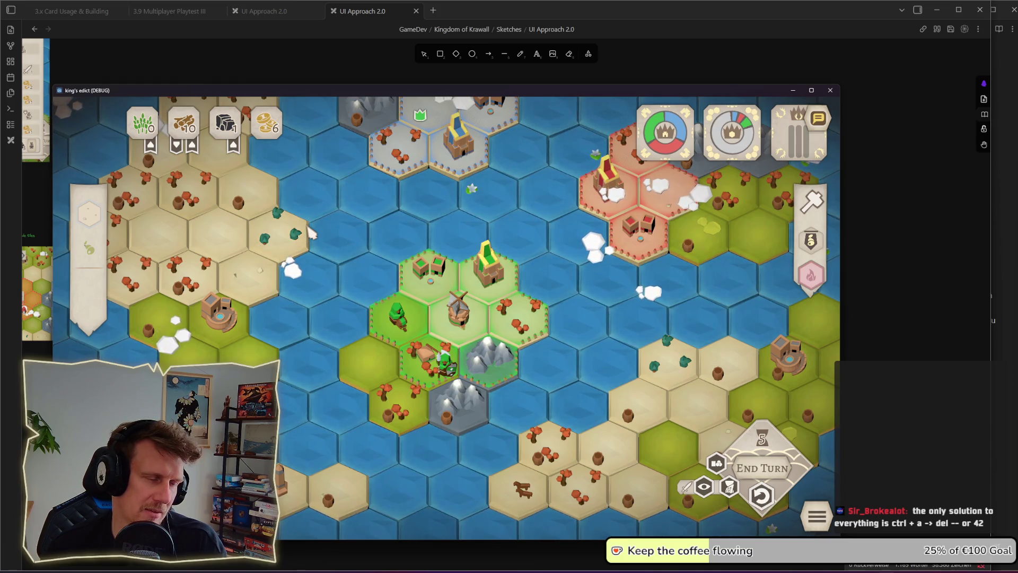
click(423, 202)
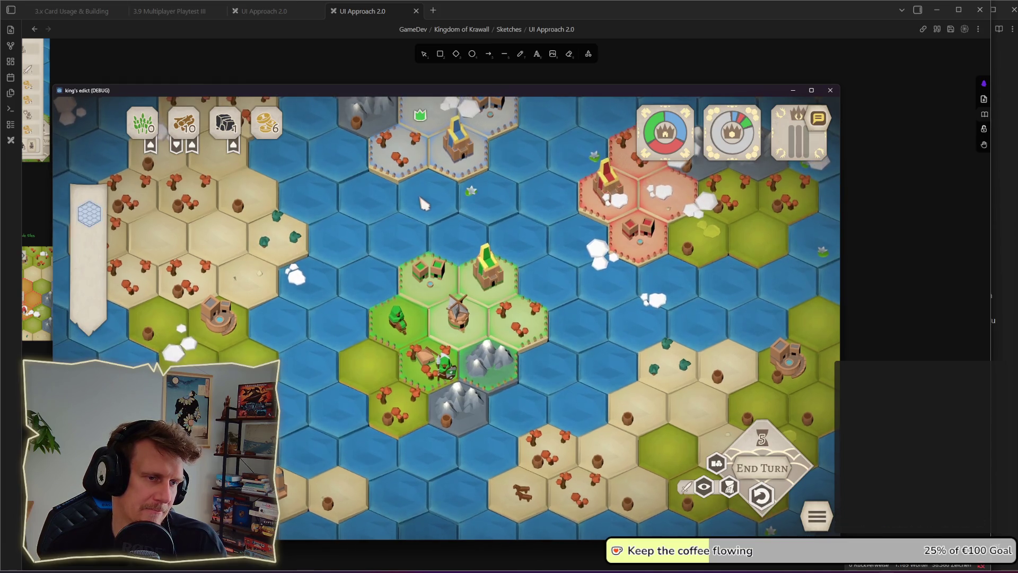
click(477, 281)
click(448, 291)
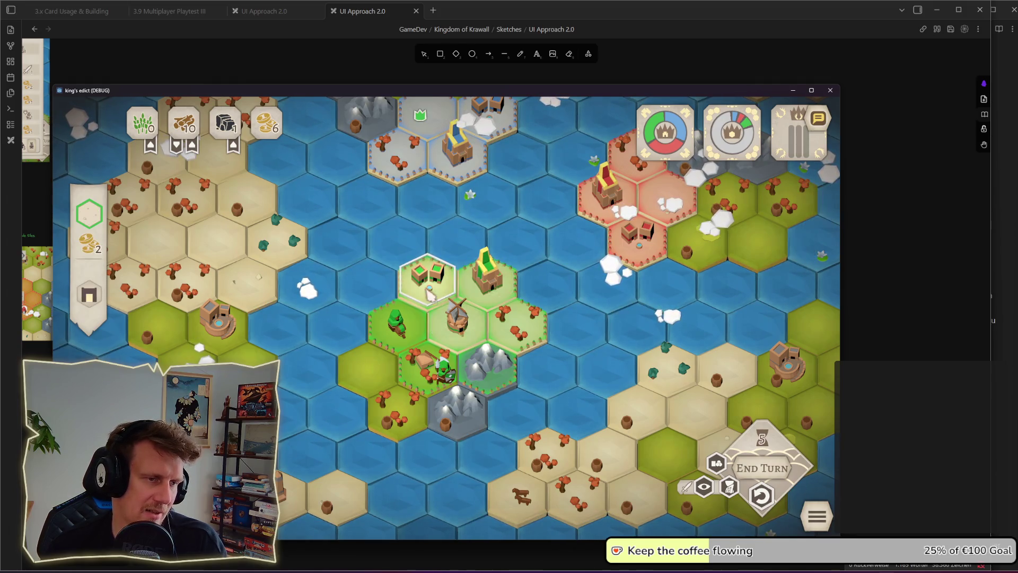
mouse_move(86, 306)
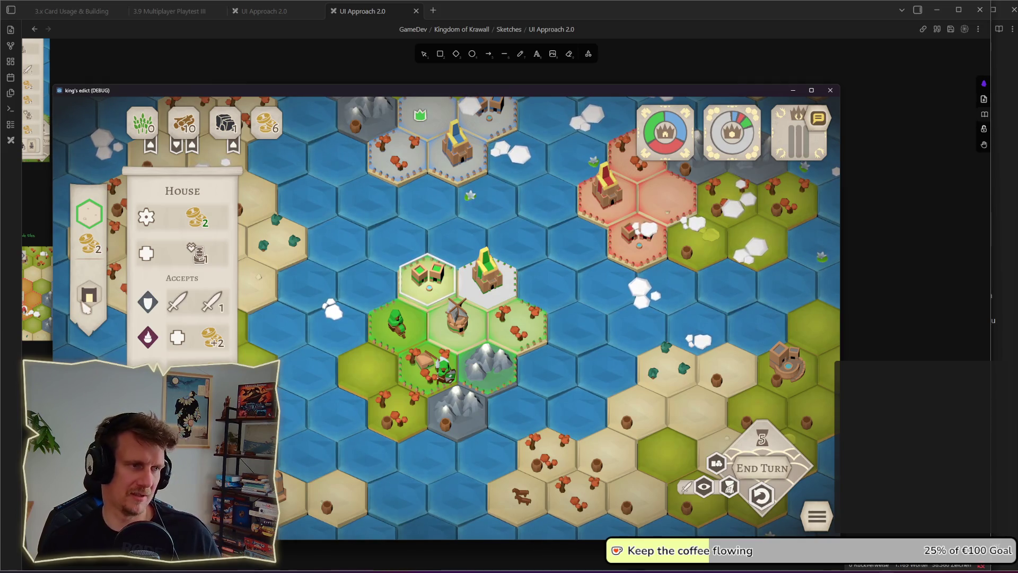
click(460, 321)
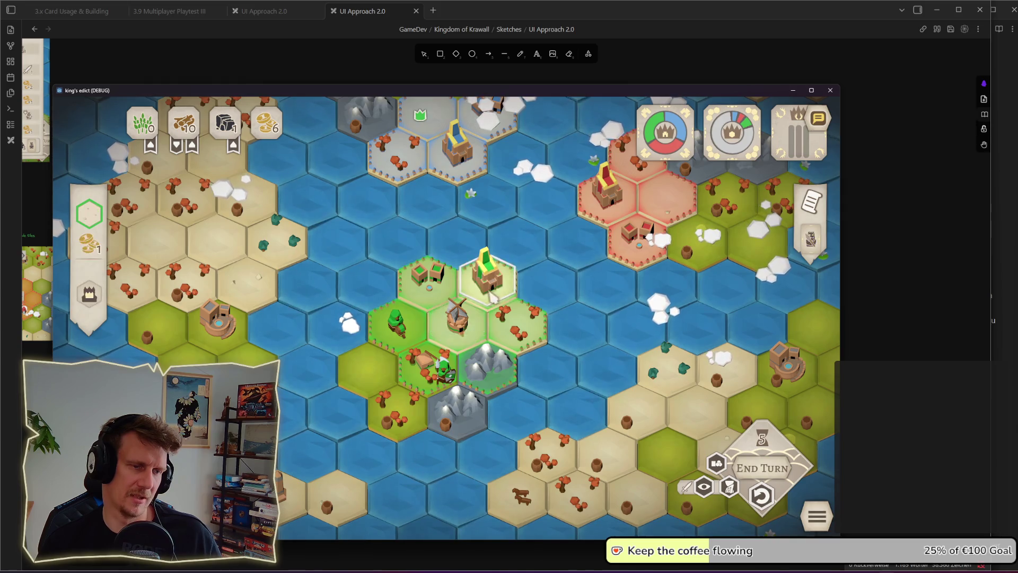
Step: Build a mine on the mountain hex beside the village
key(w)
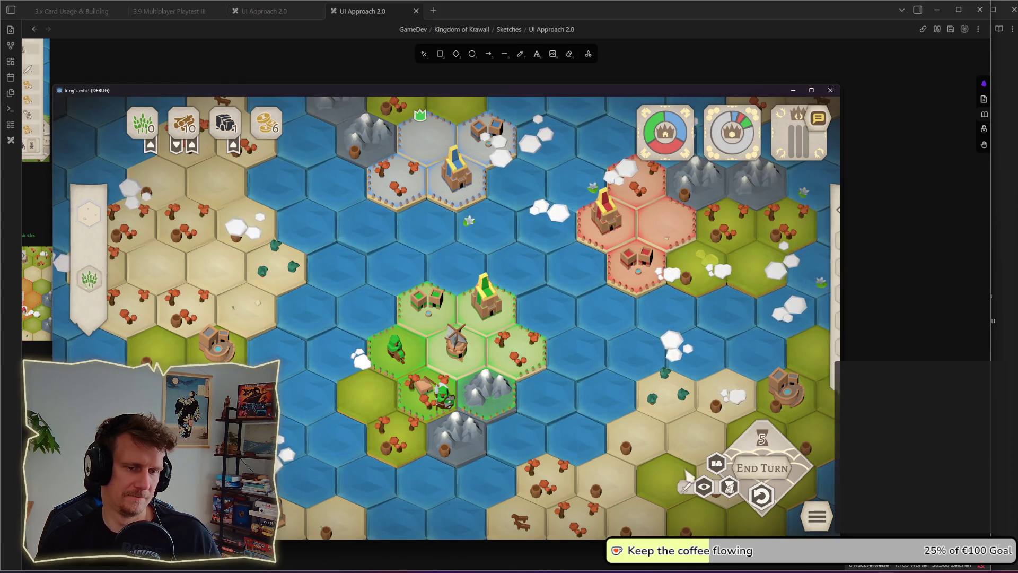
click(716, 464)
click(716, 464)
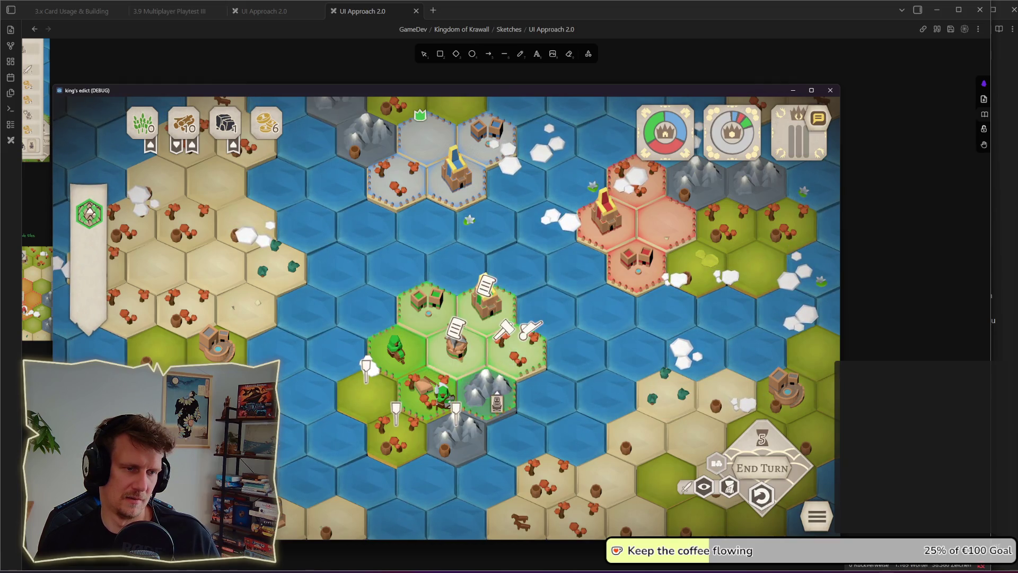
click(486, 390)
click(487, 371)
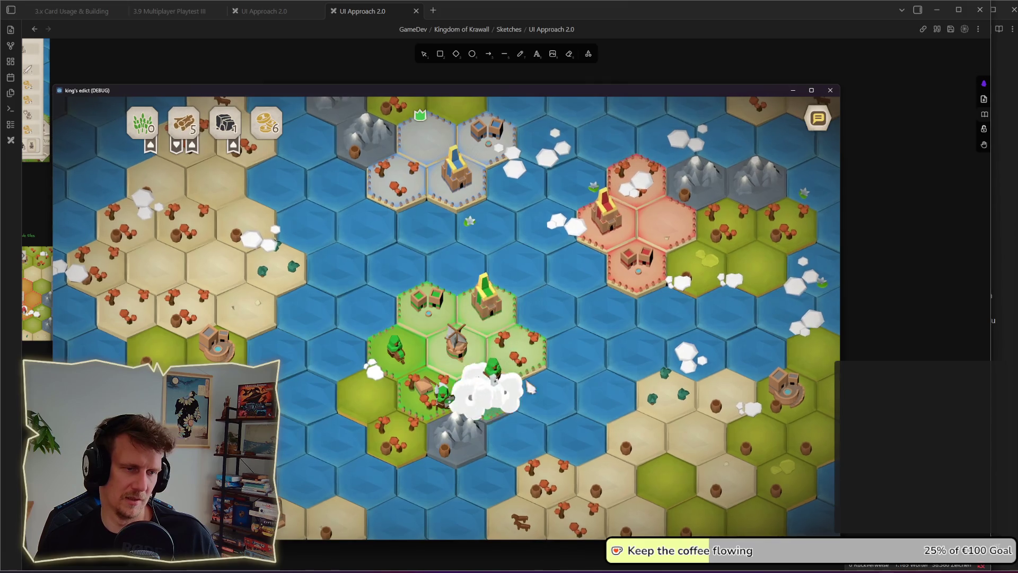
Step: Review resource yields and the mine tile's wood, now down from 10 to 5
click(713, 461)
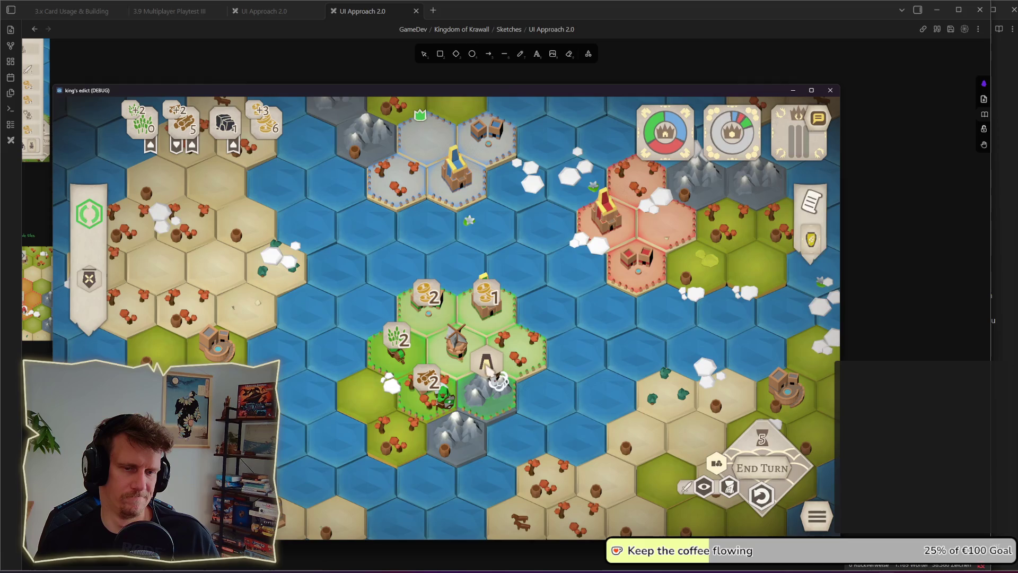
click(489, 371)
click(716, 464)
click(513, 354)
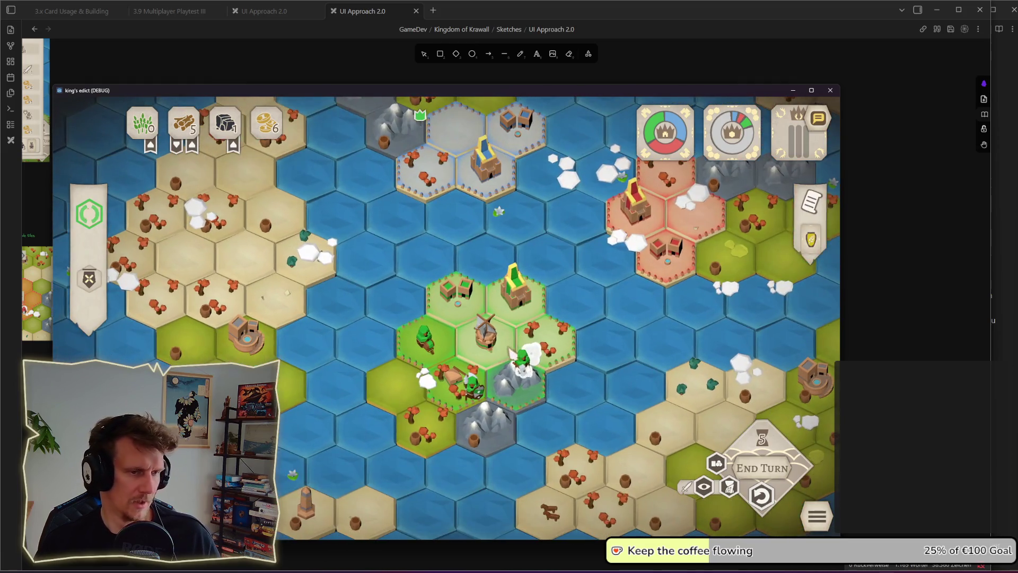
click(491, 349)
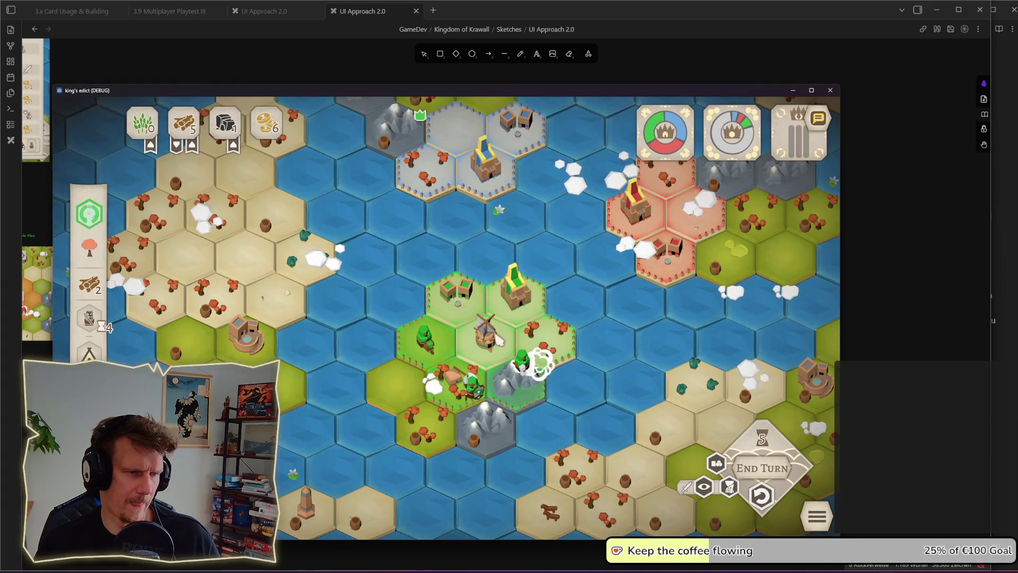
click(499, 340)
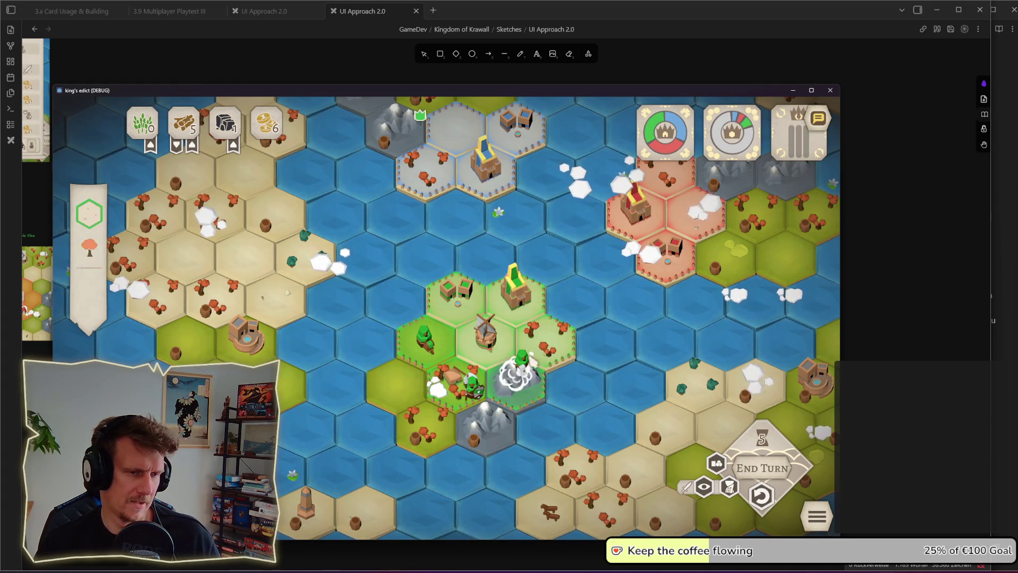
key(alt+Tab)
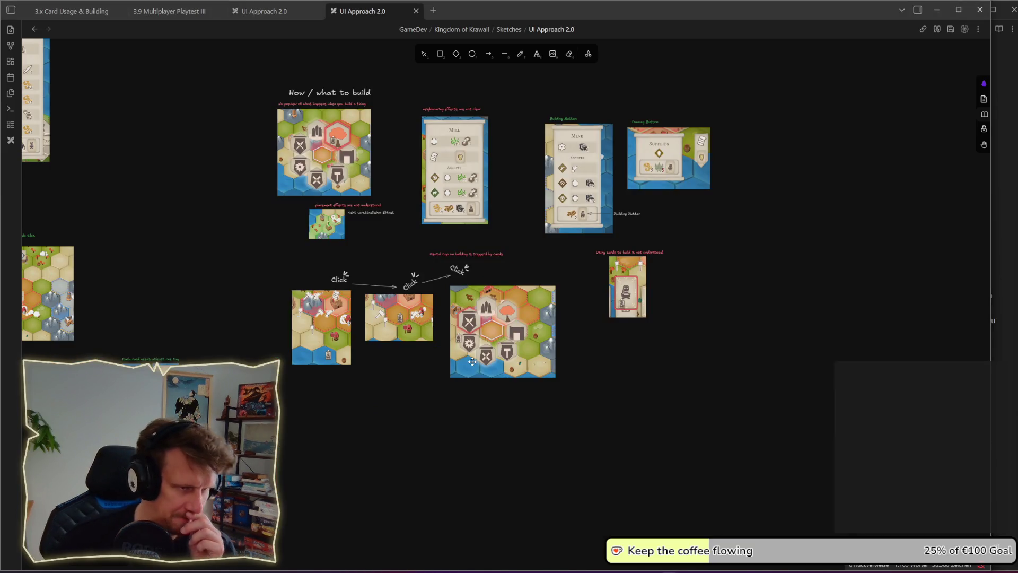
Step: Move the 'How / what to build' title and board image to the right
drag(435, 248, 416, 308)
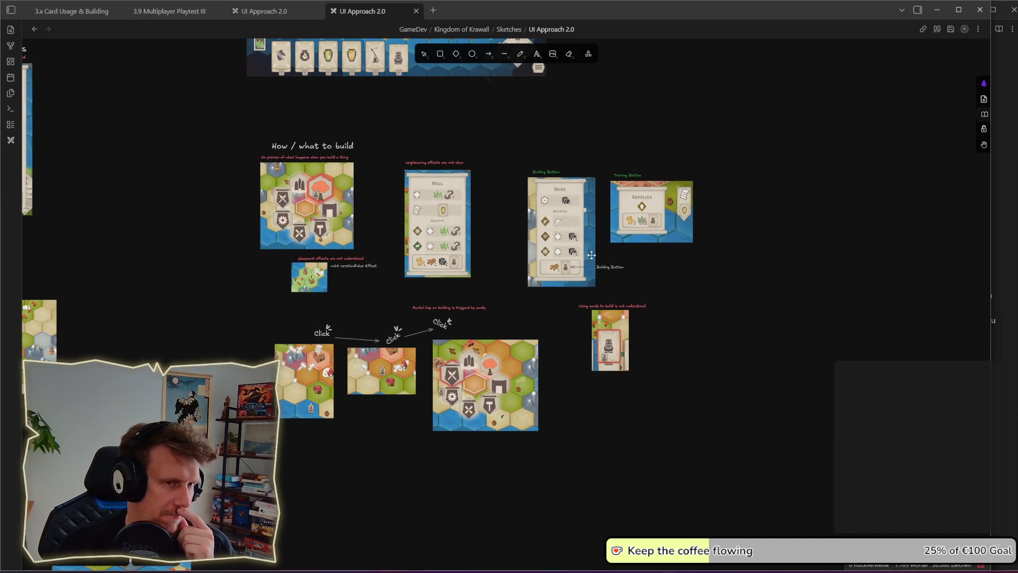
key(v)
drag(518, 153, 749, 304)
click(763, 294)
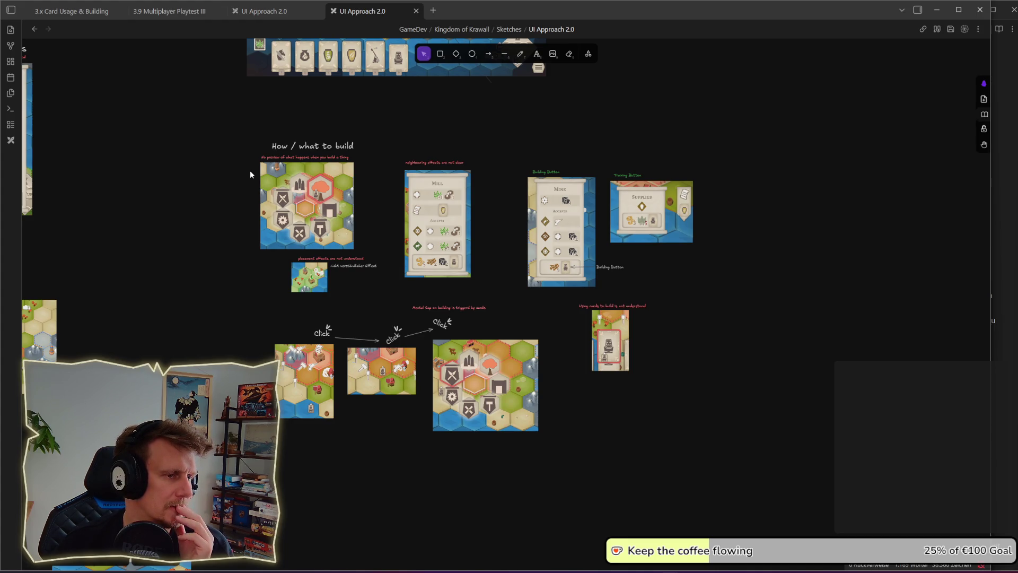
drag(244, 124, 364, 255)
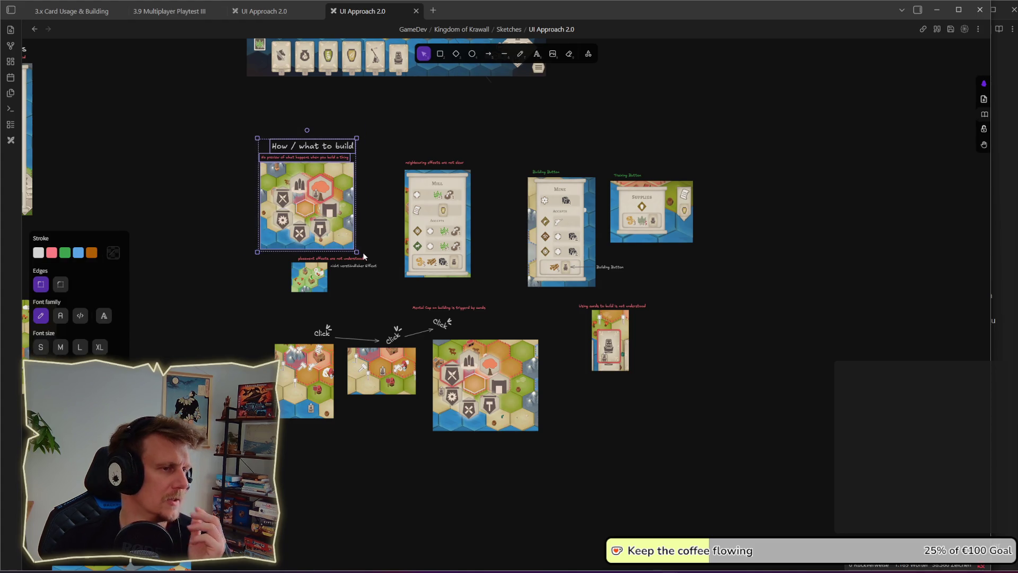
mouse_move(311, 224)
mouse_down()
mouse_move(786, 411)
mouse_move(767, 382)
mouse_up()
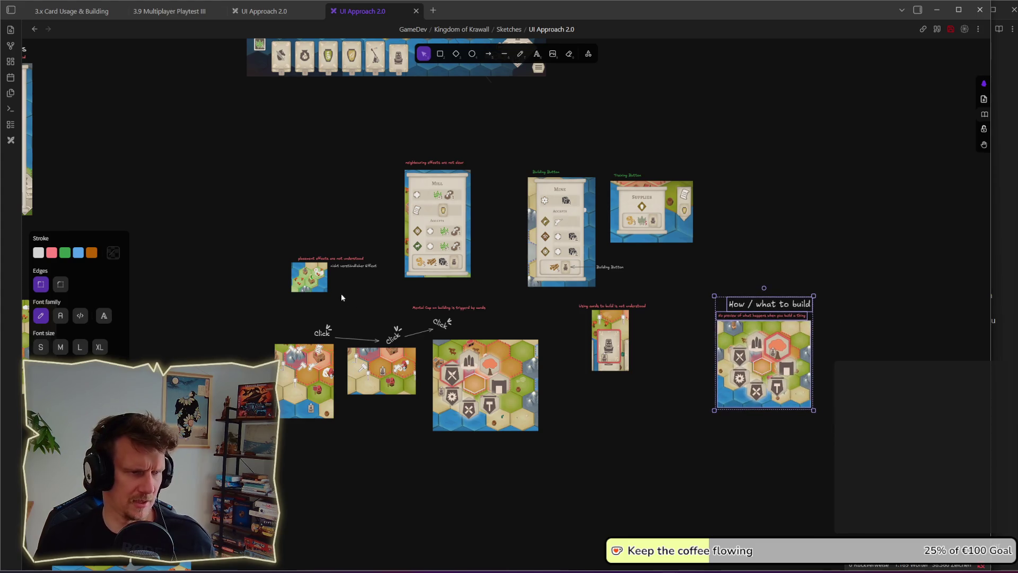
Step: Move the placement effects note and image to the bottom right
drag(277, 241, 371, 298)
mouse_move(310, 270)
mouse_down()
mouse_move(737, 471)
mouse_move(757, 443)
mouse_up()
click(753, 198)
Step: Shift the Mill, Mine and Supplies cards left and set the Mill card beside 'How / what to build'
mouse_move(329, 127)
mouse_down()
mouse_move(537, 246)
mouse_move(716, 297)
mouse_up()
drag(573, 256, 446, 258)
click(279, 147)
drag(224, 143, 365, 294)
drag(302, 244, 857, 403)
Step: Move the card with its red note up and to the left
scroll(411, 246, up, 5)
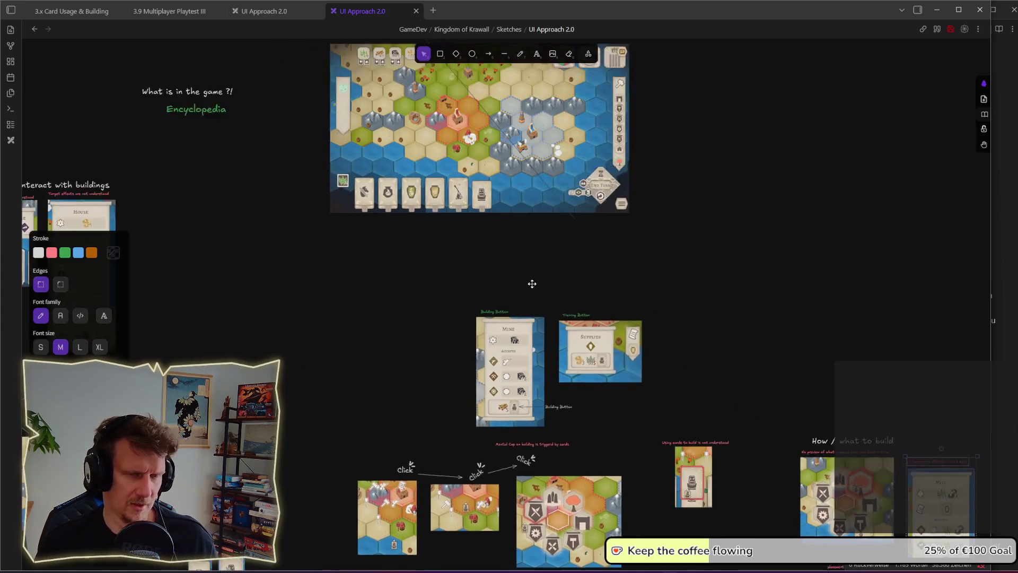
scroll(532, 264, up, 3)
scroll(542, 263, down, 2)
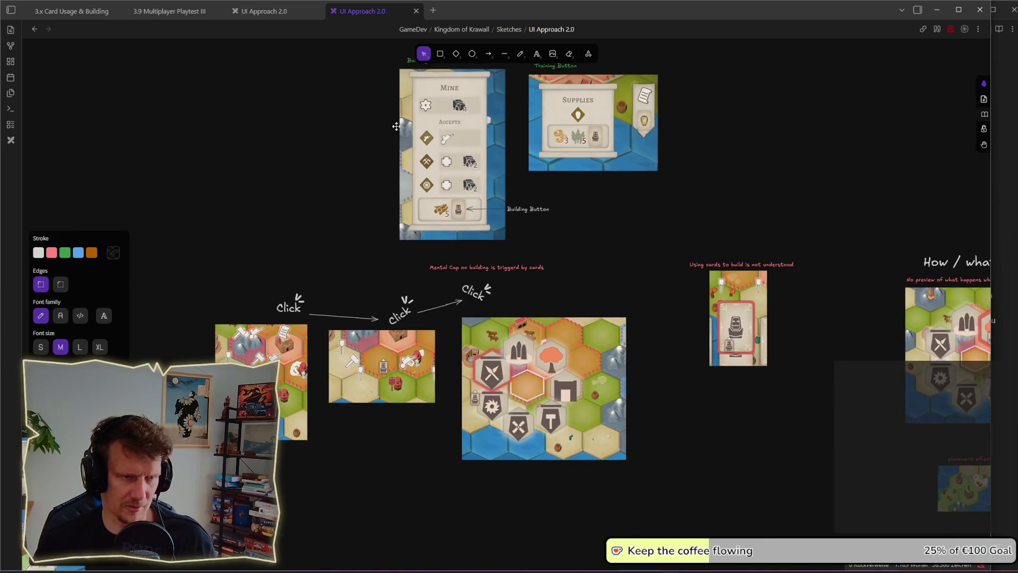
drag(636, 212, 814, 377)
mouse_move(770, 322)
mouse_down()
mouse_move(693, 286)
mouse_move(660, 258)
mouse_up()
click(751, 231)
Step: Move the Mine and Supplies cards with their labels further left
scroll(724, 254, up, 2)
mouse_move(363, 129)
mouse_down()
mouse_move(578, 289)
mouse_move(702, 346)
mouse_move(689, 347)
mouse_up()
mouse_move(562, 242)
mouse_down()
mouse_move(463, 252)
mouse_move(475, 249)
mouse_up()
click(768, 311)
Step: Shift the whole 'How / what to build' group right and zoom out over the board
scroll(475, 297, right, 10)
scroll(475, 298, down, 4)
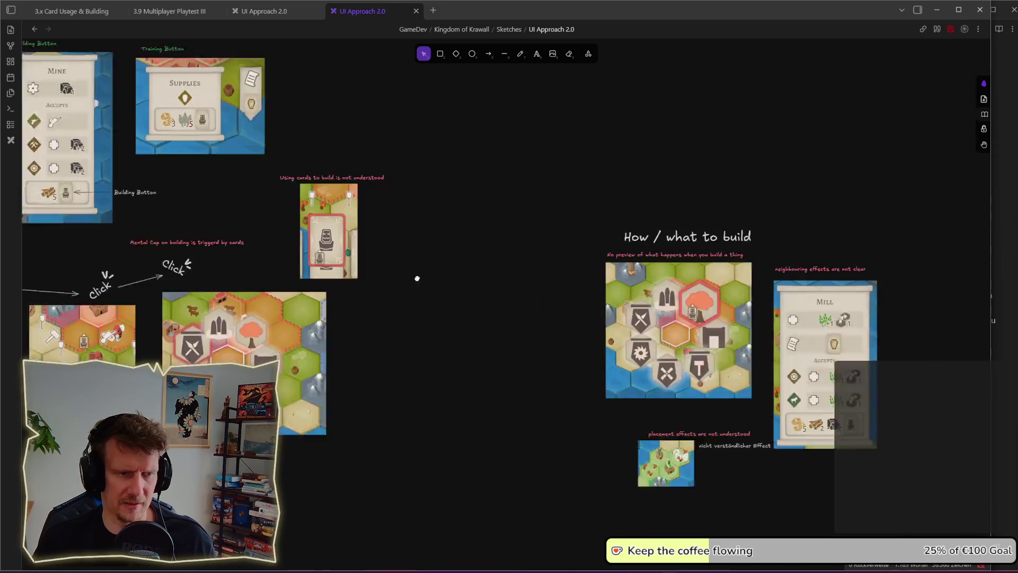
scroll(299, 260, up, 2)
drag(175, 114, 564, 454)
drag(509, 313, 603, 319)
click(704, 319)
scroll(340, 310, down, 5)
scroll(551, 311, left, 5)
mouse_move(481, 295)
mouse_down()
mouse_move(509, 398)
mouse_move(422, 291)
mouse_up()
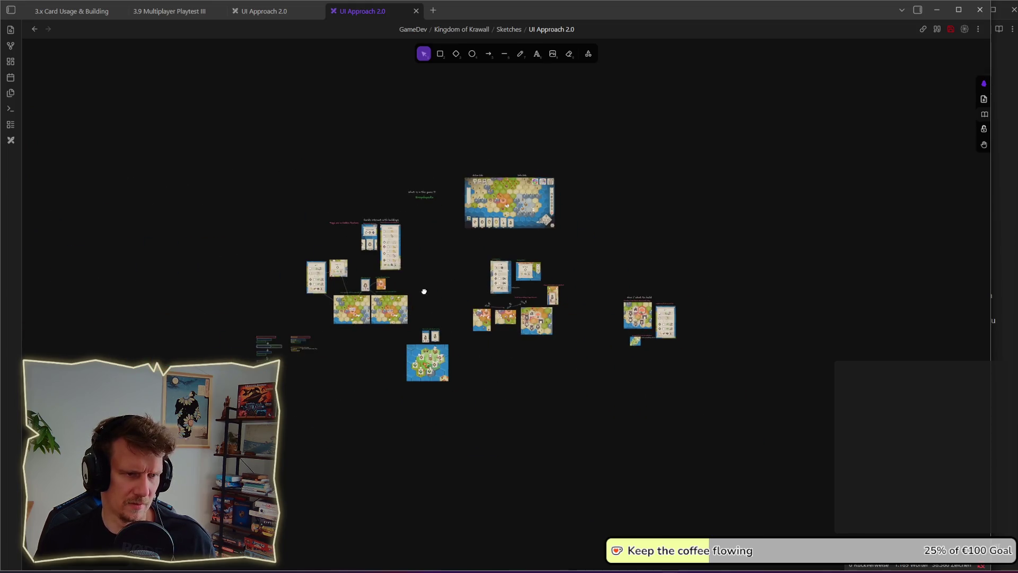
scroll(422, 291, up, 6)
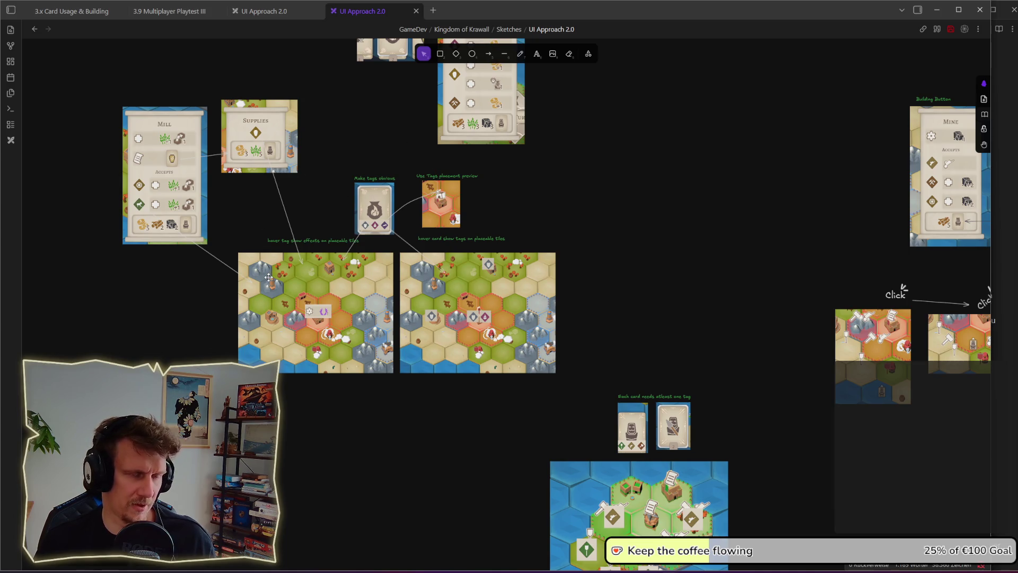
drag(275, 192, 259, 325)
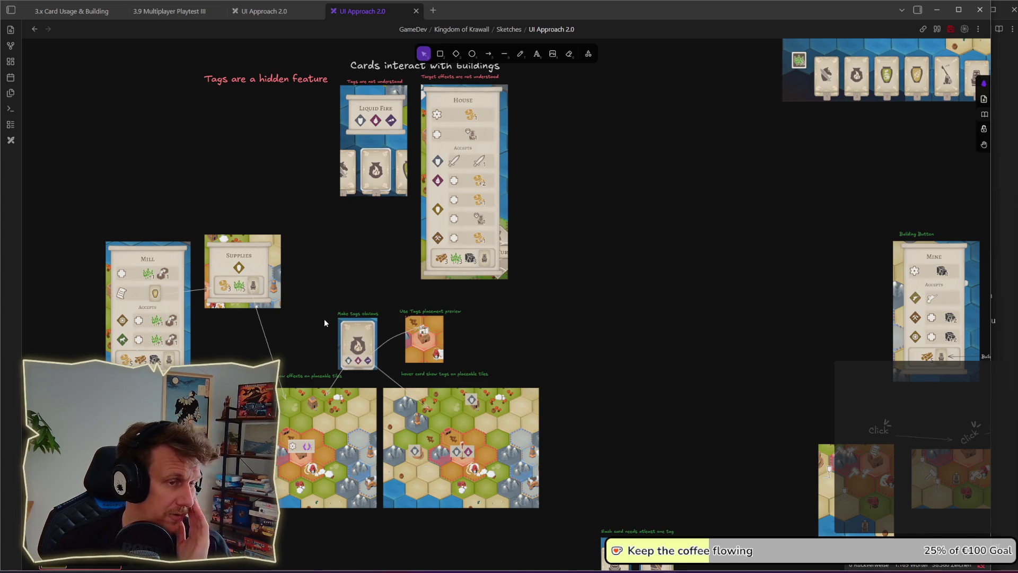
scroll(290, 227, down, 5)
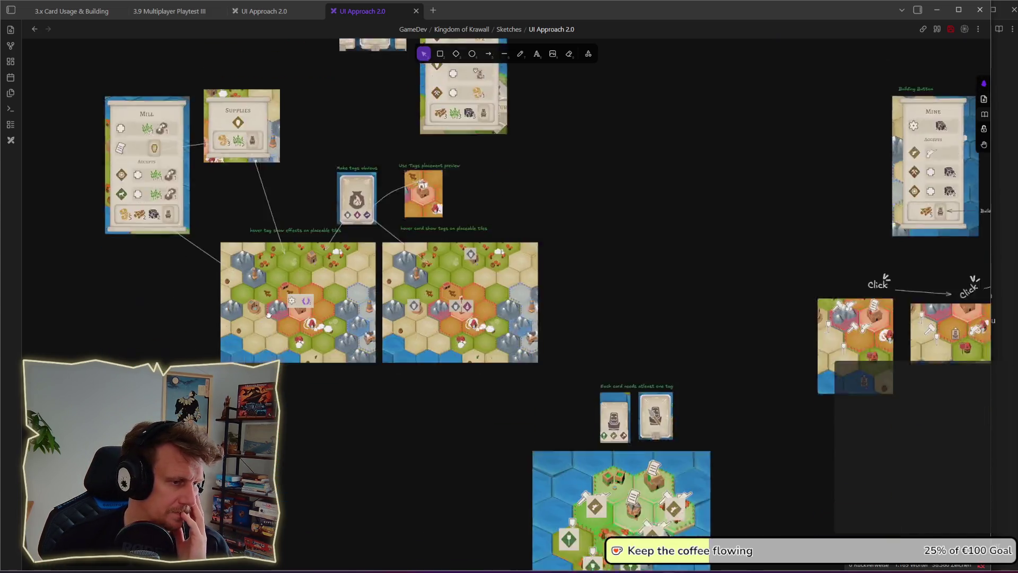
scroll(417, 256, up, 2)
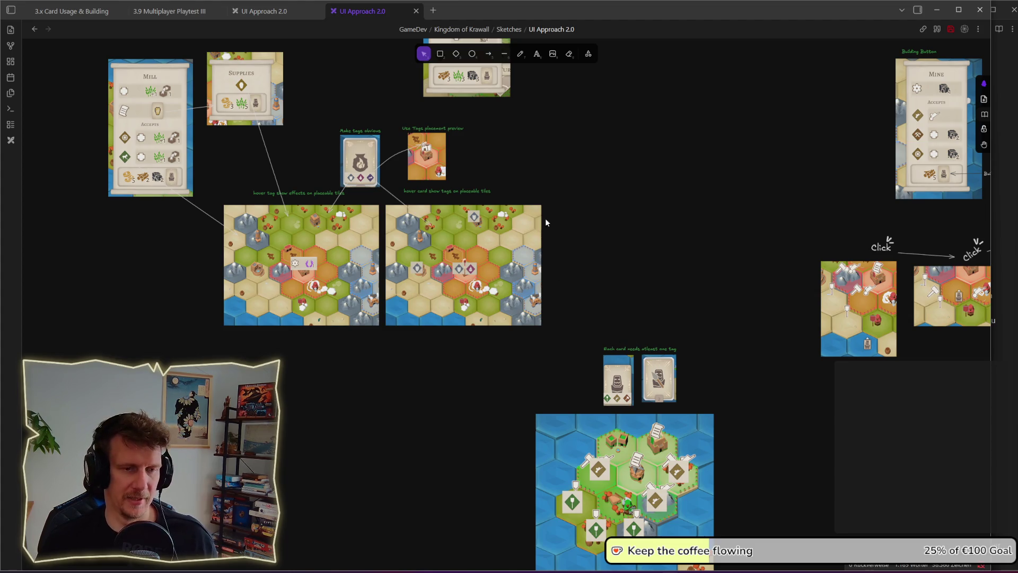
scroll(600, 288, down, 1)
scroll(563, 216, up, 2)
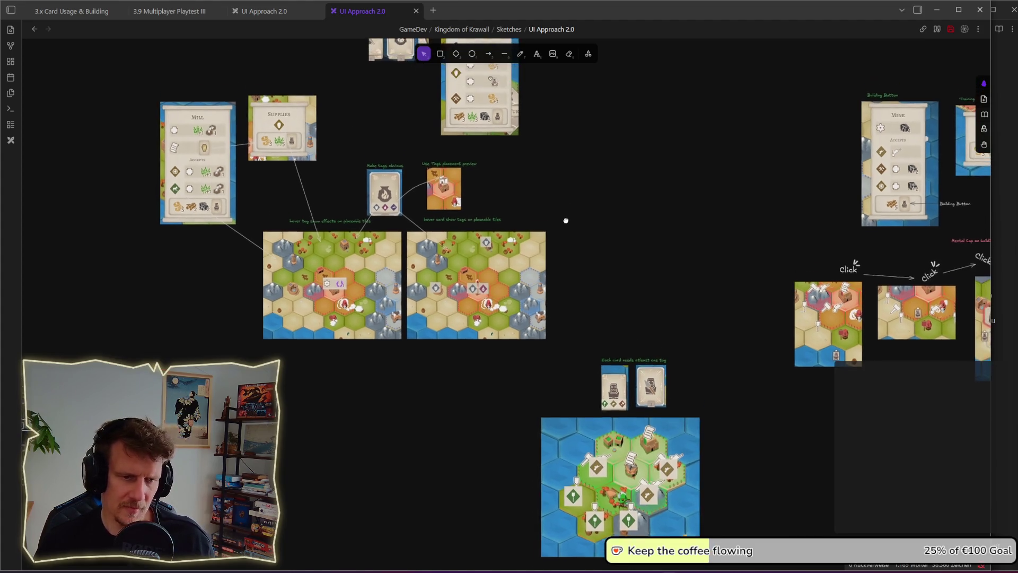
drag(566, 223, 557, 310)
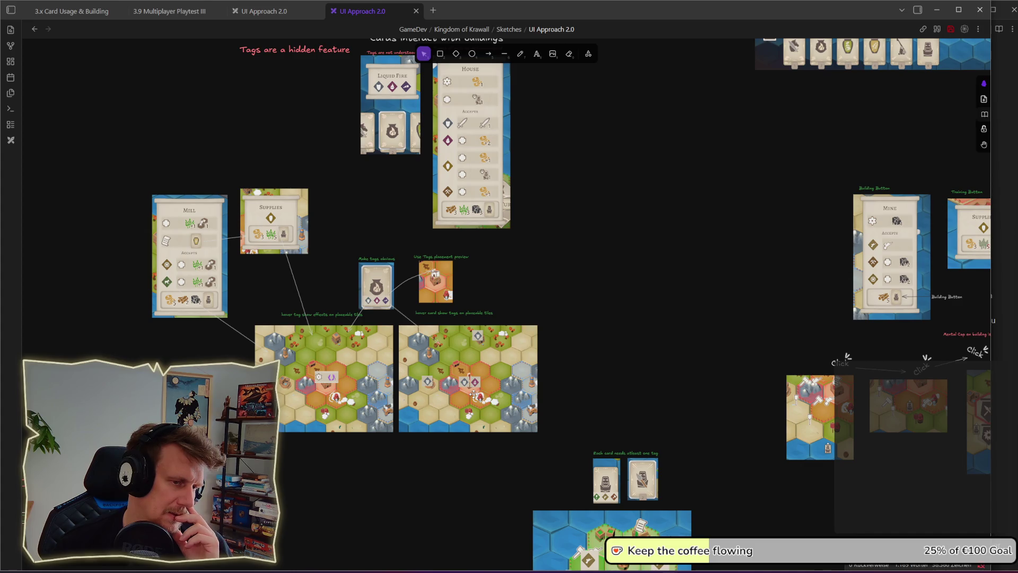
key(alt+Tab)
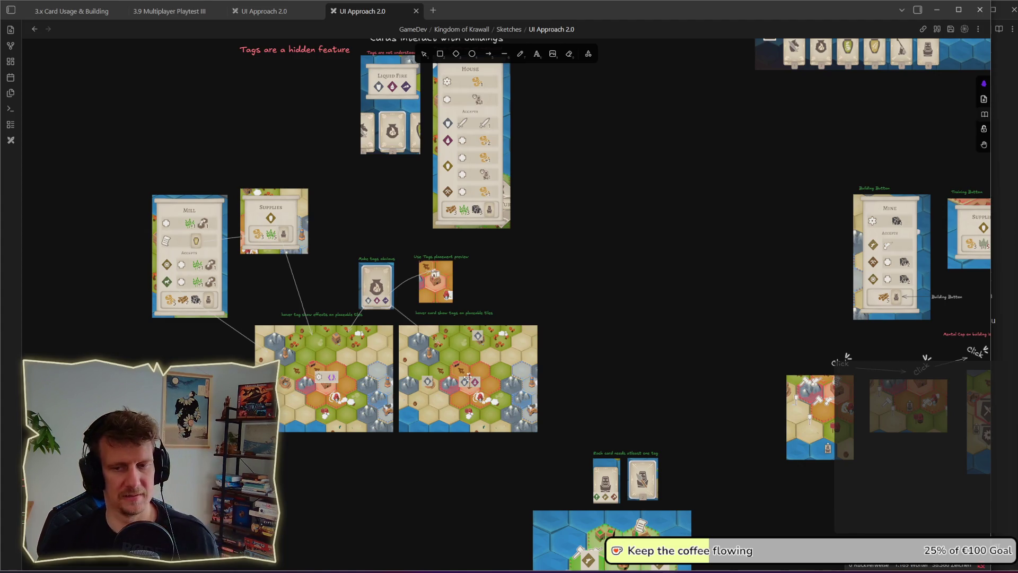
scroll(419, 297, up, 3)
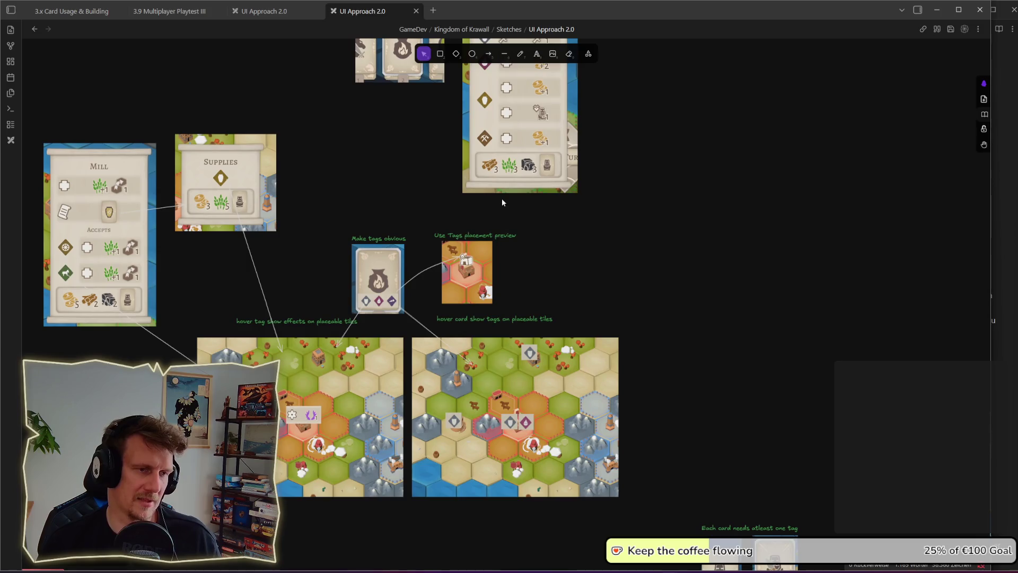
scroll(531, 318, up, 1)
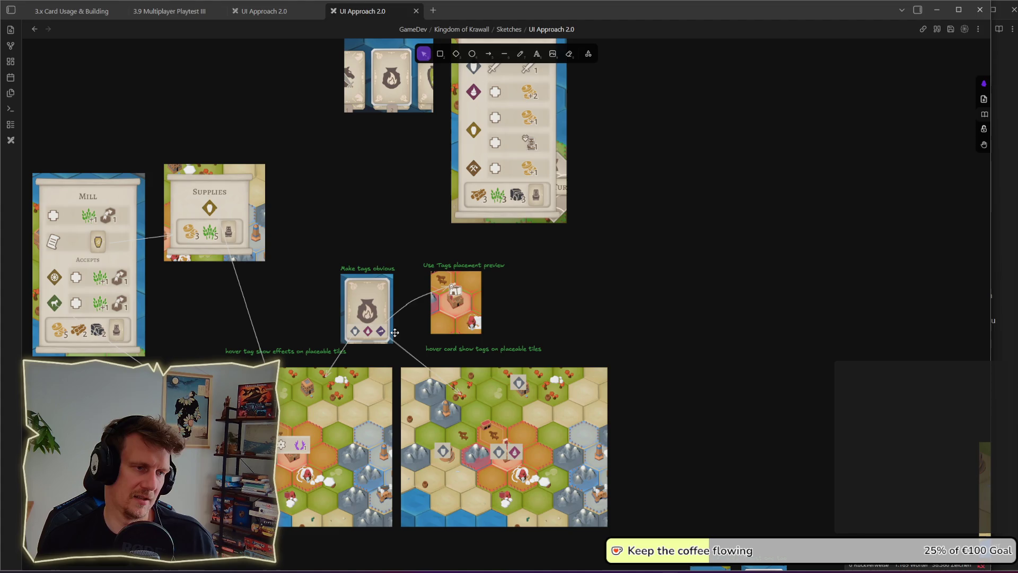
drag(335, 243, 416, 361)
drag(312, 222, 400, 350)
click(358, 213)
scroll(360, 233, up, 1)
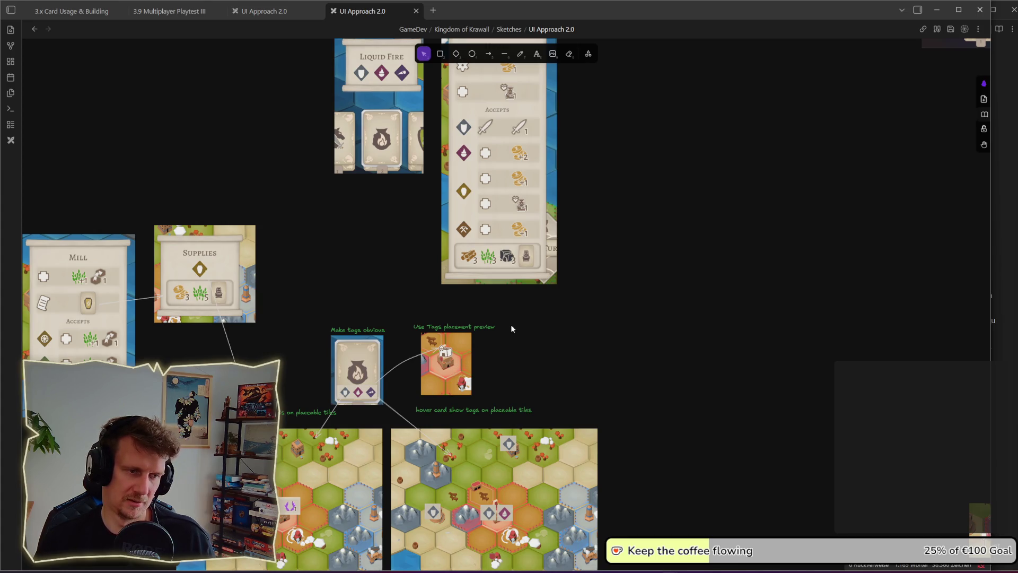
scroll(511, 329, up, 2)
scroll(550, 325, down, 4)
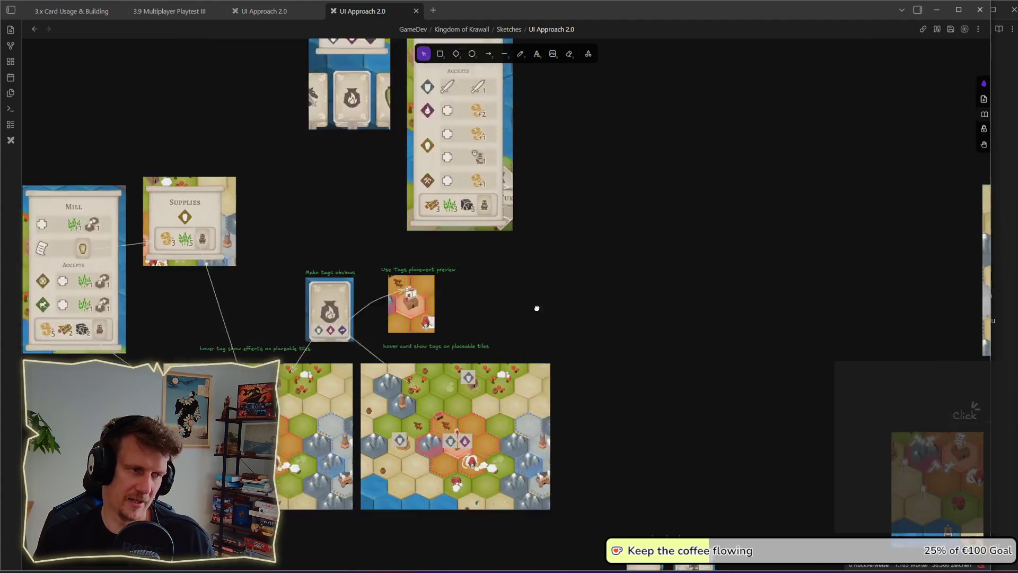
drag(693, 405, 438, 291)
scroll(461, 316, down, 3)
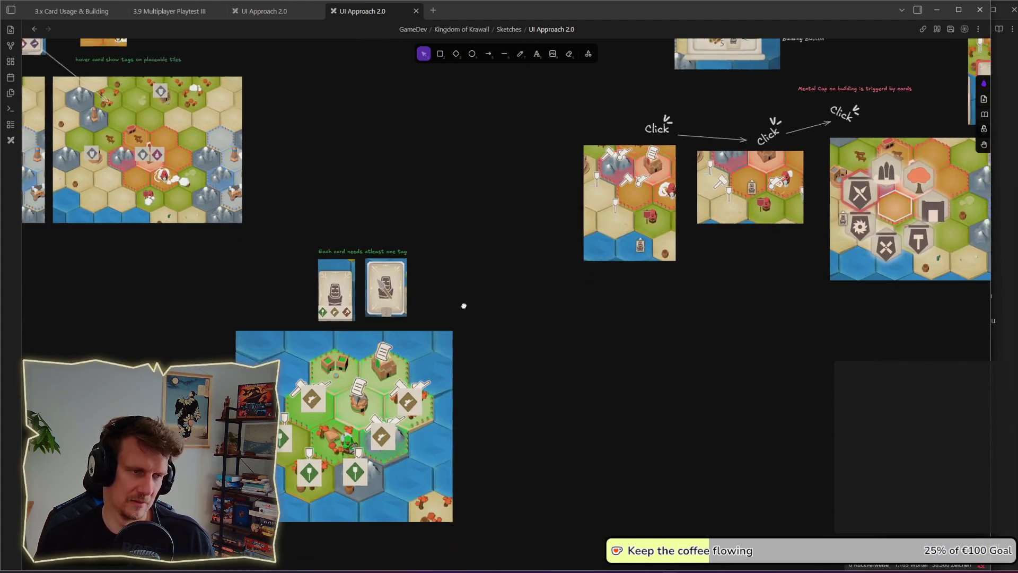
Step: End the game turn and snip the unit card area at the lower left
key(alt+Tab)
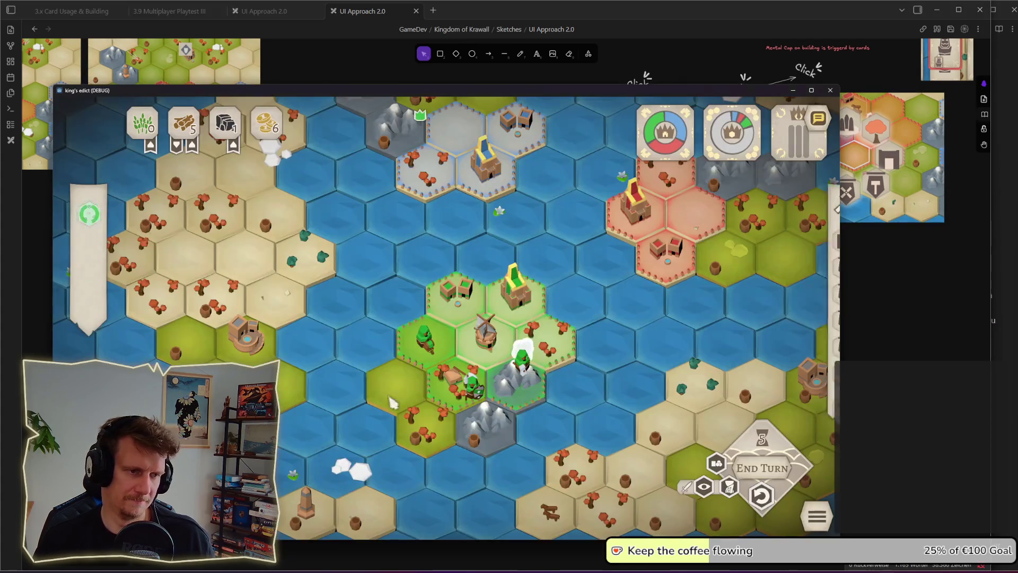
click(750, 474)
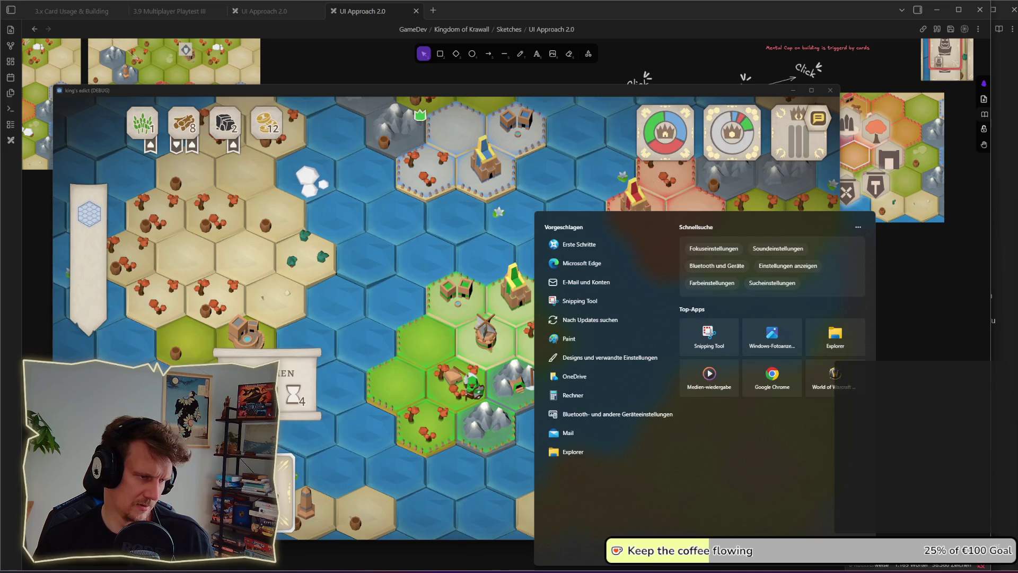
key(Escape)
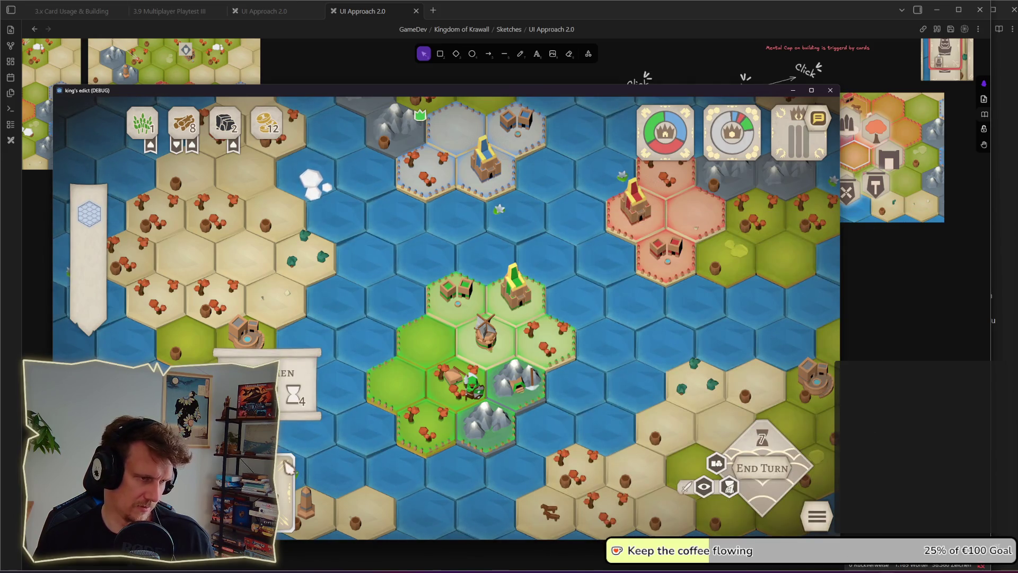
key(super+shift+s)
mouse_move(180, 321)
mouse_down()
mouse_move(362, 545)
mouse_move(329, 540)
mouse_up()
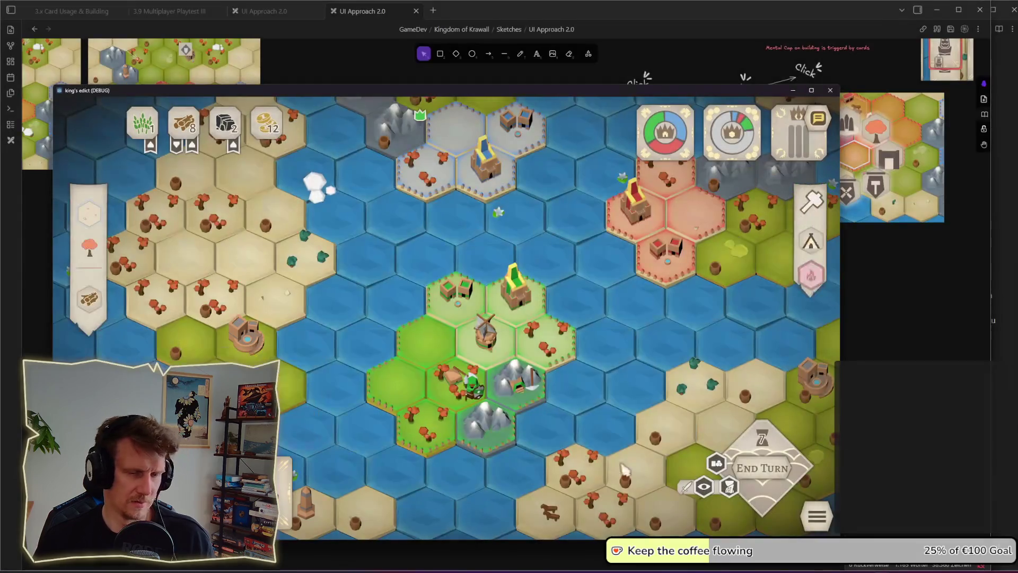
key(alt+Tab)
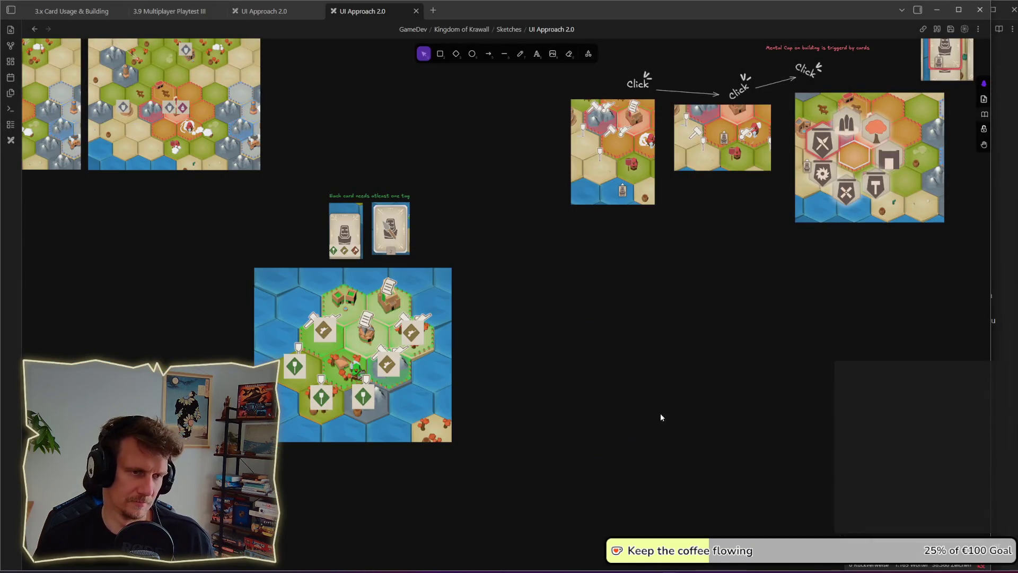
Step: Paste the captured Spearmen card and place it beside the House card
scroll(660, 417, down, 2)
mouse_move(647, 358)
mouse_down()
mouse_move(609, 481)
mouse_move(721, 505)
mouse_up()
scroll(721, 508, up, 5)
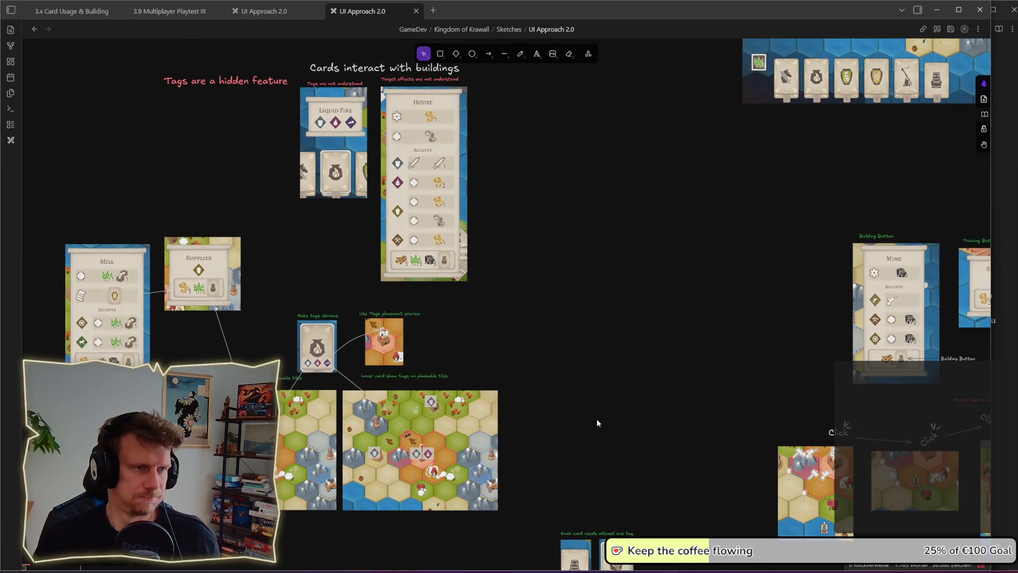
key(ctrl+v)
mouse_move(575, 318)
mouse_down()
mouse_move(586, 310)
mouse_move(585, 281)
mouse_move(574, 300)
mouse_move(556, 250)
mouse_up()
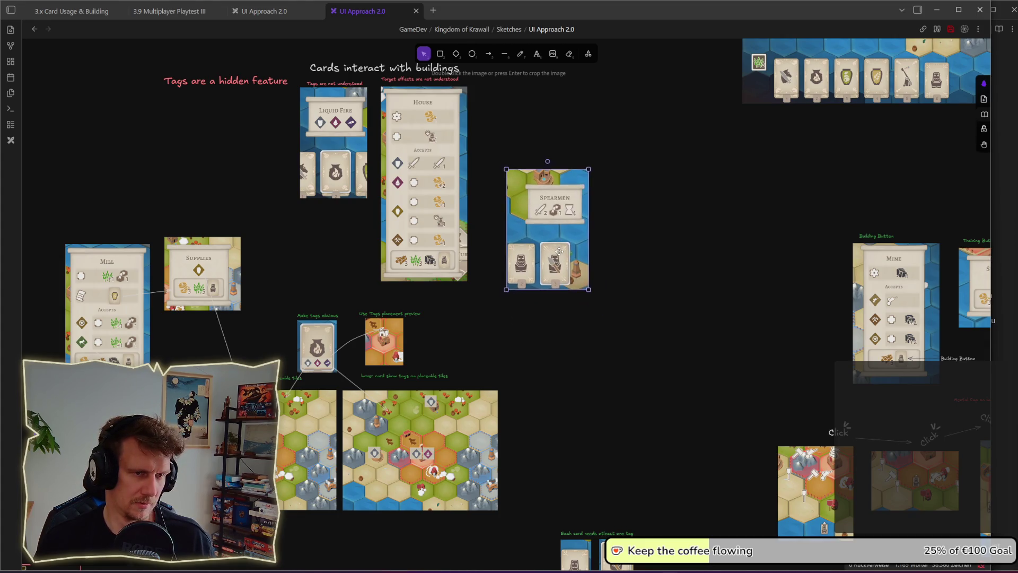
click(638, 252)
Step: Duplicate the red 'Target effects are not understood' label and position the copy above the Spearmen card
mouse_move(446, 77)
mouse_down()
mouse_move(466, 93)
mouse_move(538, 107)
mouse_move(435, 81)
mouse_up()
key(Escape)
click(435, 81)
key(ctrl+c)
key(ctrl+v)
drag(571, 146, 561, 158)
double_click(561, 159)
text(H)
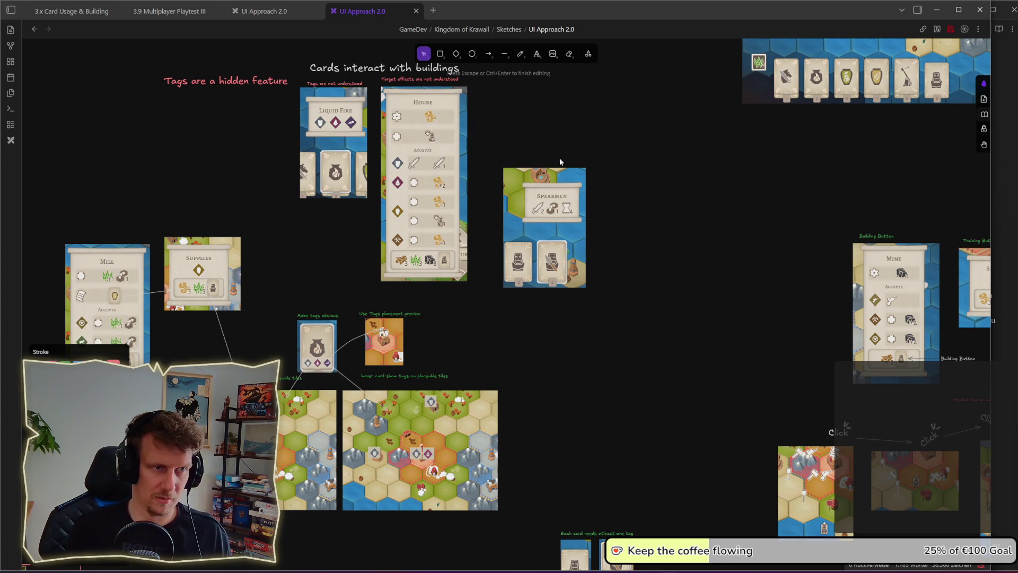
key(Escape)
drag(427, 82, 549, 161)
Step: Rewrite the copied label to read 'Target effects for units are not described'
key(Return)
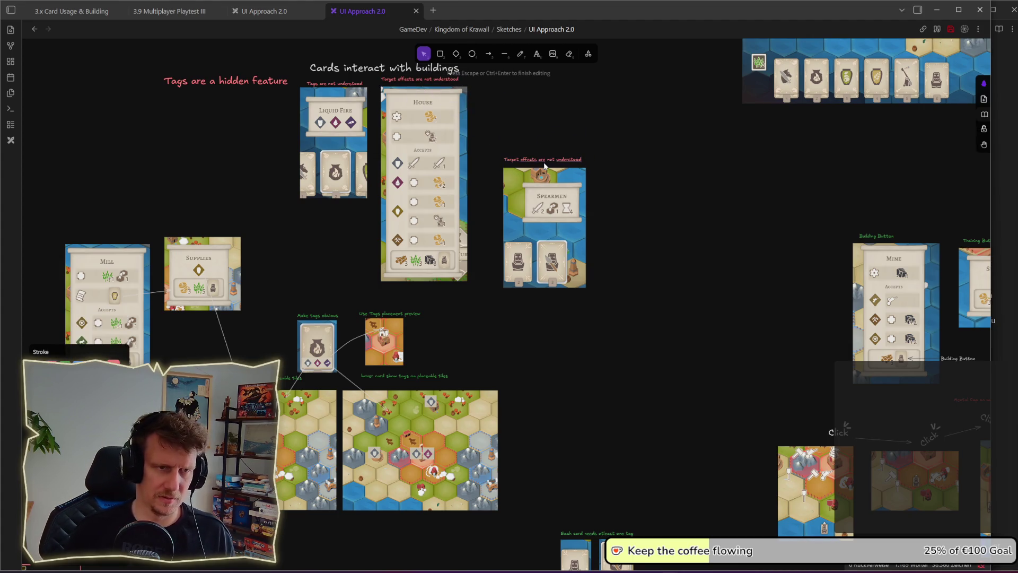
text(FO)
key(BackSpace)
key(BackSpace)
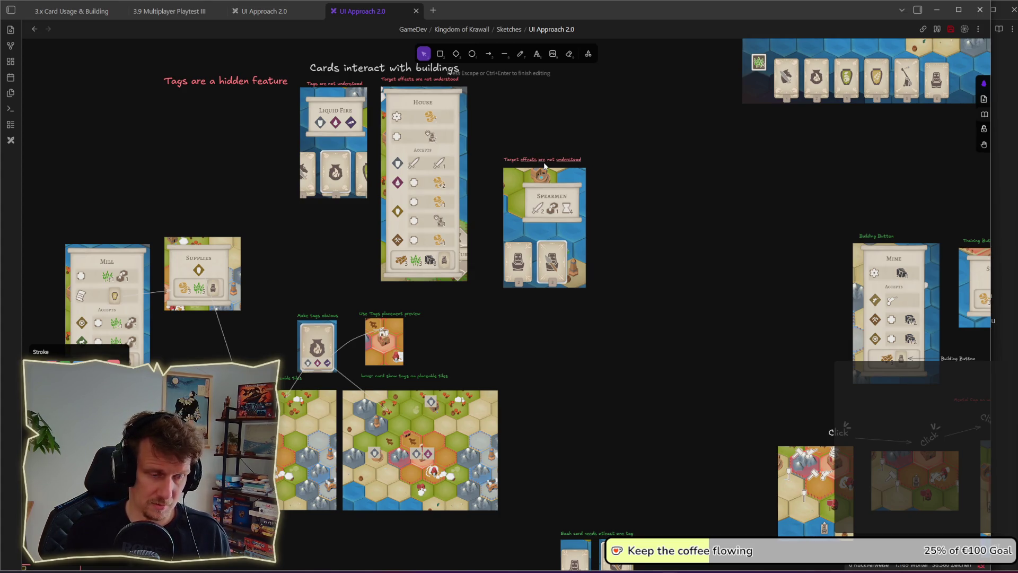
text(for units)
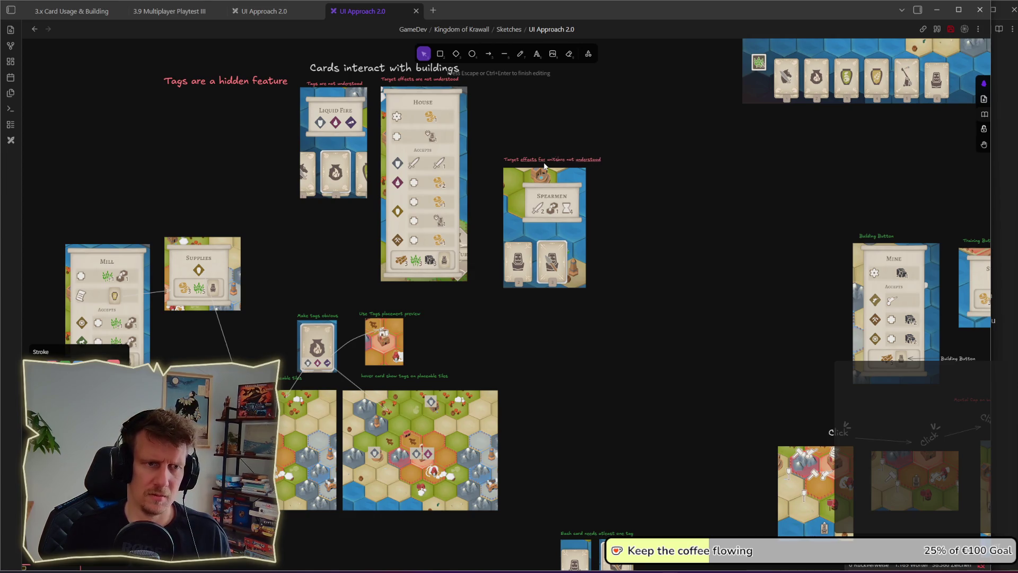
key(BackSpace)
key(Delete)
key(Delete)
key(Delete)
text(r)
text(d)
key(Escape)
Step: Correct the caption's misspelled last word so it ends with 'placing'
scroll(604, 257, up, 1)
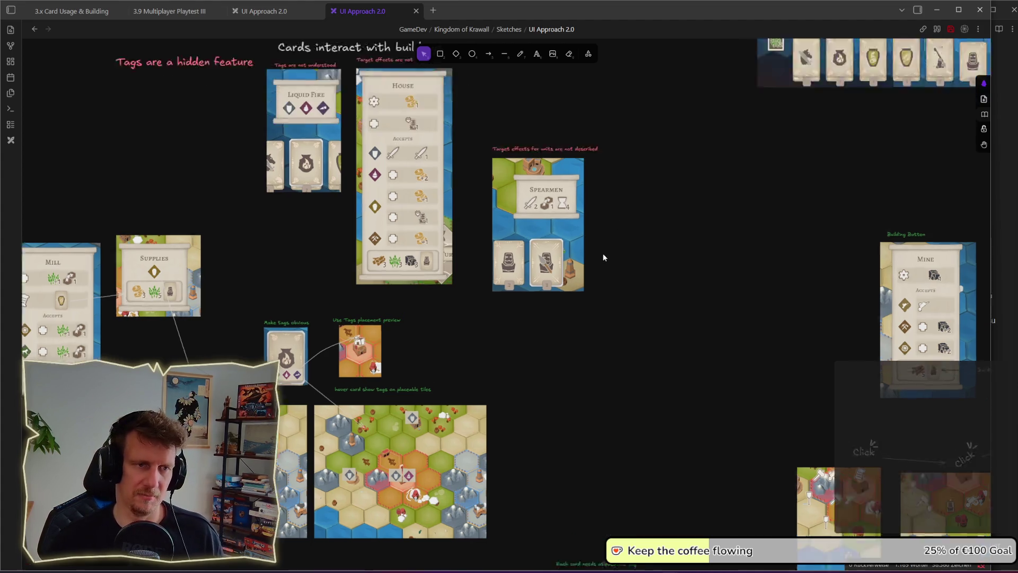
scroll(603, 257, up, 2)
click(550, 124)
double_click(555, 118)
click(555, 117)
text(befor)
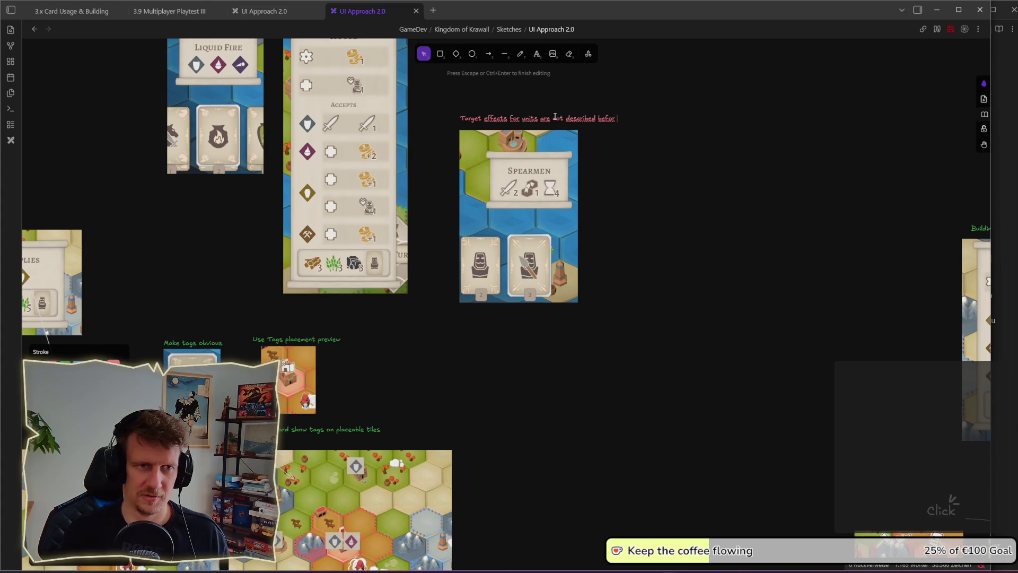
key(BackSpace)
key(BackSpace)
text(vor play)
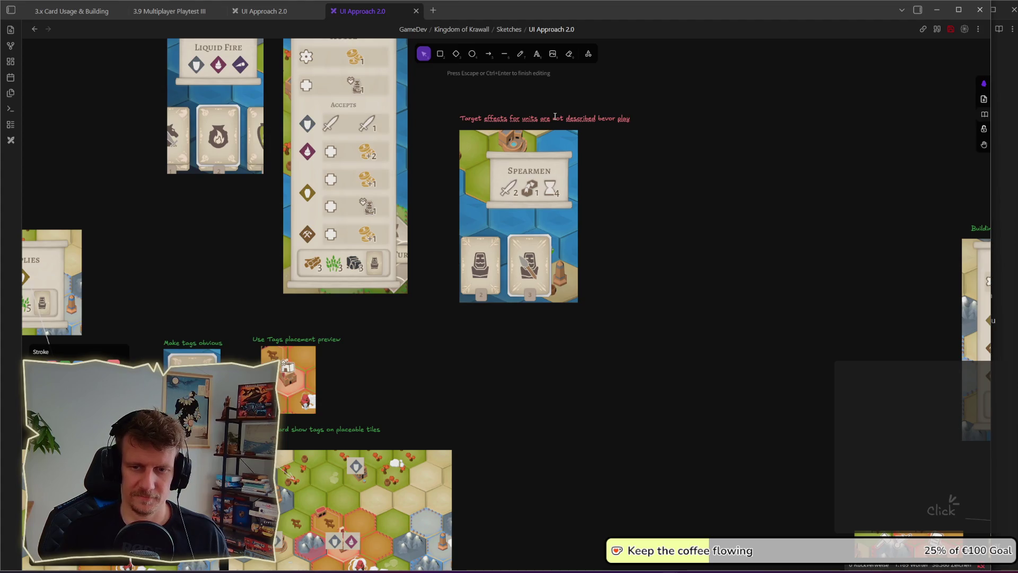
key(BackSpace)
key(BackSpace)
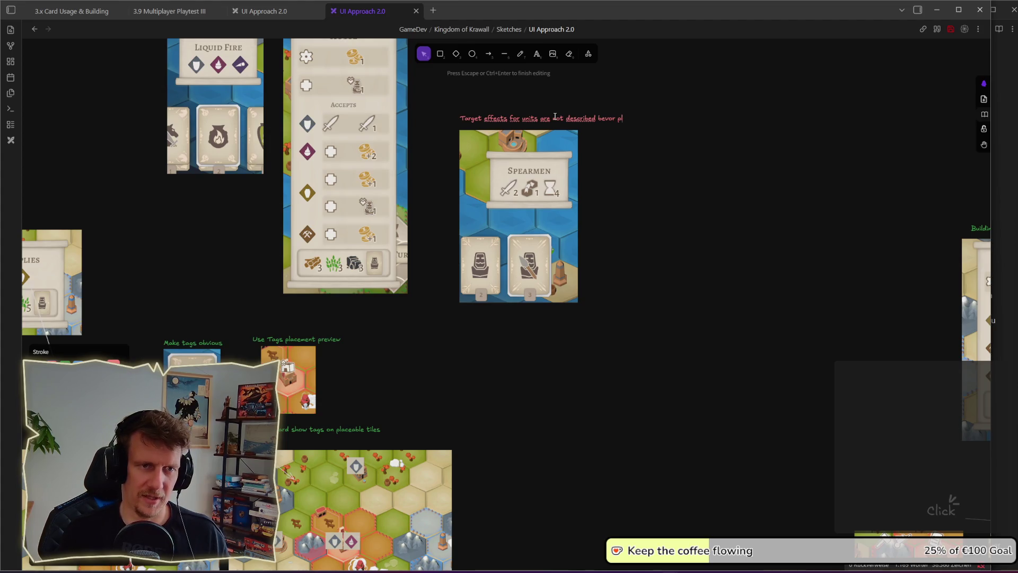
text(acing)
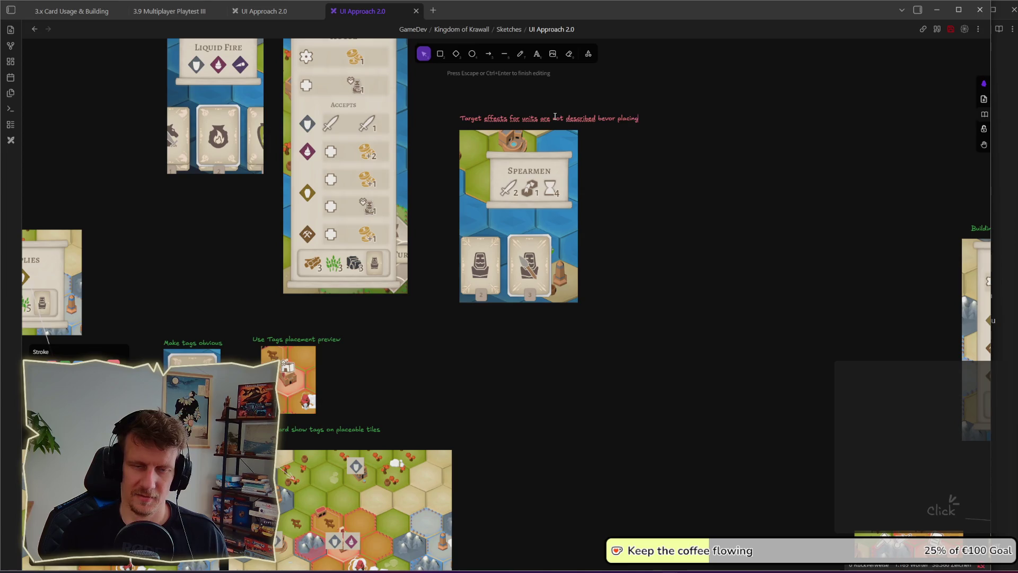
key(Escape)
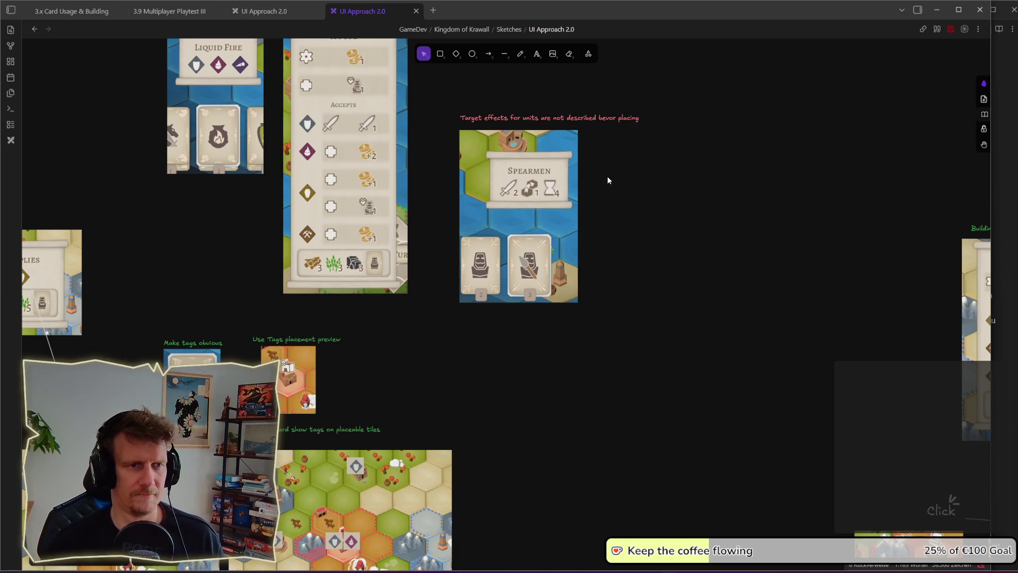
scroll(606, 176, down, 1)
scroll(607, 176, down, 2)
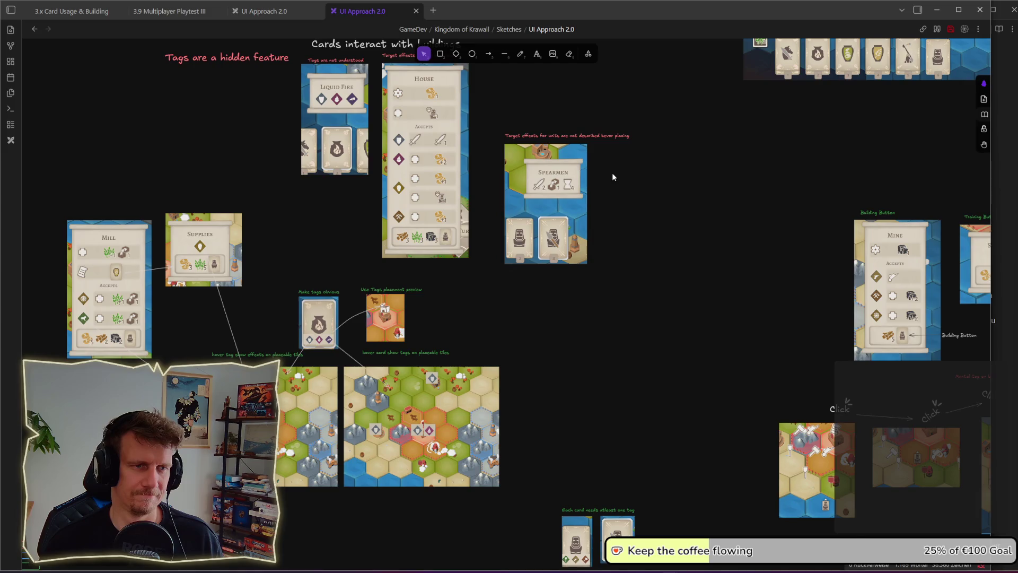
Step: Pan across the board and nudge the Spearmen card group up and left
drag(611, 174, 617, 220)
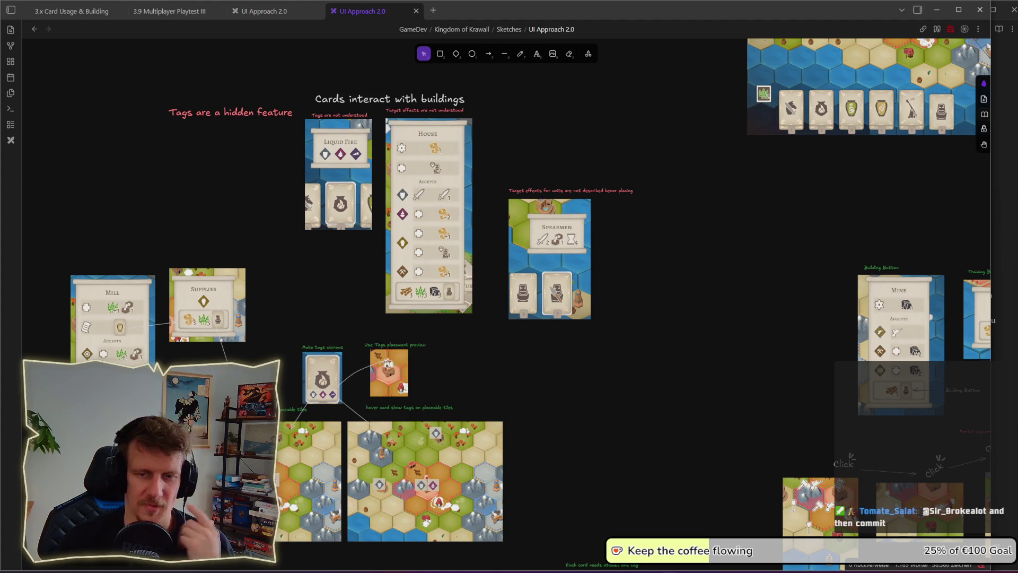
key(alt+Tab)
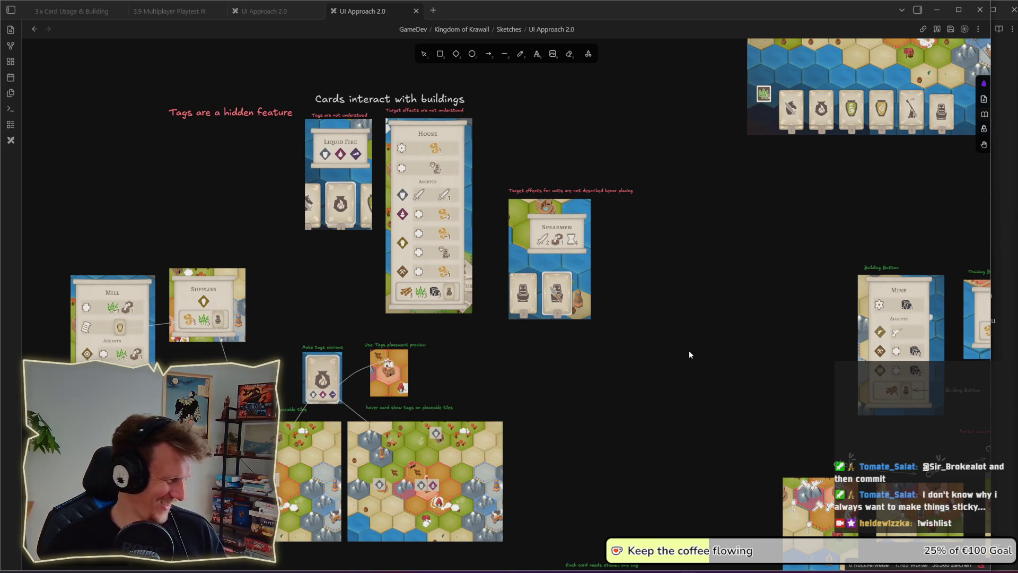
mouse_move(750, 371)
mouse_down()
mouse_move(719, 345)
mouse_move(651, 331)
mouse_up()
scroll(651, 331, down, 2)
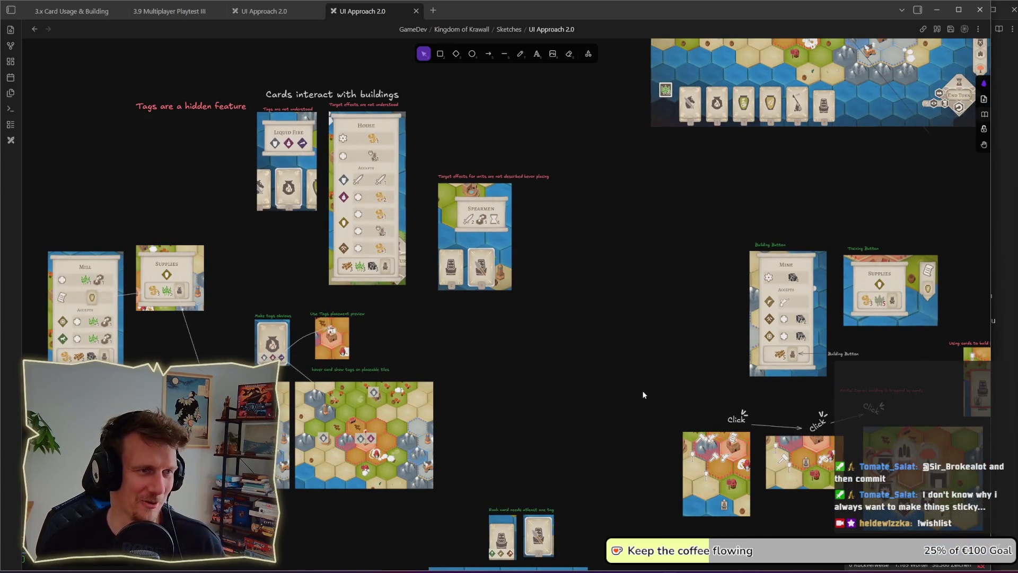
drag(413, 149, 575, 316)
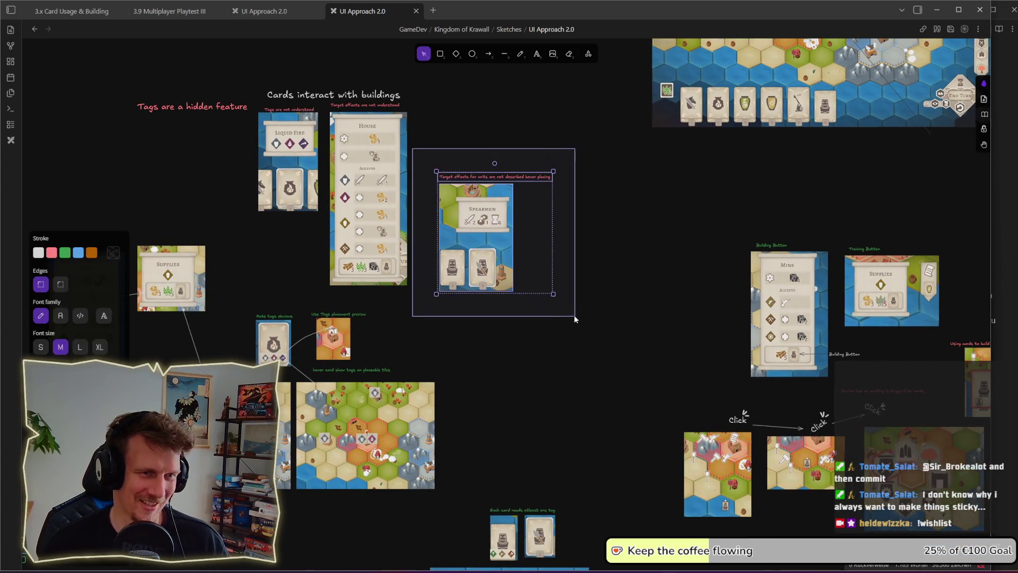
drag(488, 260, 481, 240)
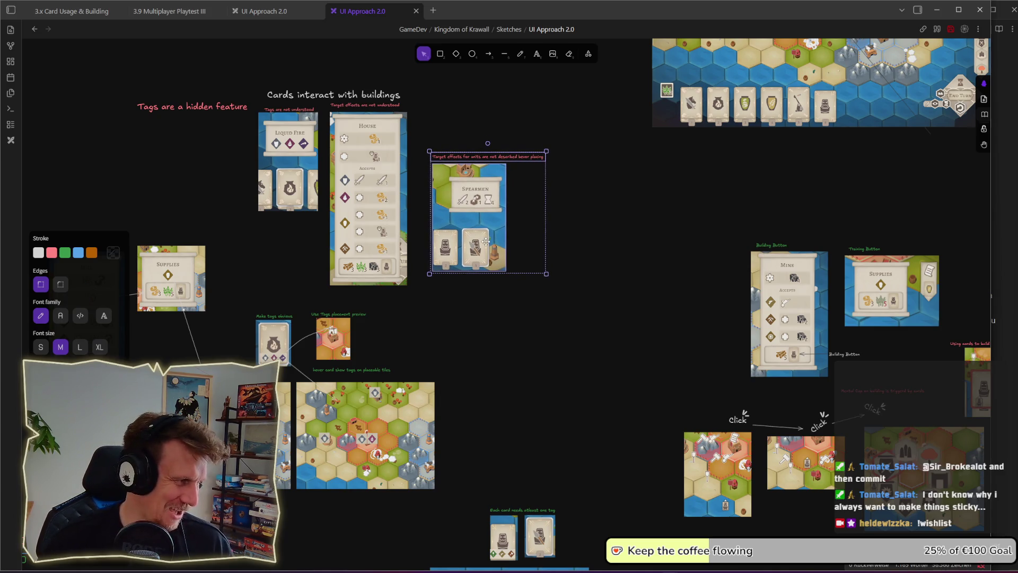
click(587, 265)
Step: Reselect the Spearmen group and drag it below the tagged hex-map mock-ups
mouse_move(562, 297)
mouse_down()
mouse_move(466, 218)
mouse_move(424, 146)
mouse_up()
mouse_move(449, 188)
mouse_down()
mouse_move(444, 139)
mouse_move(463, 220)
mouse_up()
click(511, 328)
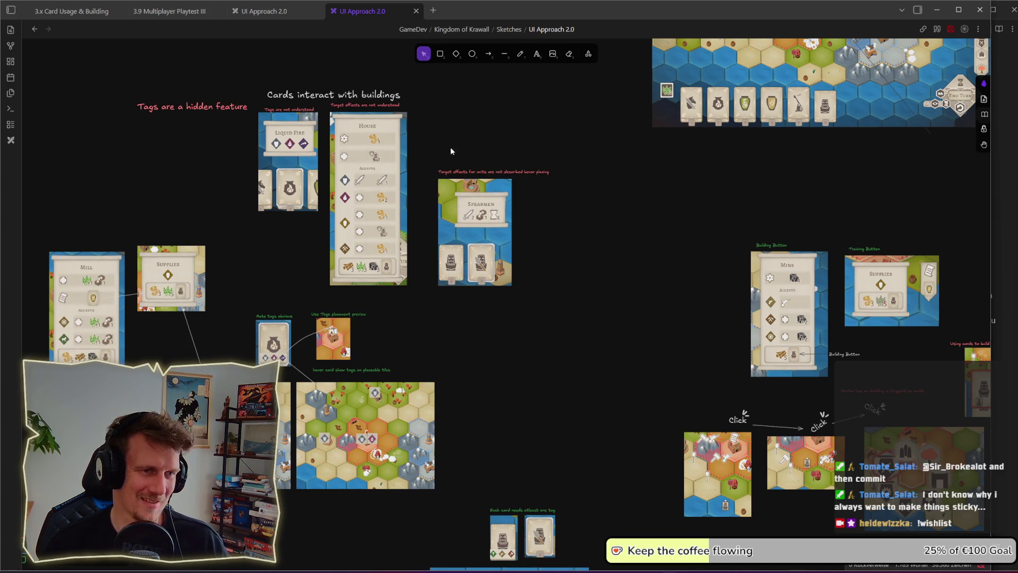
drag(431, 155, 587, 313)
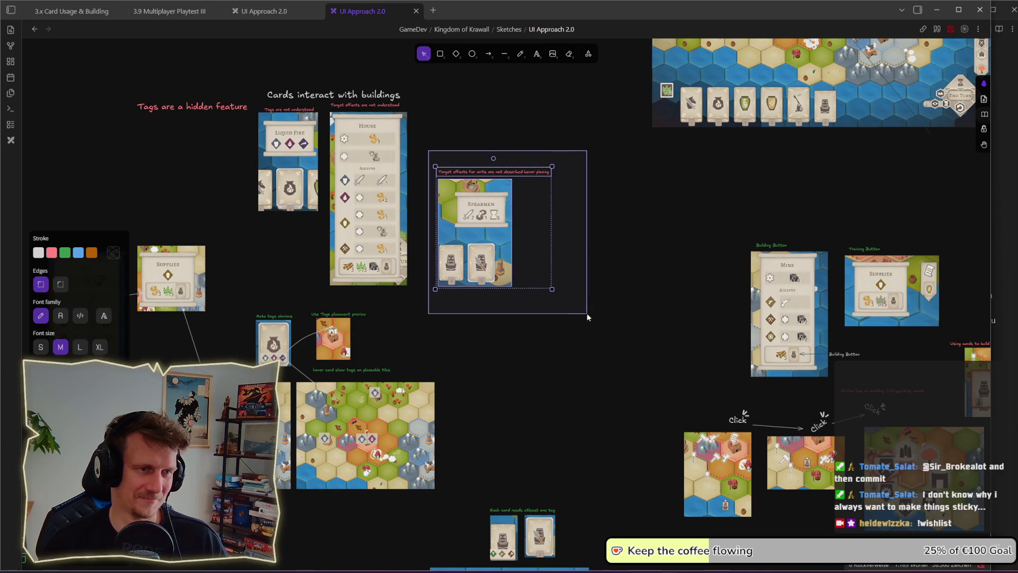
scroll(557, 297, down, 5)
scroll(544, 284, down, 2)
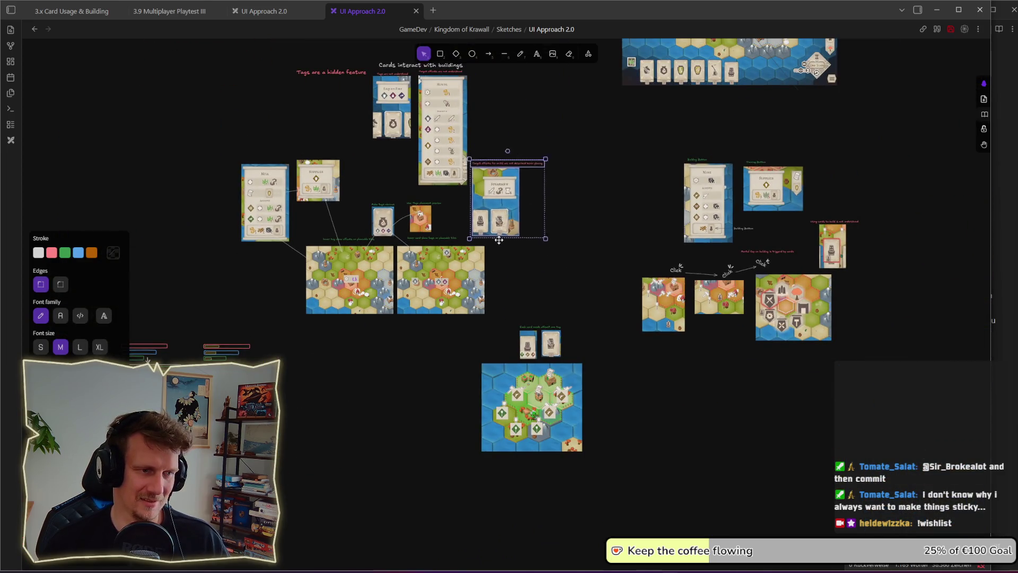
drag(521, 160, 400, 472)
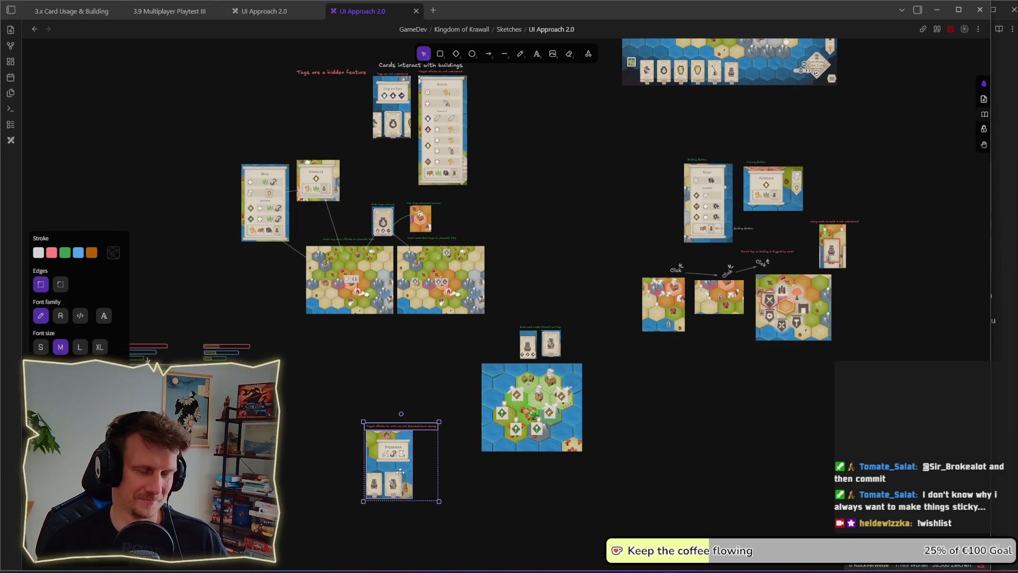
Step: Duplicate the 'Cards interact with buildings' heading, then delete the duplicate copy
click(390, 67)
mouse_move(390, 67)
mouse_down()
mouse_move(390, 132)
mouse_move(441, 223)
mouse_move(522, 108)
mouse_up()
scroll(529, 208, up, 2)
scroll(528, 208, up, 1)
key(Delete)
click(384, 148)
Step: Prefix the heading with 'Item' so it reads 'Item Cards interact with buildings'
key(Return)
key(Home)
text(Item)
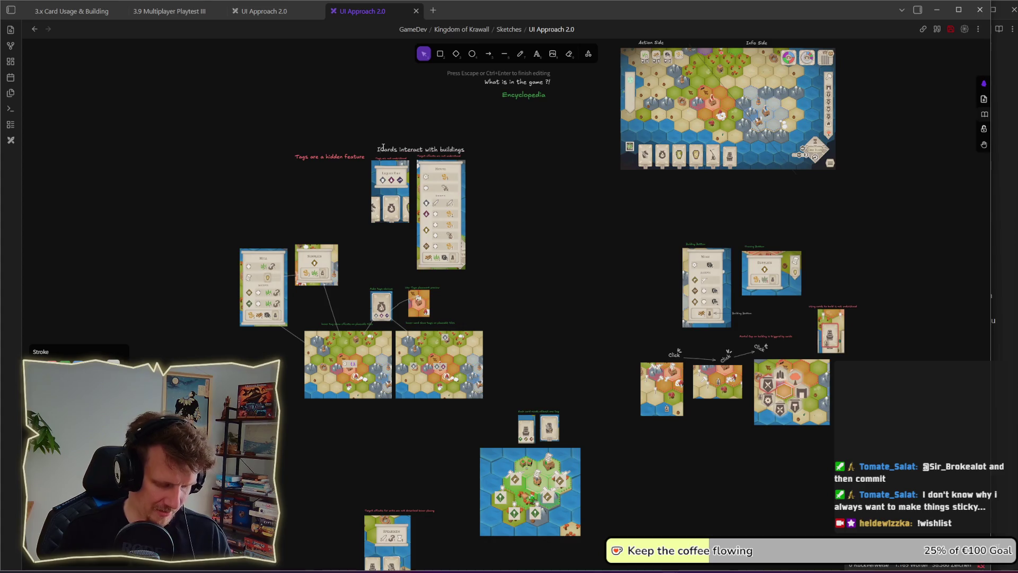
key(Escape)
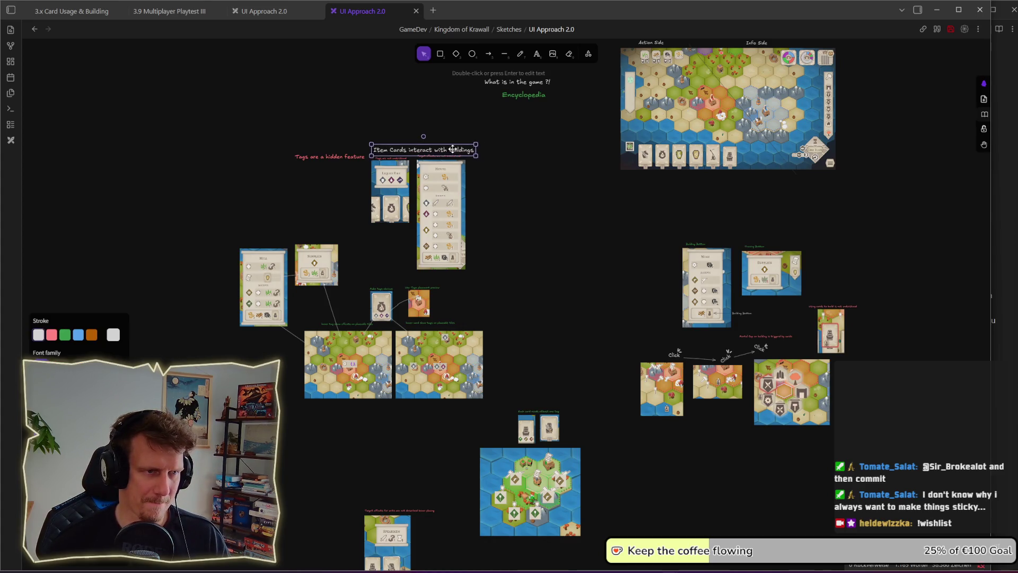
Step: Duplicate the heading, retype the copy as 'Item Cards with cards to place', and position it
drag(460, 149, 556, 124)
key(Return)
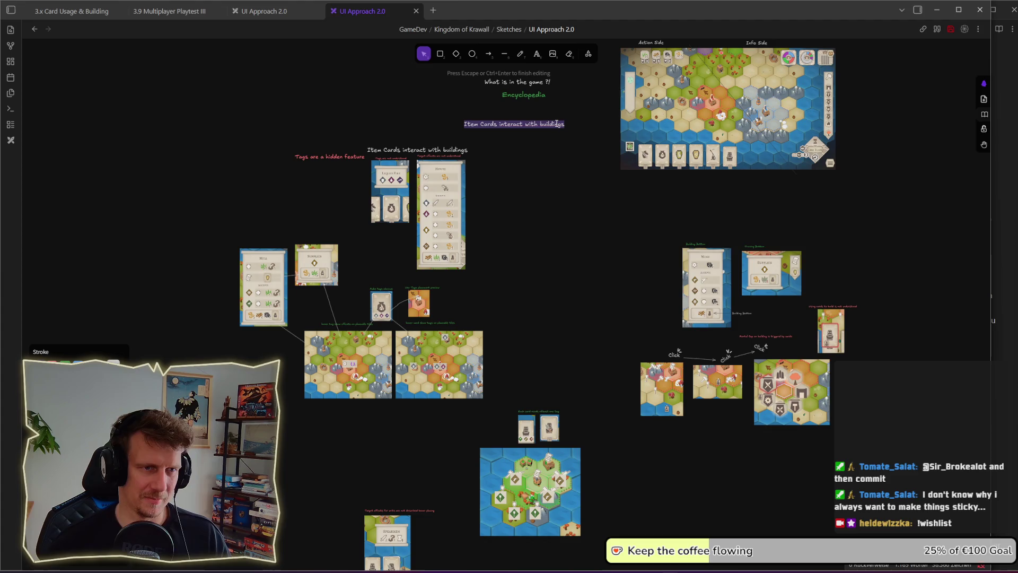
double_click(531, 125)
key(ctrl+a)
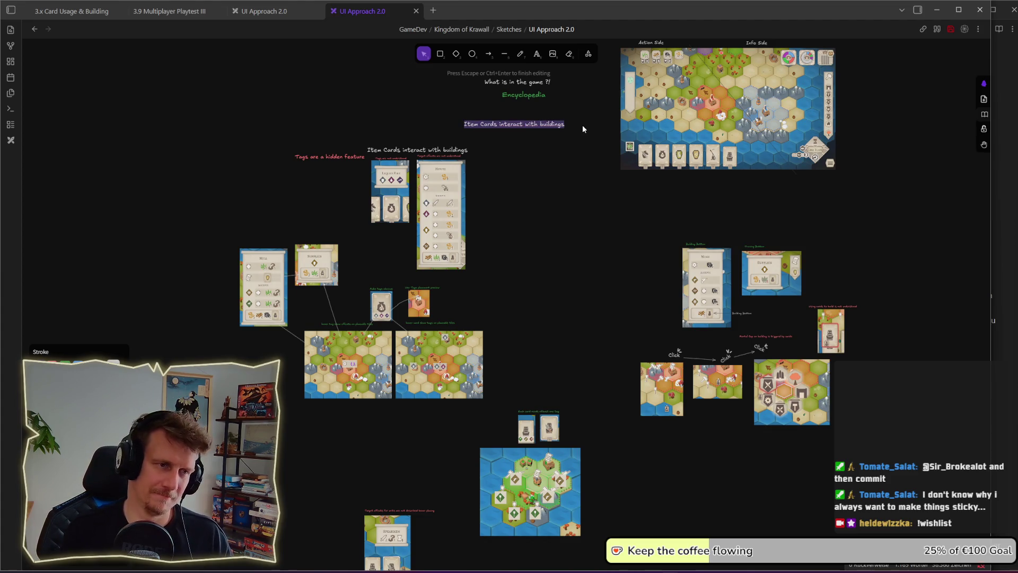
key(End)
key(ctrl+BackSpace)
key(ctrl+BackSpace)
key(ctrl+BackSpace)
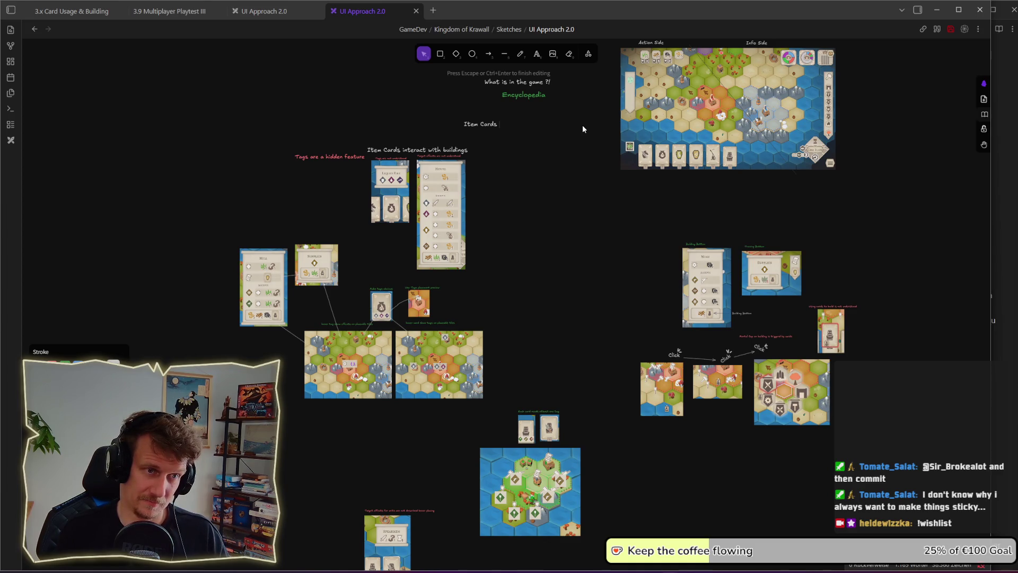
text(ith potential)
key(ctrl+BackSpace)
text(cards to pl)
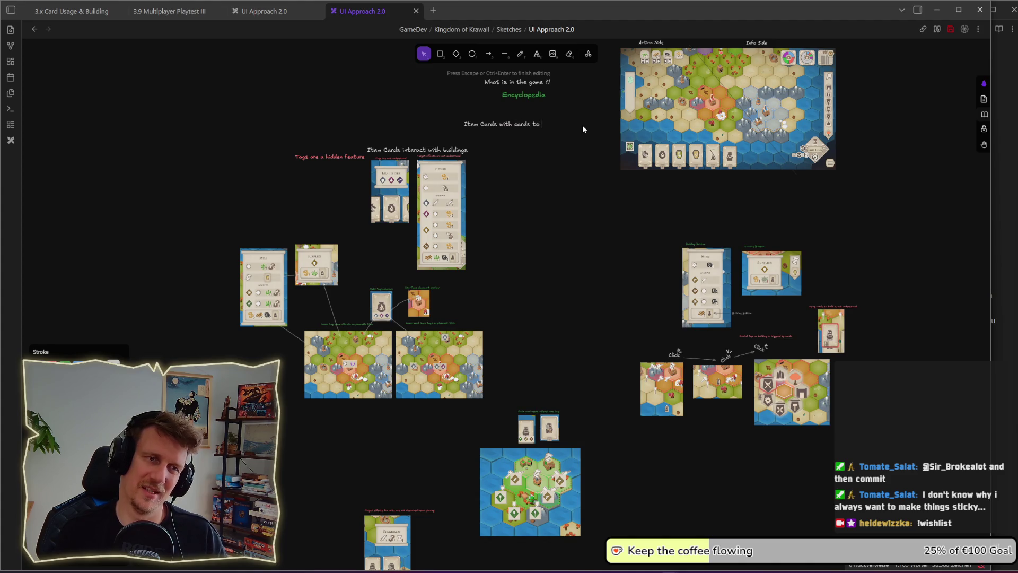
key(Escape)
drag(531, 125, 565, 148)
click(562, 281)
Step: Move the Spearmen card group up beneath the new heading
scroll(377, 435, down, 1)
drag(352, 398, 421, 525)
drag(389, 485, 532, 150)
click(604, 142)
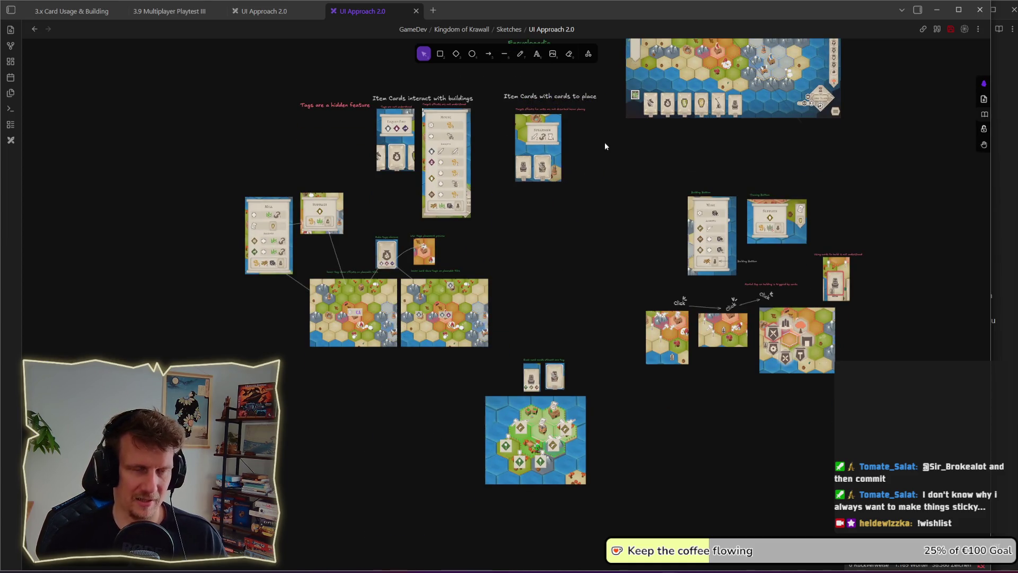
scroll(564, 207, up, 4)
drag(514, 277, 533, 274)
click(433, 297)
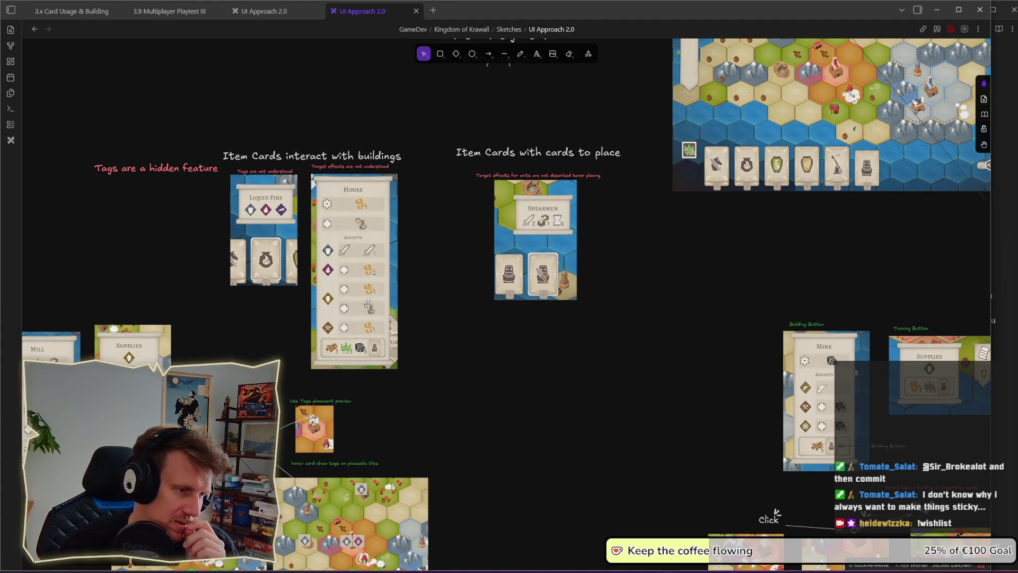
drag(502, 447, 489, 288)
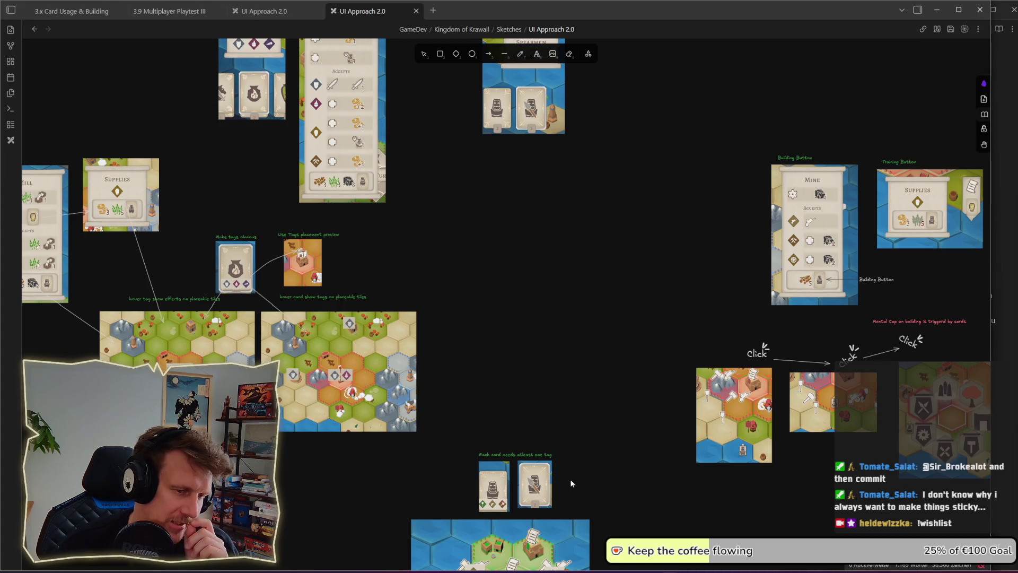
drag(618, 496, 607, 334)
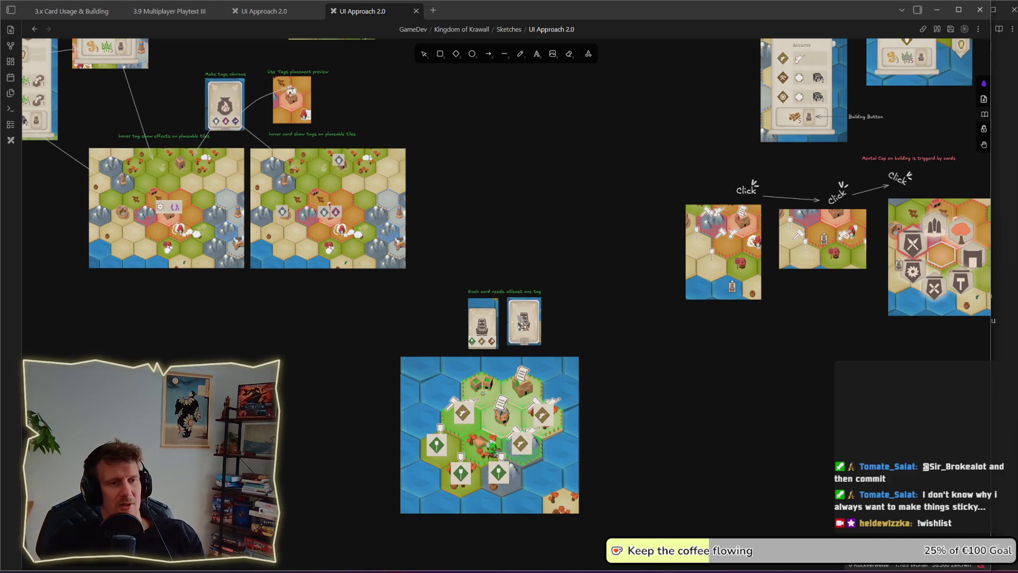
key(v)
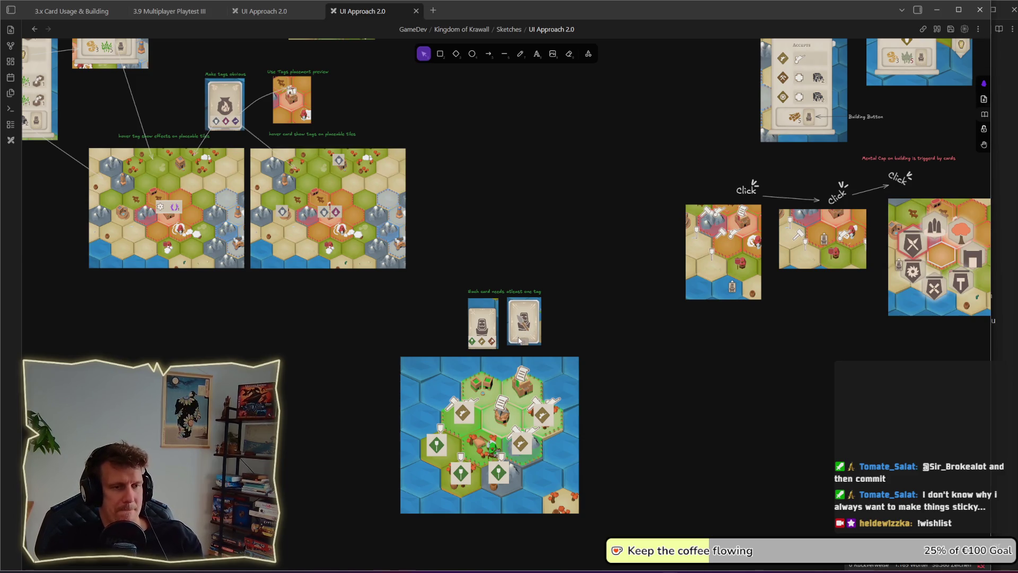
Step: Duplicate the right spear card into the empty space to its right
scroll(519, 340, up, 10)
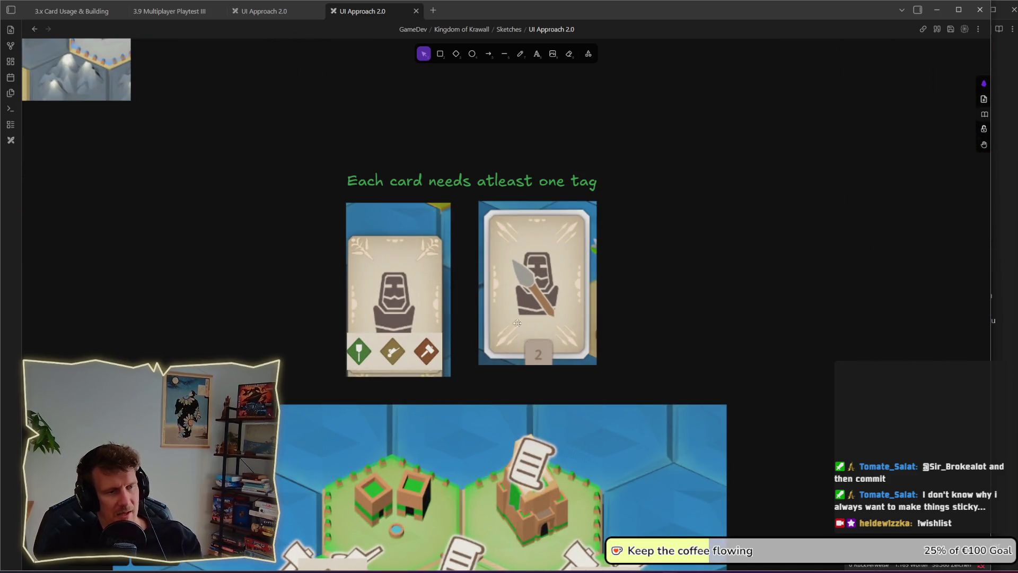
click(511, 307)
drag(671, 316, 405, 325)
mouse_move(297, 316)
mouse_down()
mouse_move(573, 313)
mouse_move(532, 313)
mouse_up()
click(616, 304)
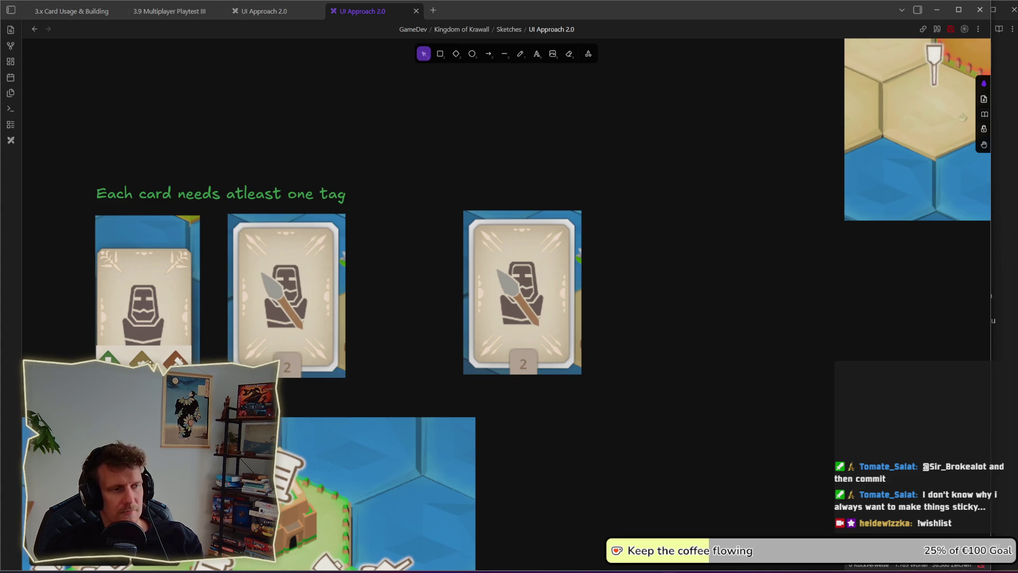
Step: Copy the tag strip onto the new card's top and crop it to a single tag
mouse_move(150, 362)
mouse_down()
mouse_move(504, 277)
mouse_move(523, 244)
mouse_up()
double_click(481, 249)
drag(471, 244, 534, 240)
click(625, 261)
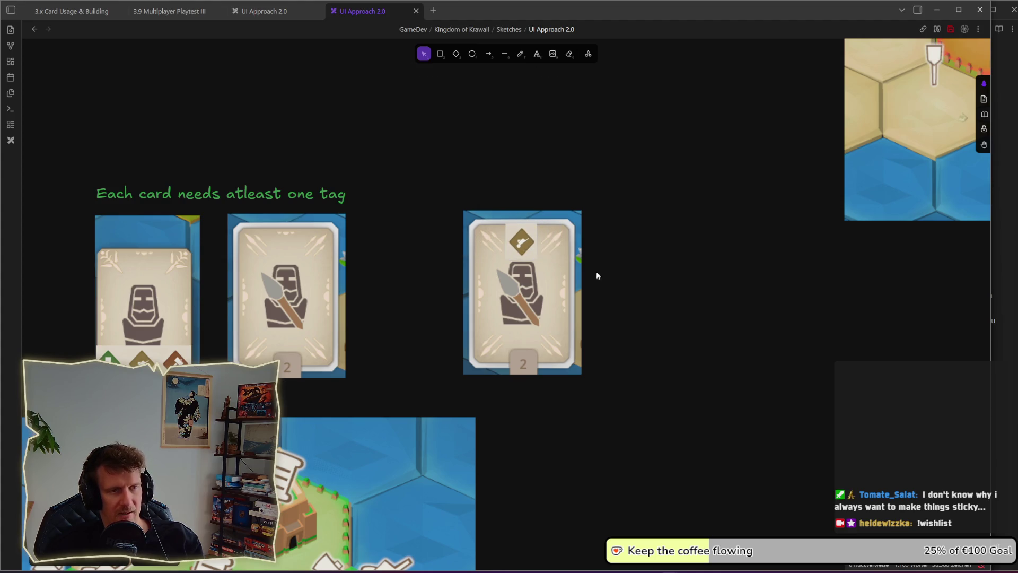
Step: Copy the tag to the card's bottom, widen its crop to three tags, and align it
mouse_move(522, 243)
mouse_down()
mouse_move(517, 343)
mouse_move(495, 349)
mouse_up()
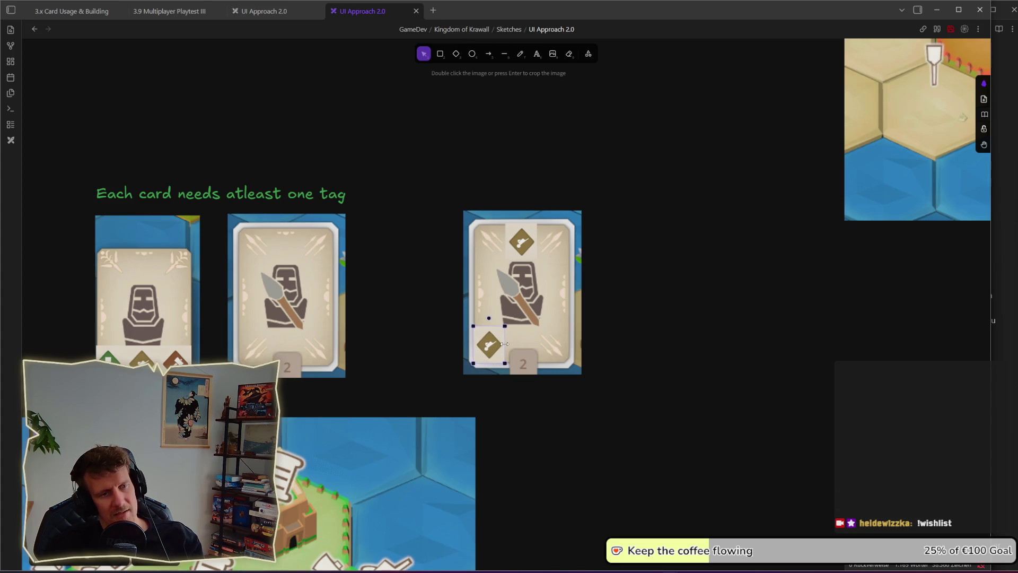
key(Return)
drag(504, 343, 544, 344)
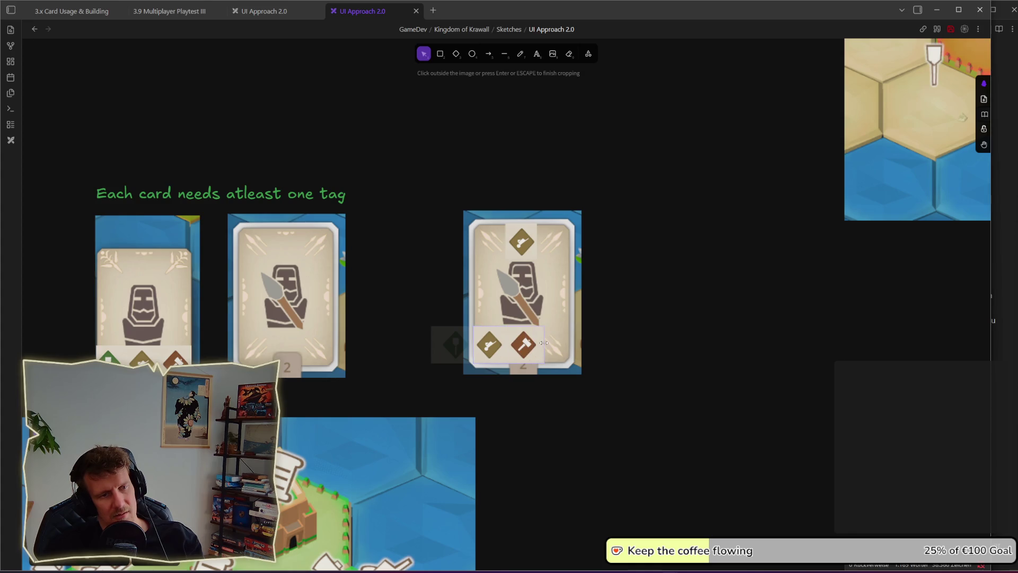
drag(474, 344, 440, 345)
key(Return)
drag(503, 340, 534, 341)
click(660, 350)
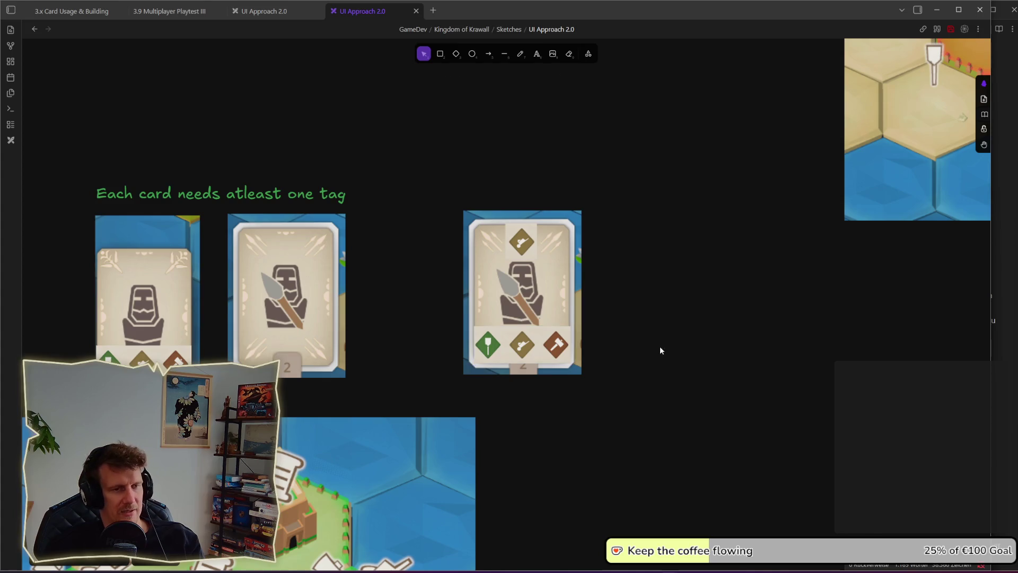
scroll(654, 362, down, 1)
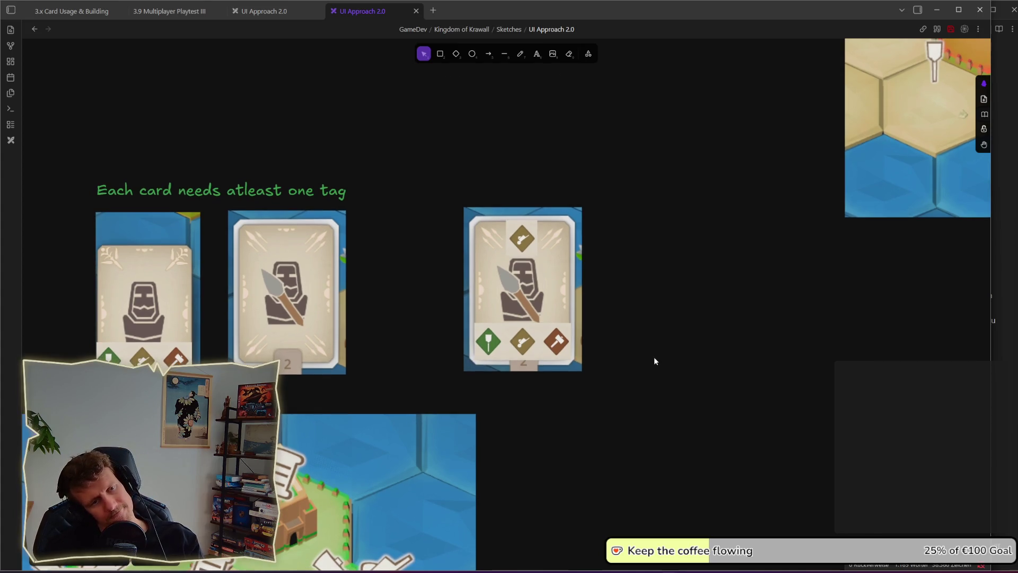
scroll(654, 356, down, 2)
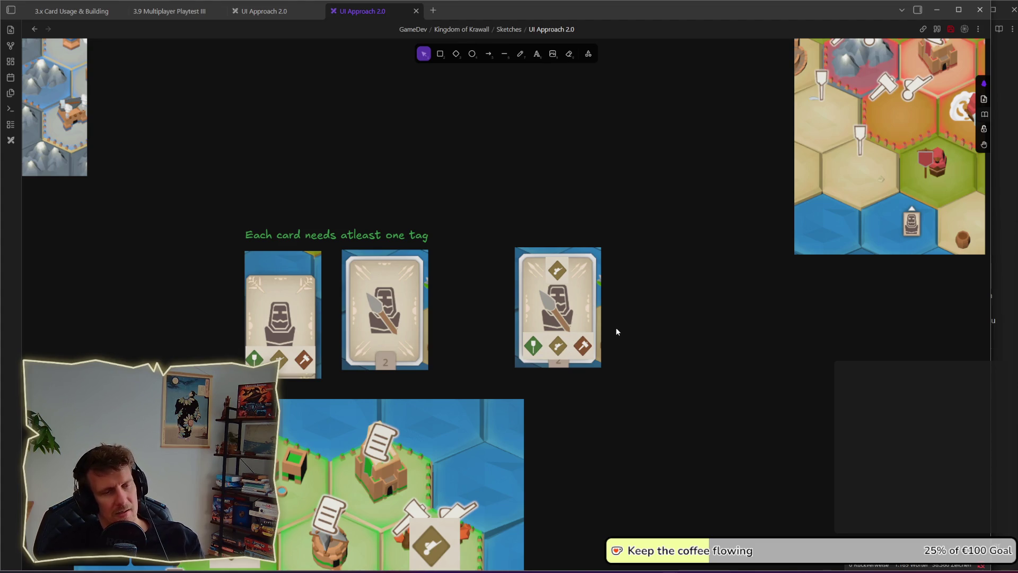
scroll(608, 337, up, 5)
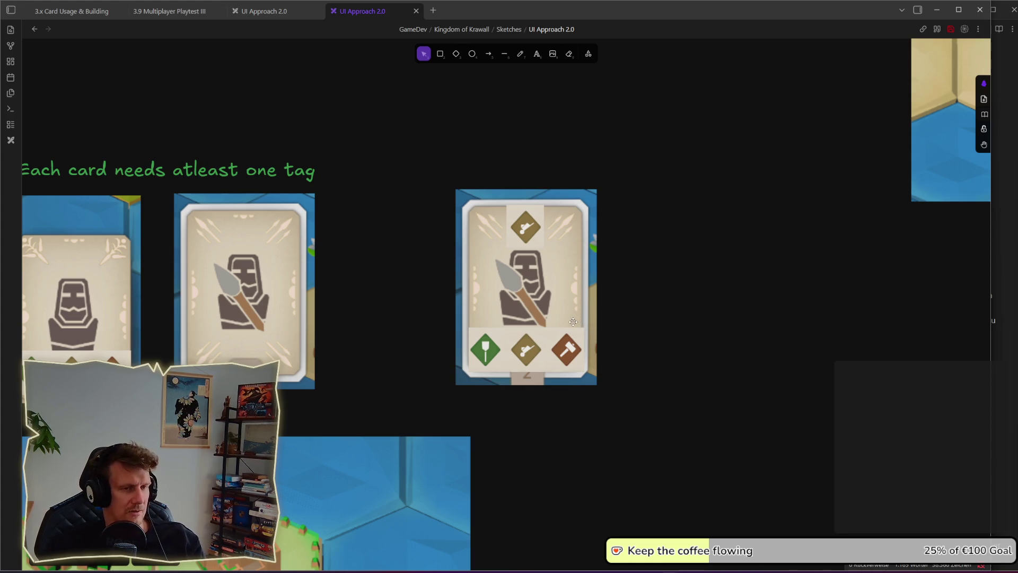
scroll(575, 263, down, 5)
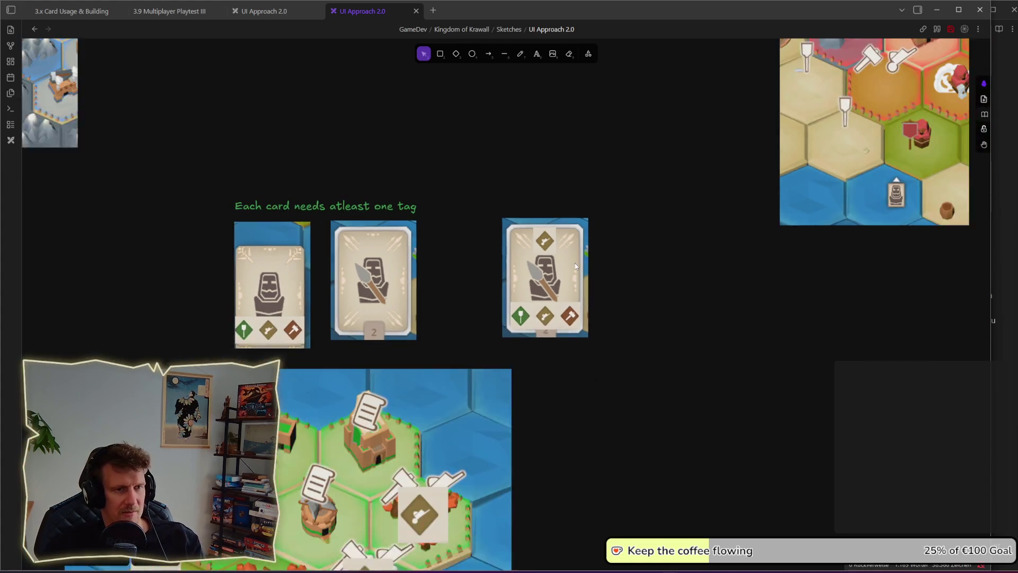
drag(577, 199, 565, 272)
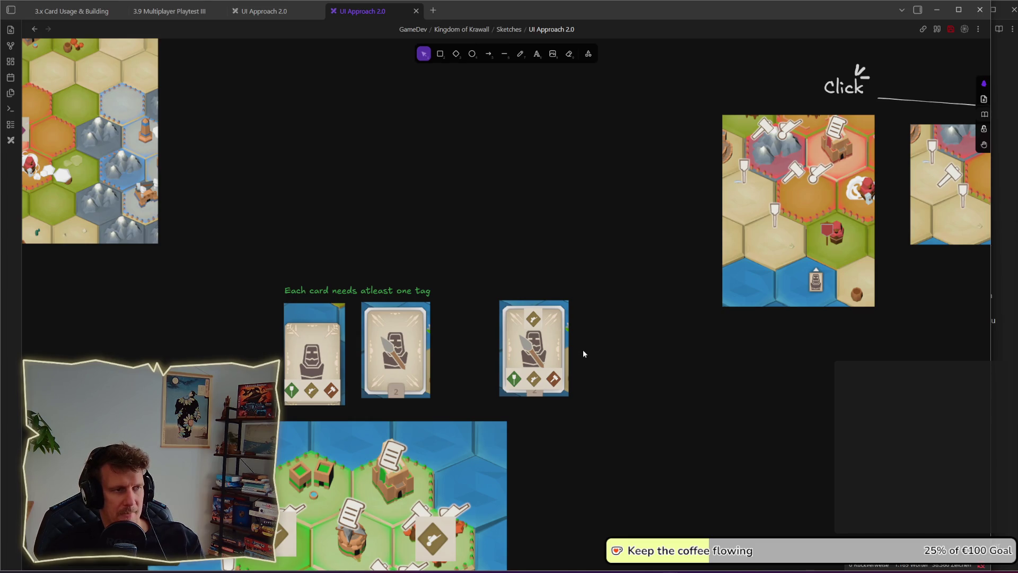
scroll(583, 349, down, 3)
scroll(573, 297, up, 3)
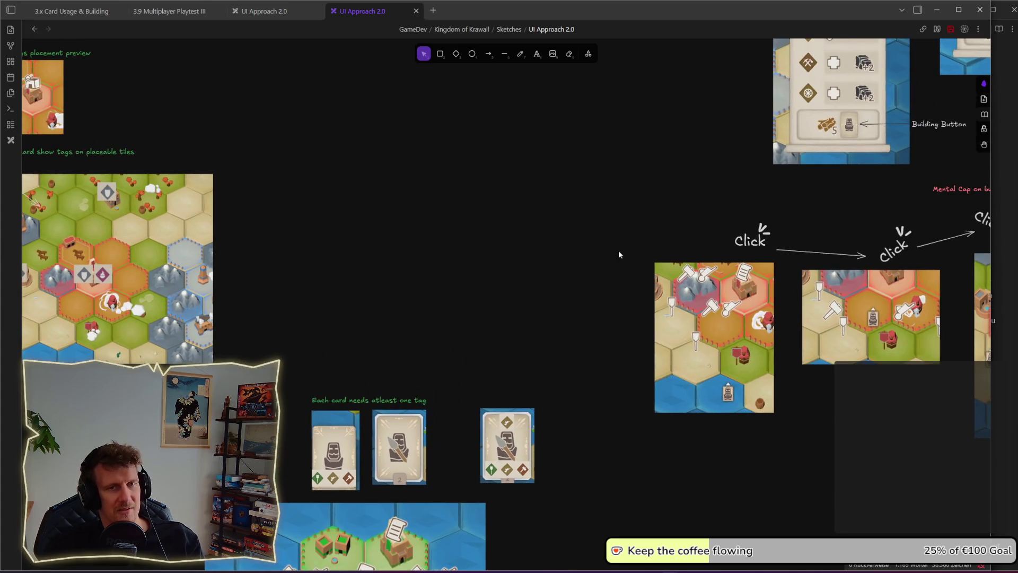
drag(614, 263, 323, 407)
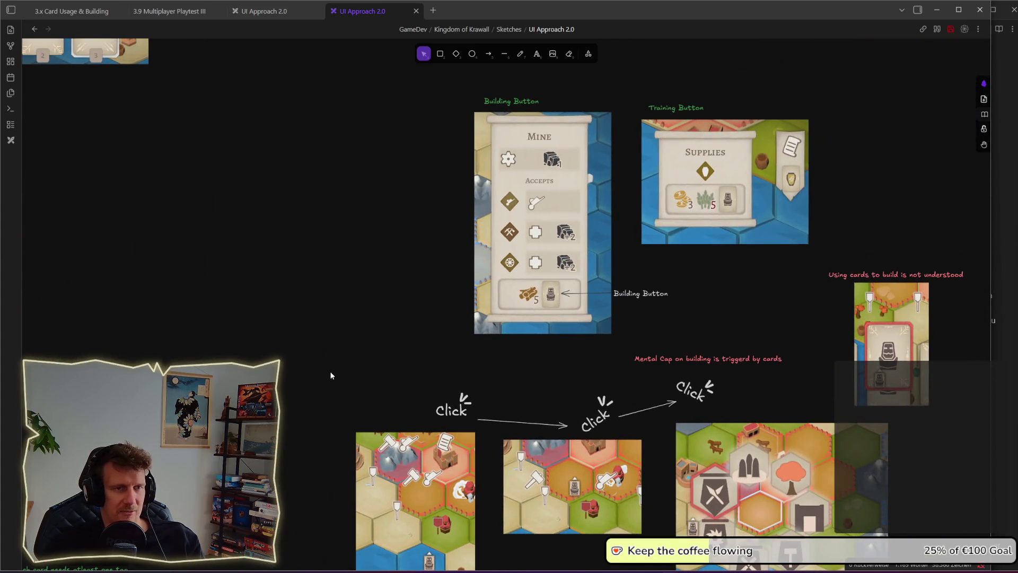
drag(292, 399, 423, 219)
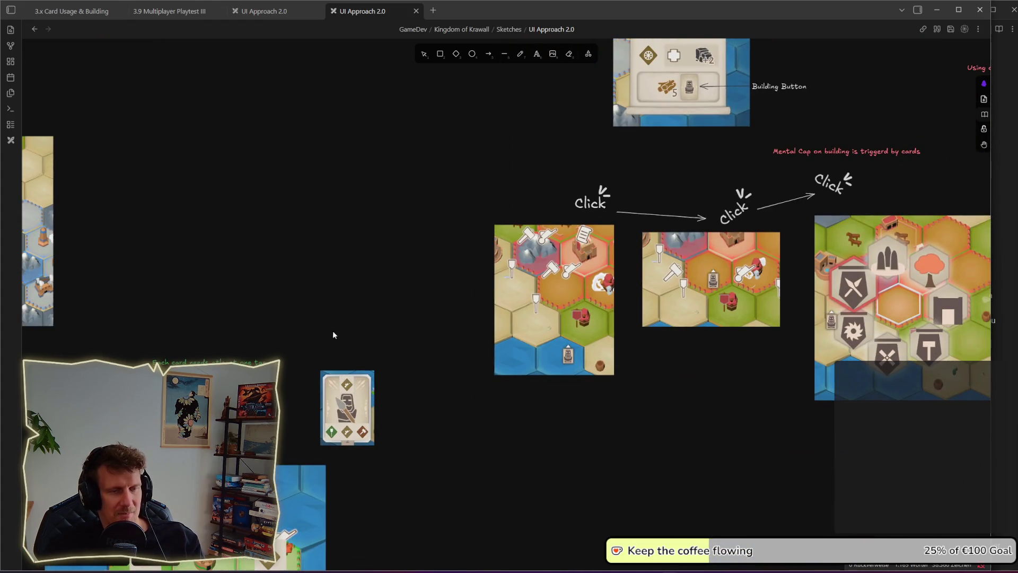
drag(332, 334, 377, 260)
scroll(427, 383, up, 2)
scroll(422, 378, up, 1)
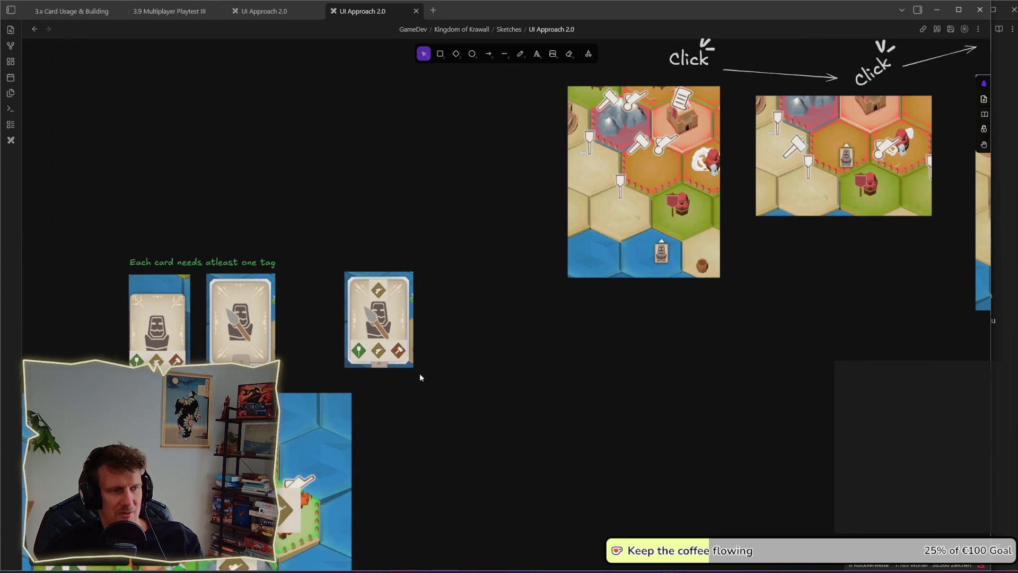
scroll(441, 261, down, 3)
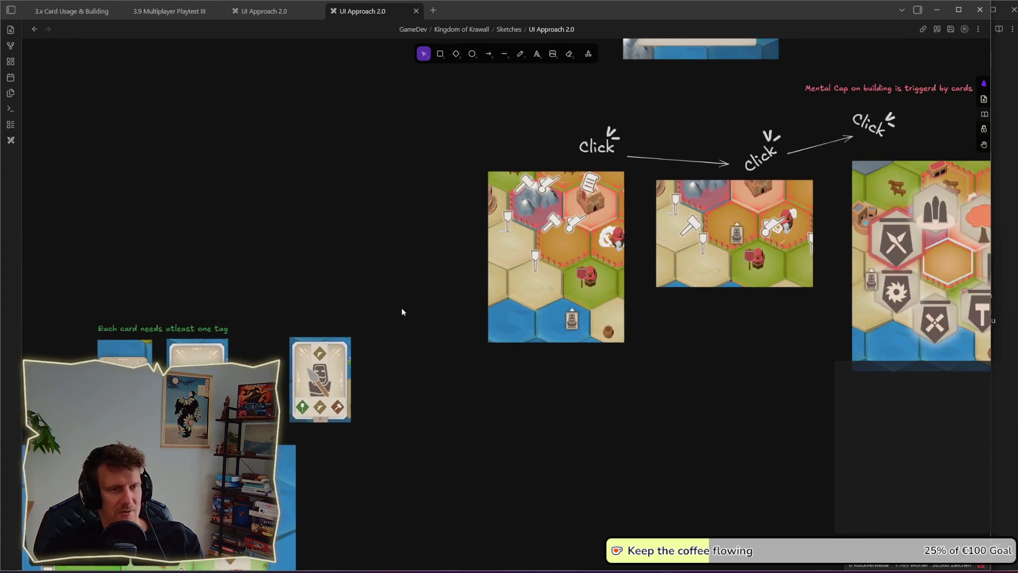
scroll(386, 314, down, 3)
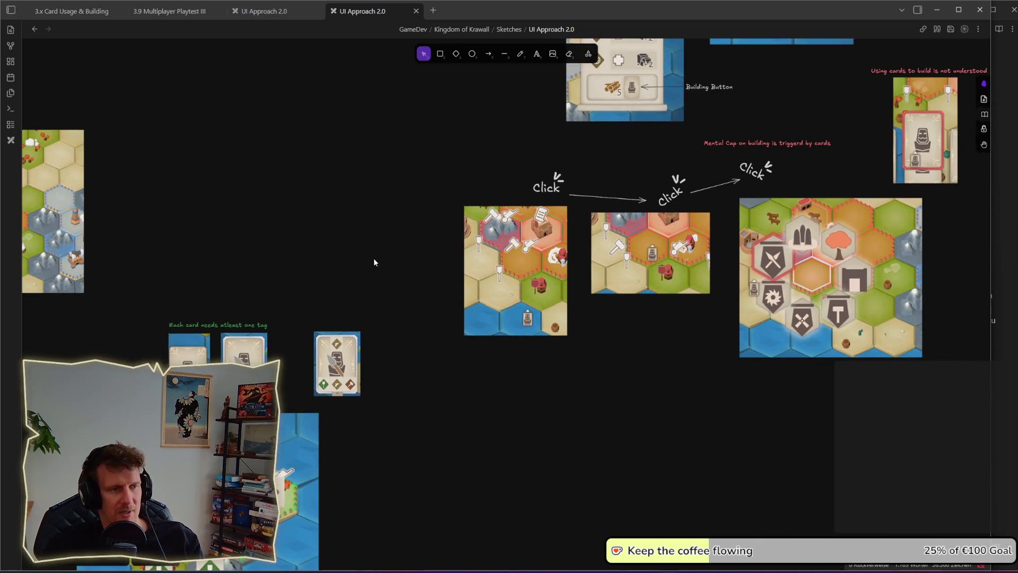
drag(372, 255, 394, 311)
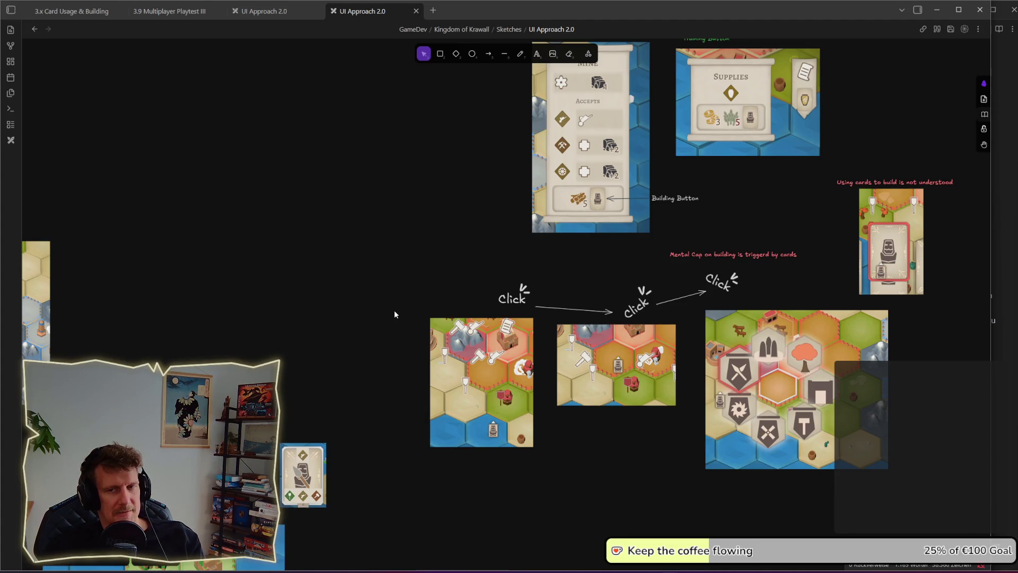
scroll(366, 329, down, 2)
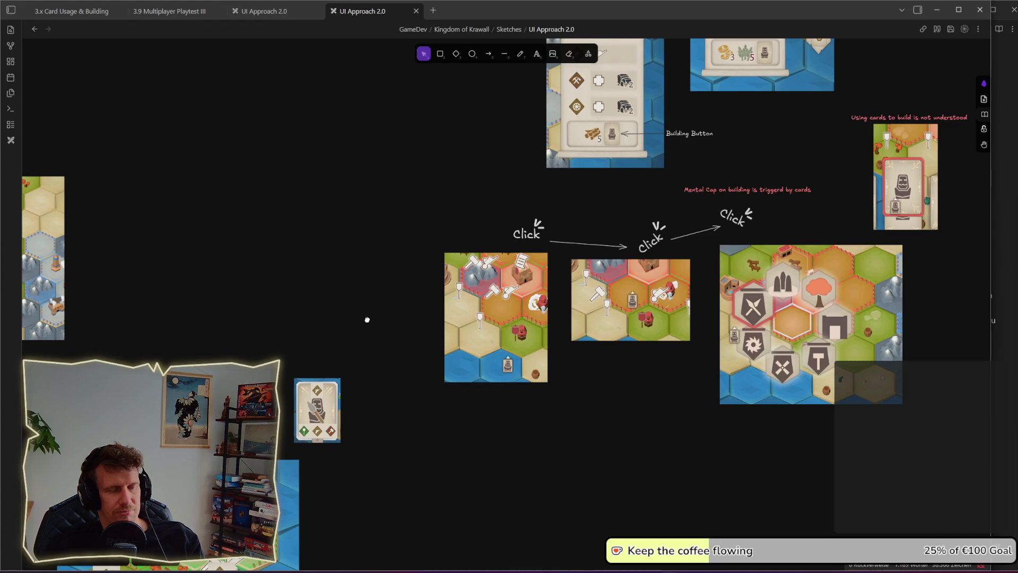
key(alt+Tab)
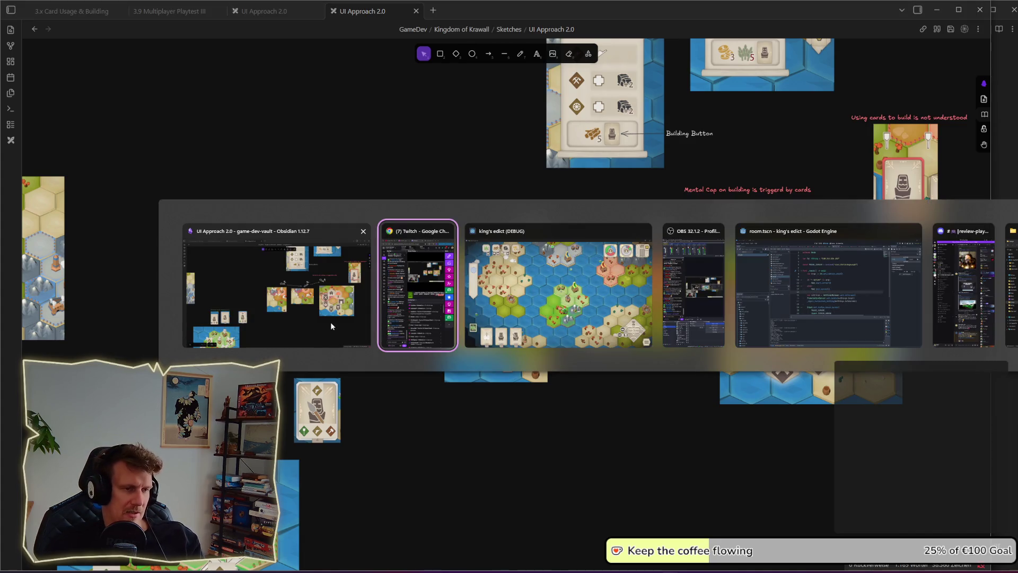
Step: Snip the Spearmen tooltip and its stats from king's edict, then return to Obsidian
click(557, 292)
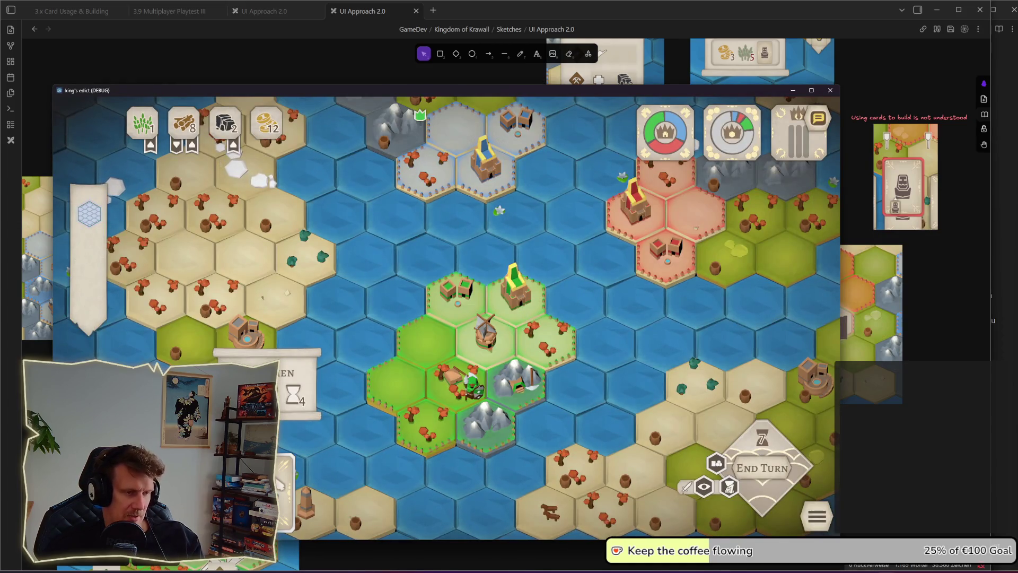
key(super+shift+s)
drag(278, 375, 310, 410)
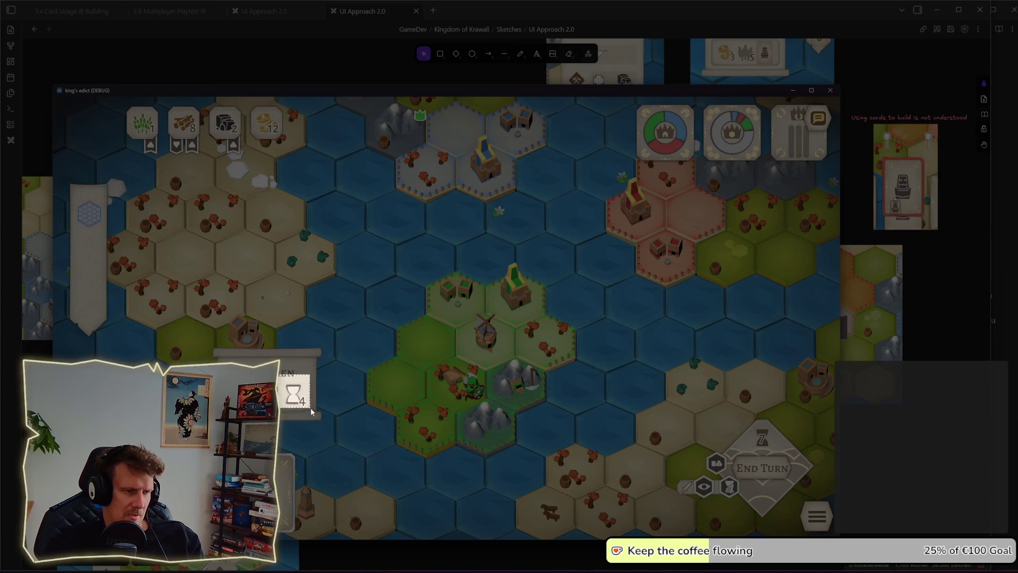
key(alt+Tab)
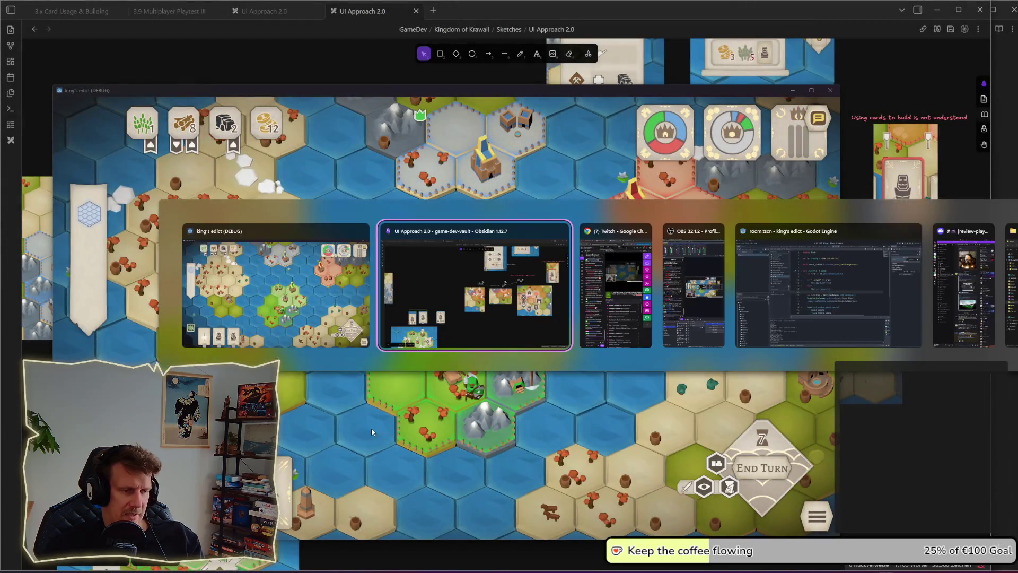
scroll(368, 444, up, 5)
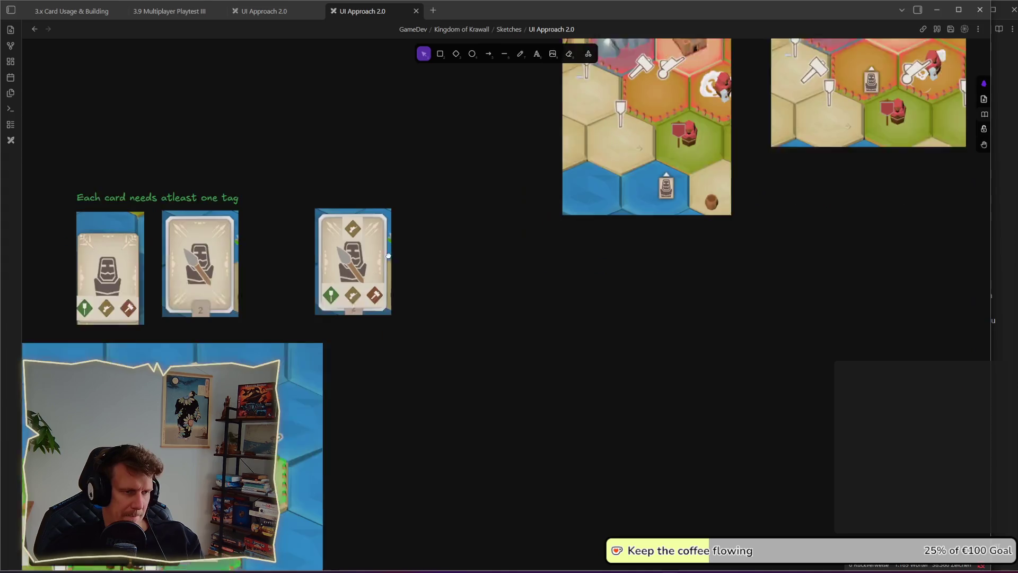
Step: Enlarge the right-hand mock-up card and shift its bottom tag strip right
scroll(389, 246, up, 3)
click(390, 246)
scroll(392, 313, up, 3)
drag(386, 244, 451, 148)
mouse_move(275, 316)
mouse_down()
mouse_move(325, 232)
mouse_move(282, 331)
mouse_move(315, 243)
mouse_up()
click(272, 321)
drag(288, 464, 332, 469)
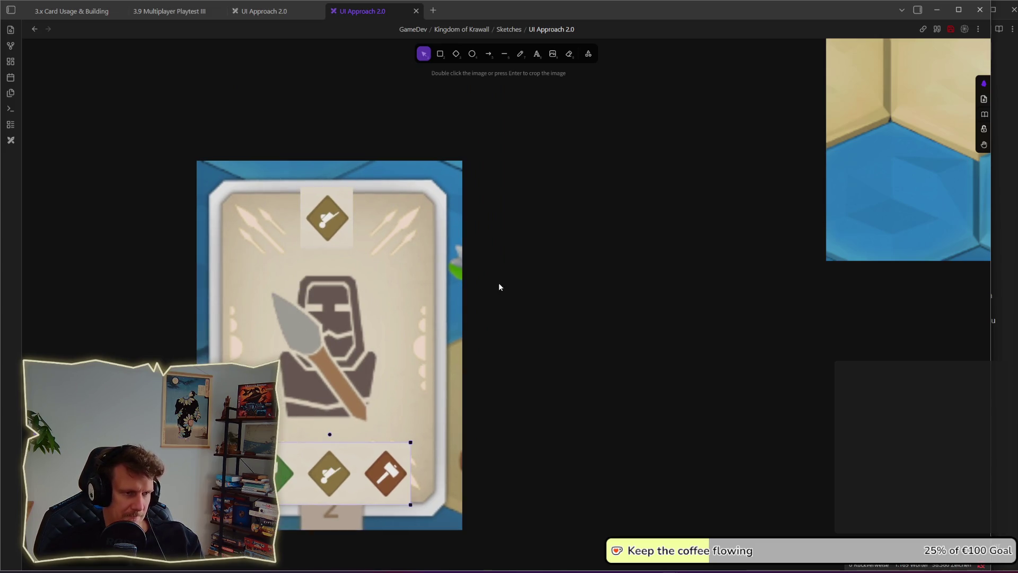
Step: Paste the Spearmen stats, shrink it, crop off the SPEARMEN title, and set it under the top icon
key(ctrl+v)
drag(374, 358, 369, 315)
mouse_move(487, 349)
mouse_down()
mouse_move(414, 307)
mouse_move(376, 301)
mouse_move(371, 275)
mouse_move(383, 275)
mouse_up()
double_click(371, 263)
drag(410, 229, 411, 241)
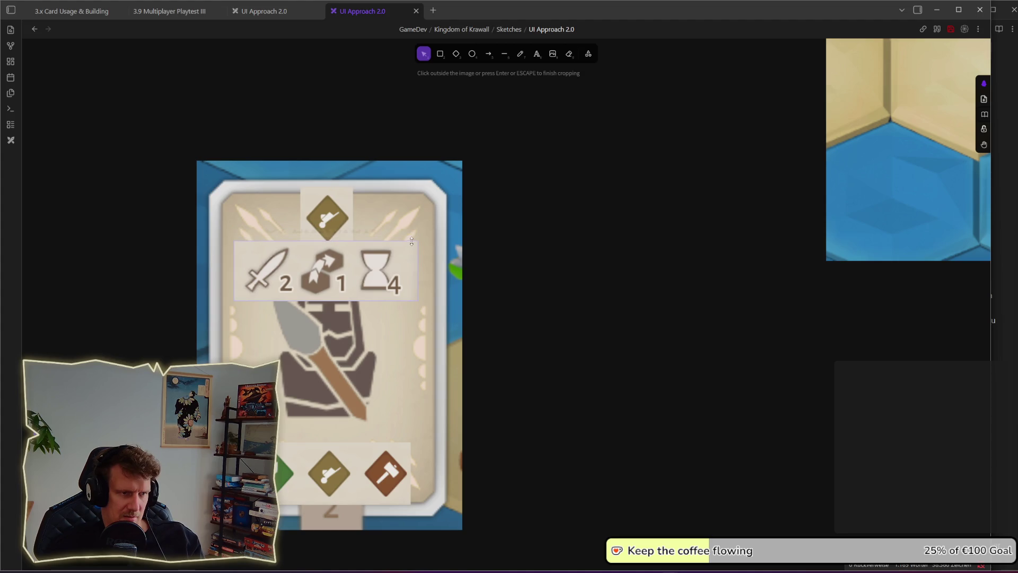
click(467, 292)
drag(351, 278, 353, 268)
Step: Bring the diamond icon in front of the stats strip and nudge it slightly left
right_click(333, 216)
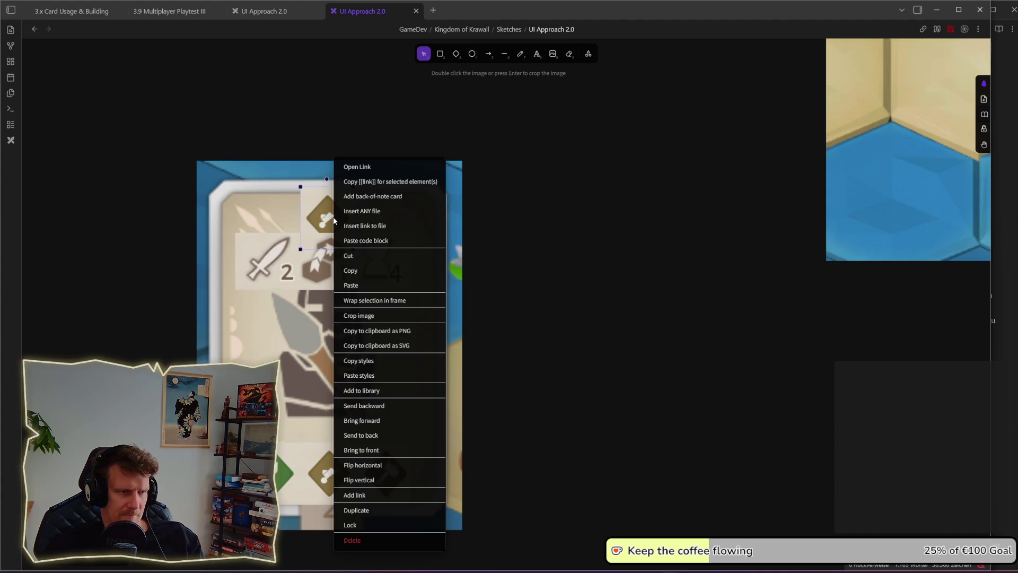
click(370, 449)
double_click(315, 245)
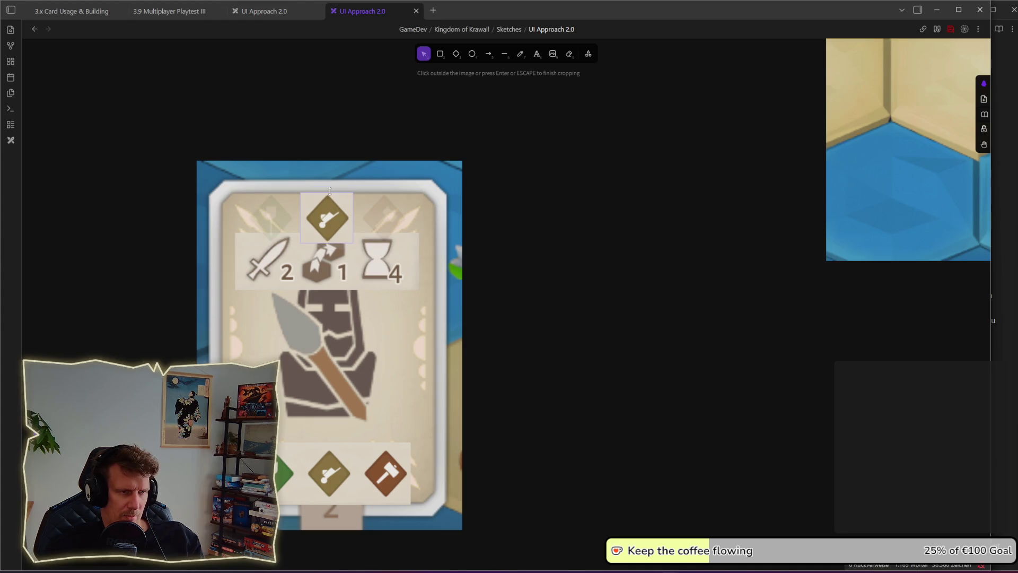
click(620, 250)
click(341, 222)
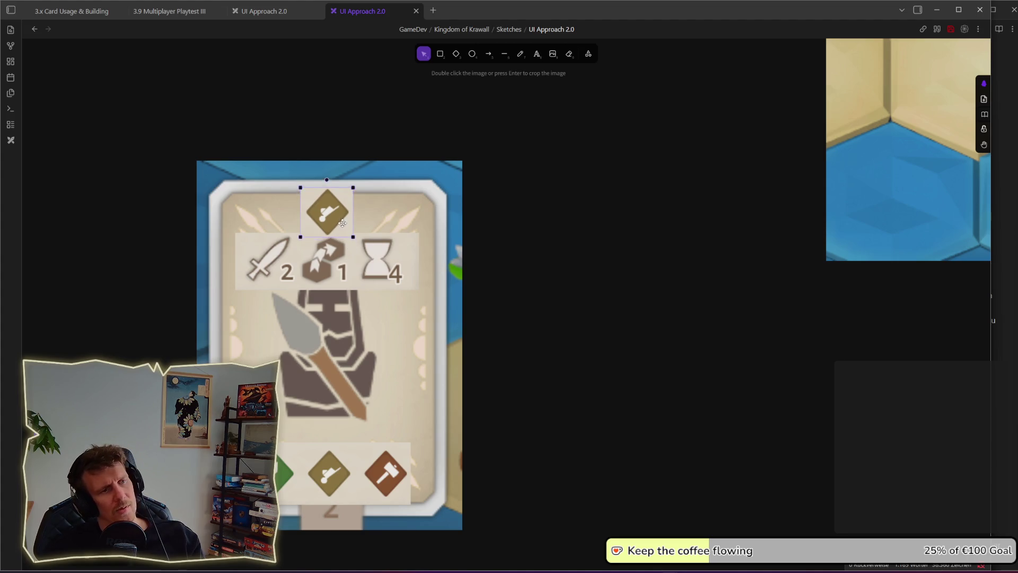
drag(341, 222, 338, 222)
click(587, 278)
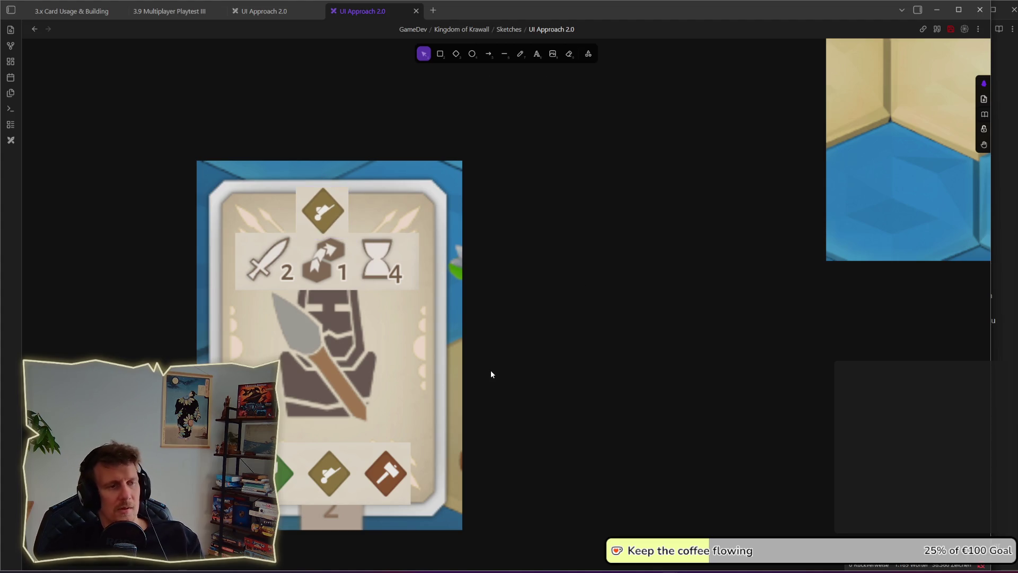
Step: Review the finished card and click-flow sketches, then return to the king's edict game
scroll(491, 374, down, 5)
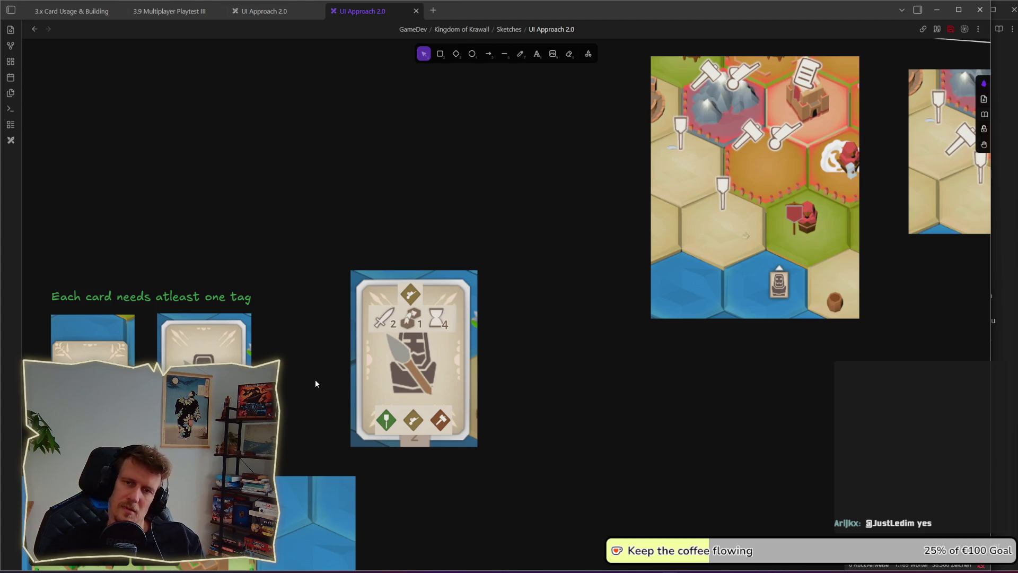
drag(332, 377, 424, 365)
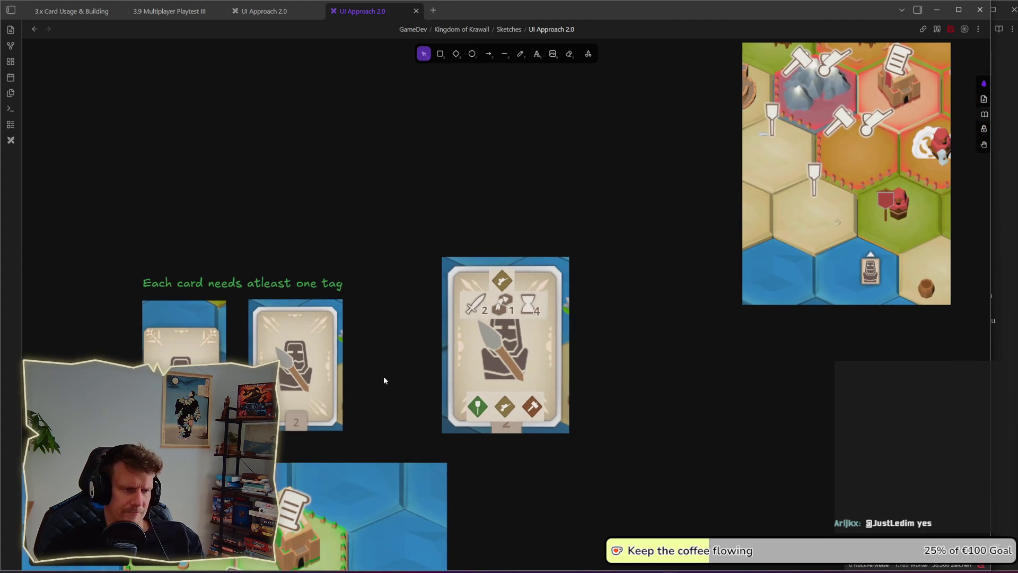
scroll(415, 392, down, 5)
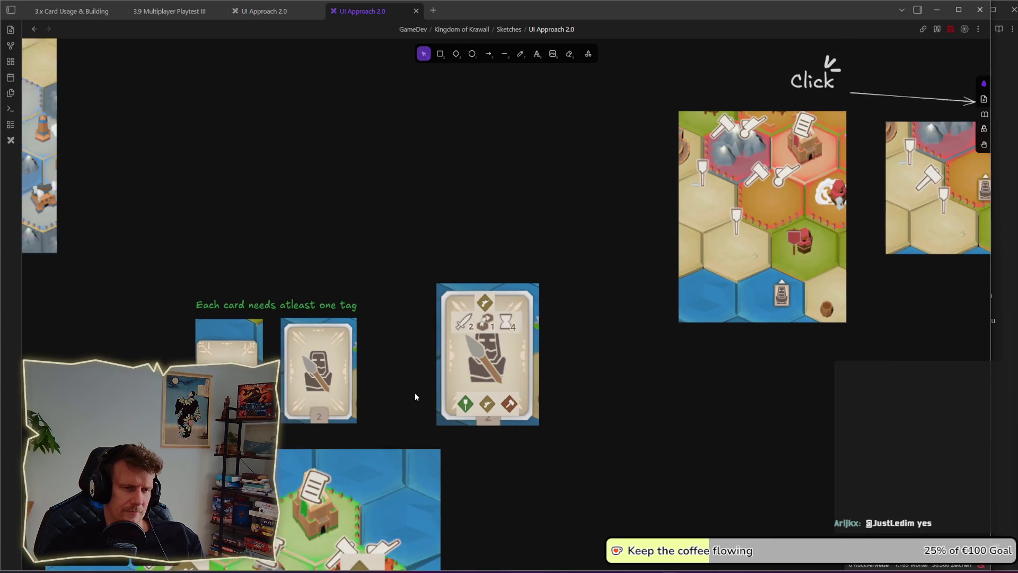
drag(415, 397, 401, 333)
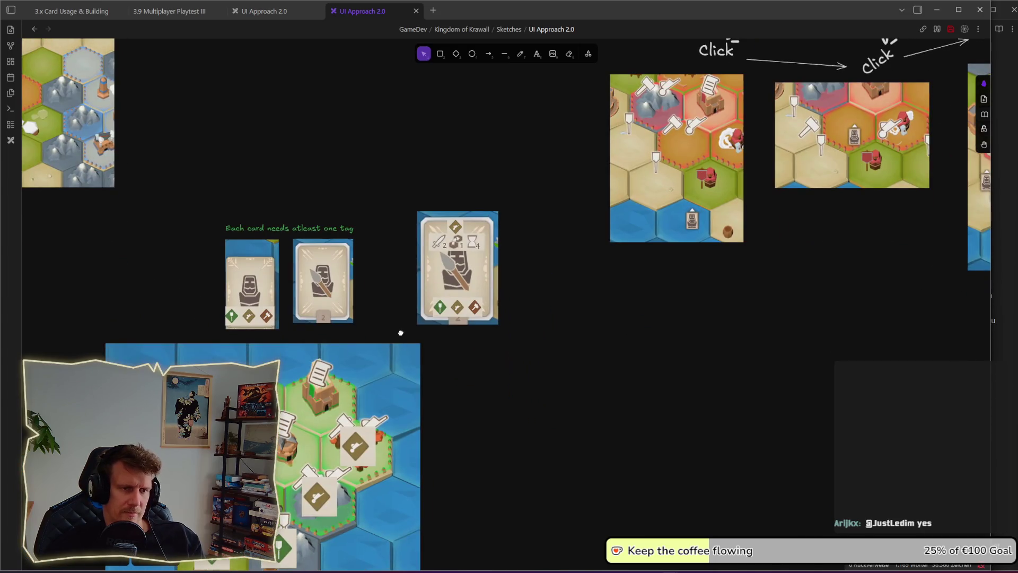
scroll(398, 345, up, 3)
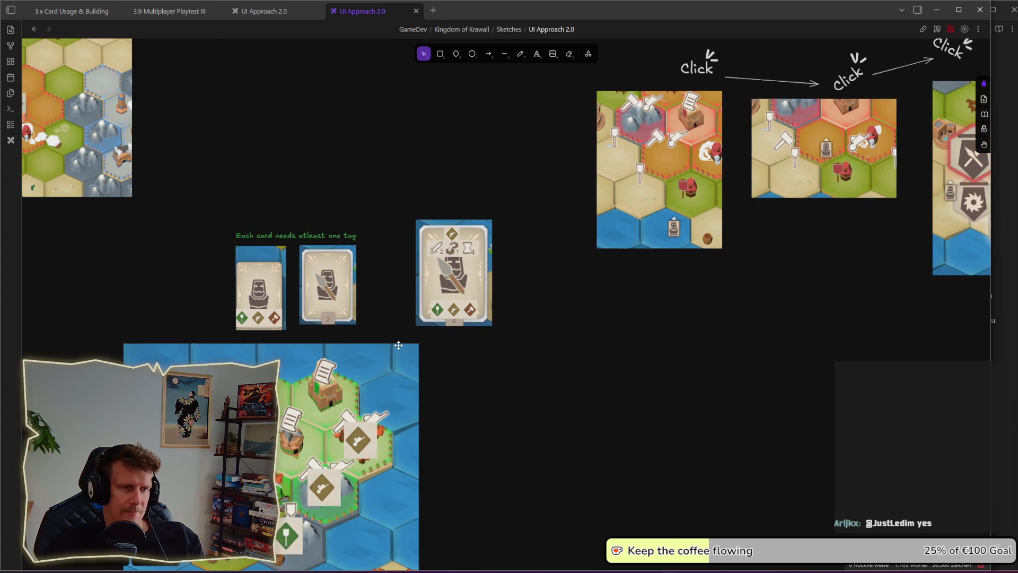
key(alt+Tab)
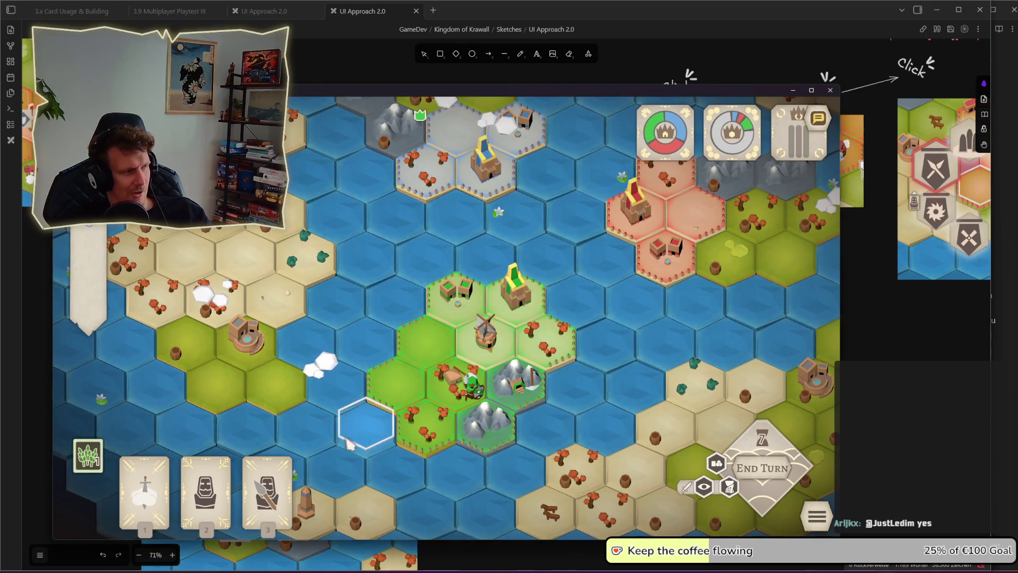
Step: Snip the Spearmen info card from the game and paste it beside the mock-up card on the board
drag(375, 429, 368, 384)
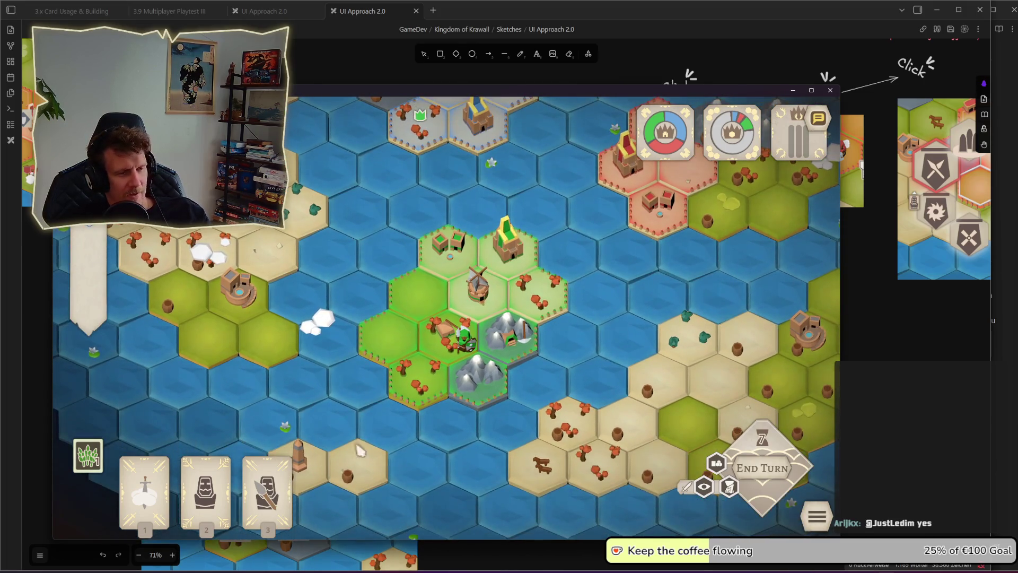
mouse_move(286, 490)
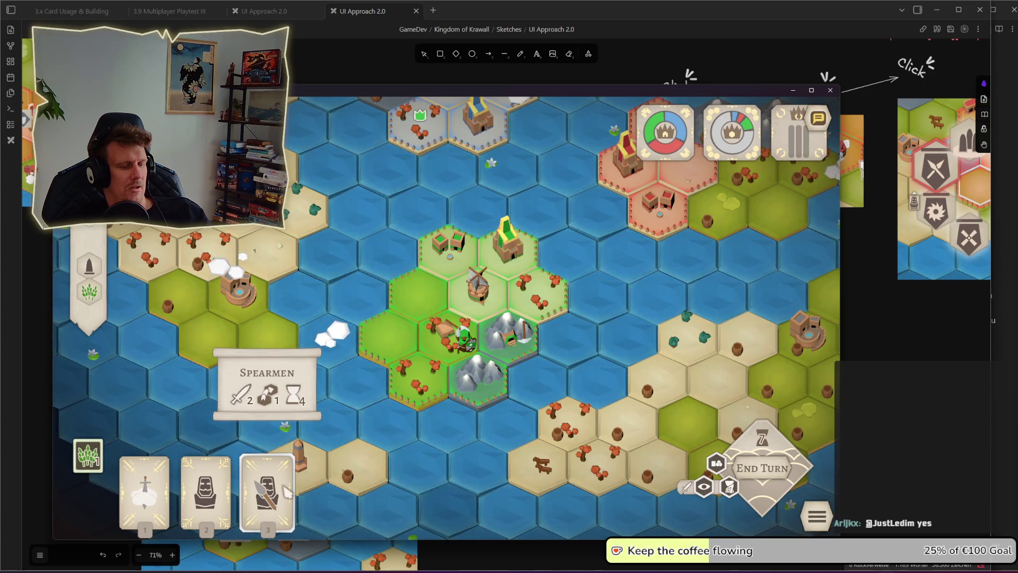
key(super+shift+s)
drag(210, 346, 328, 430)
click(583, 552)
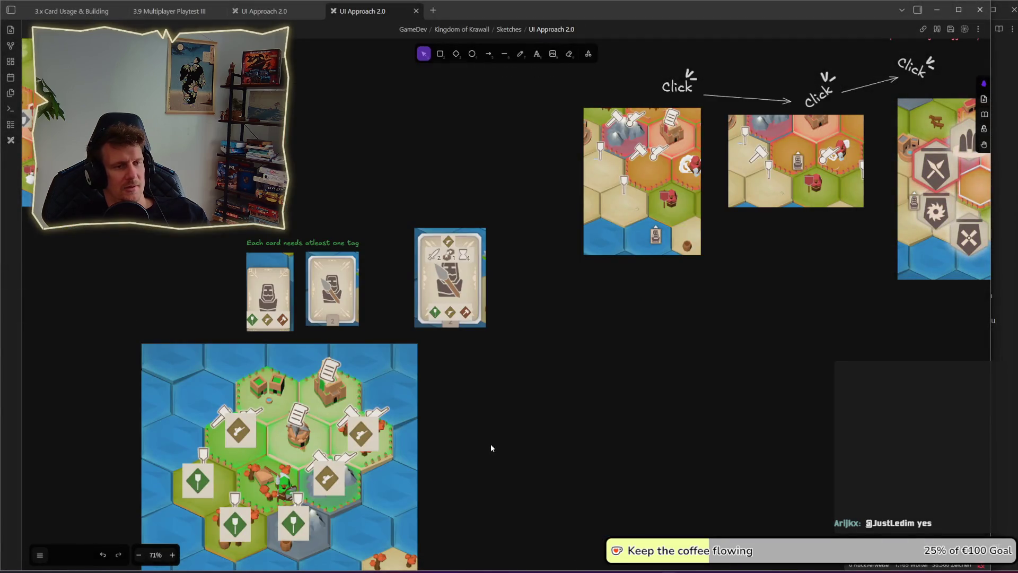
key(ctrl+v)
mouse_move(513, 379)
mouse_down()
mouse_move(532, 341)
mouse_move(541, 345)
mouse_up()
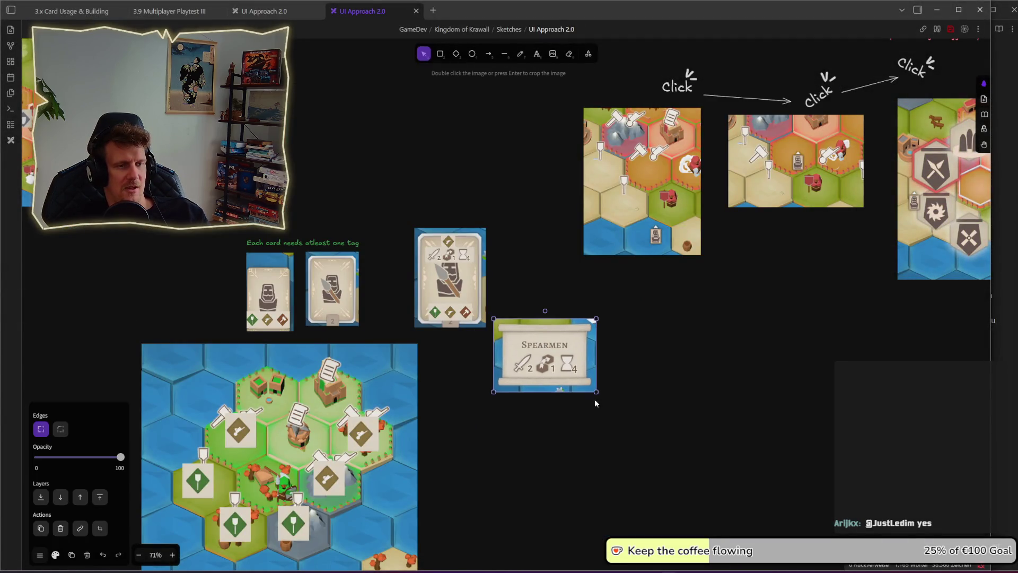
key(Escape)
Step: Snip the Servant tooltip from the game and place it below the Spearmen scroll
key(alt+Tab)
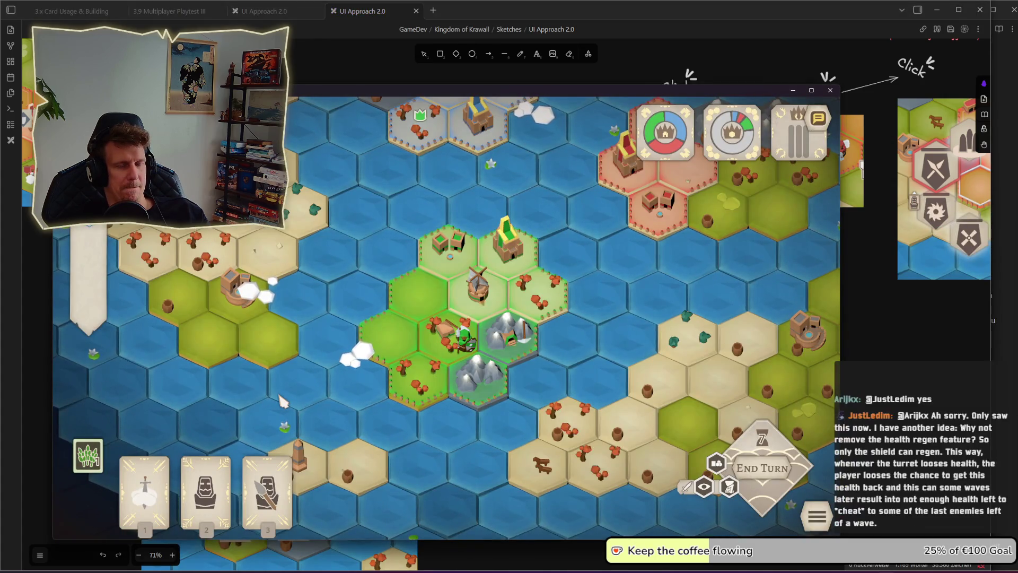
mouse_move(275, 469)
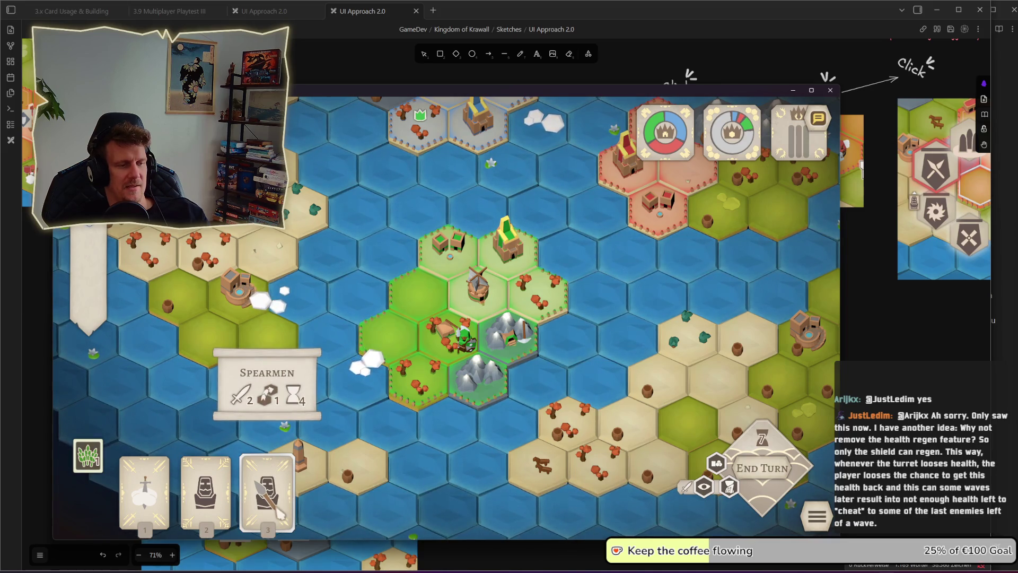
mouse_move(214, 506)
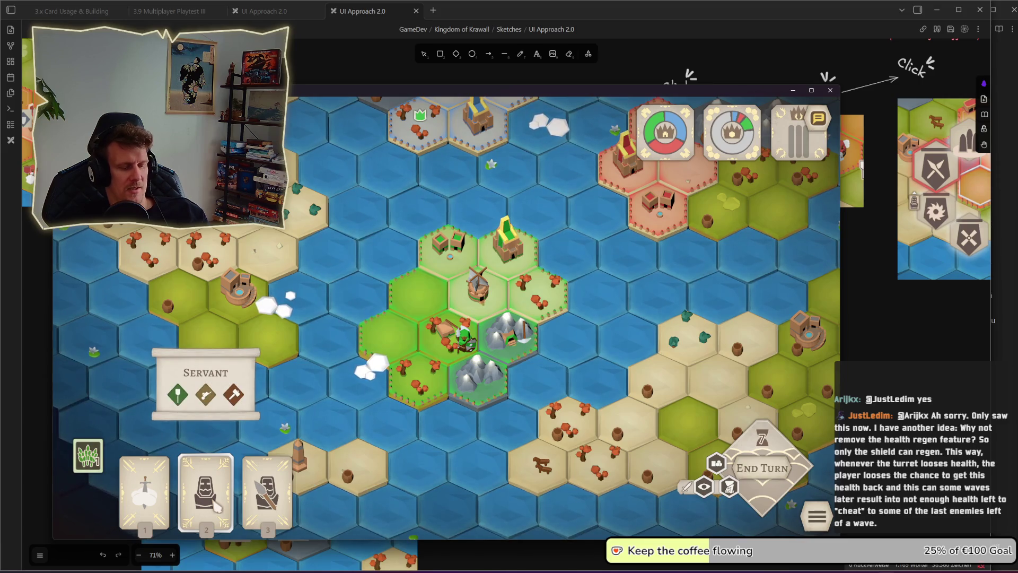
key(shift+super+s)
drag(134, 331, 268, 431)
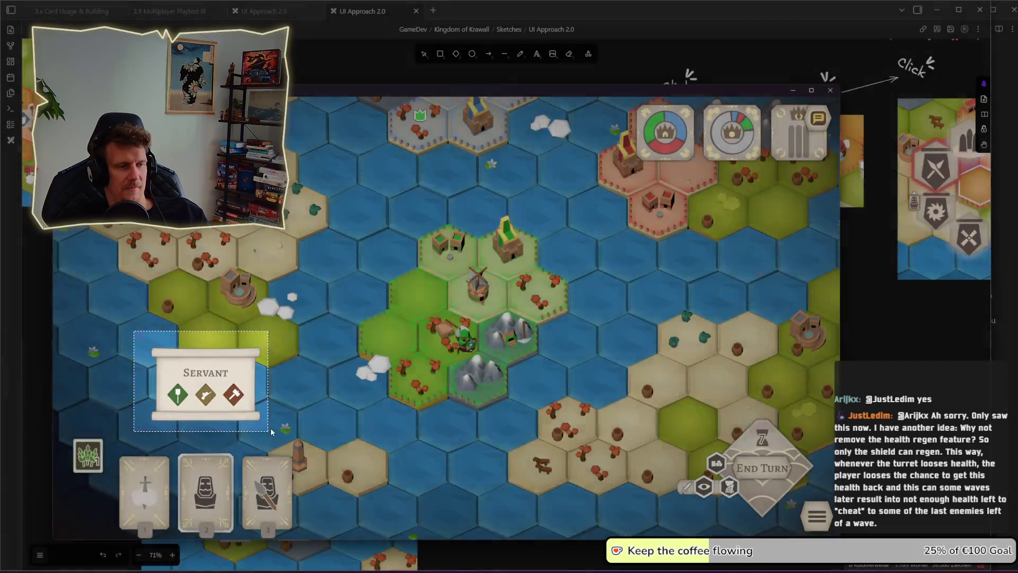
key(alt+Tab)
key(ctrl+v)
drag(550, 454, 540, 438)
click(635, 447)
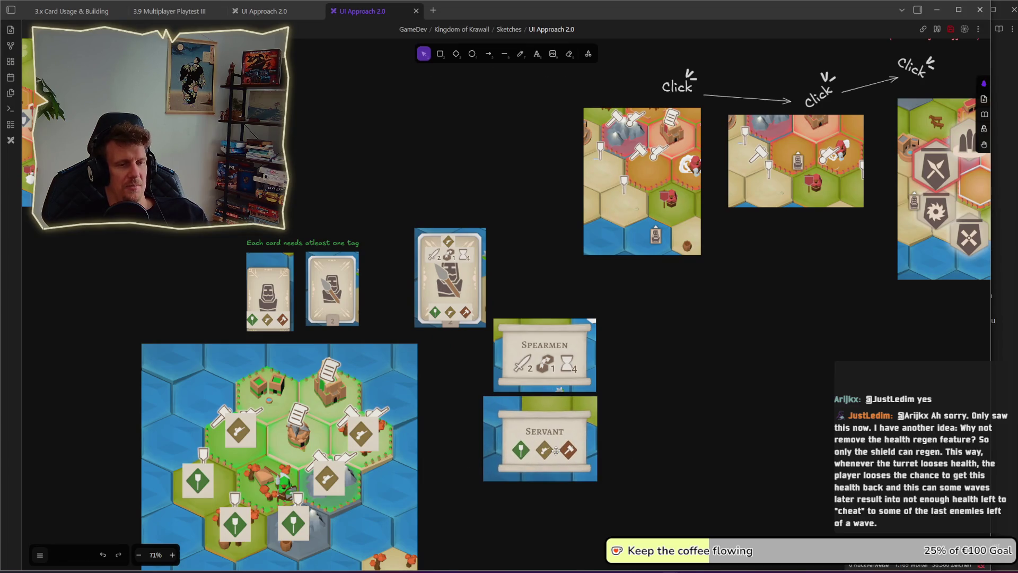
Step: Snip the Cloud Chaser tooltip and place it right of the Servant scroll
key(alt+Tab)
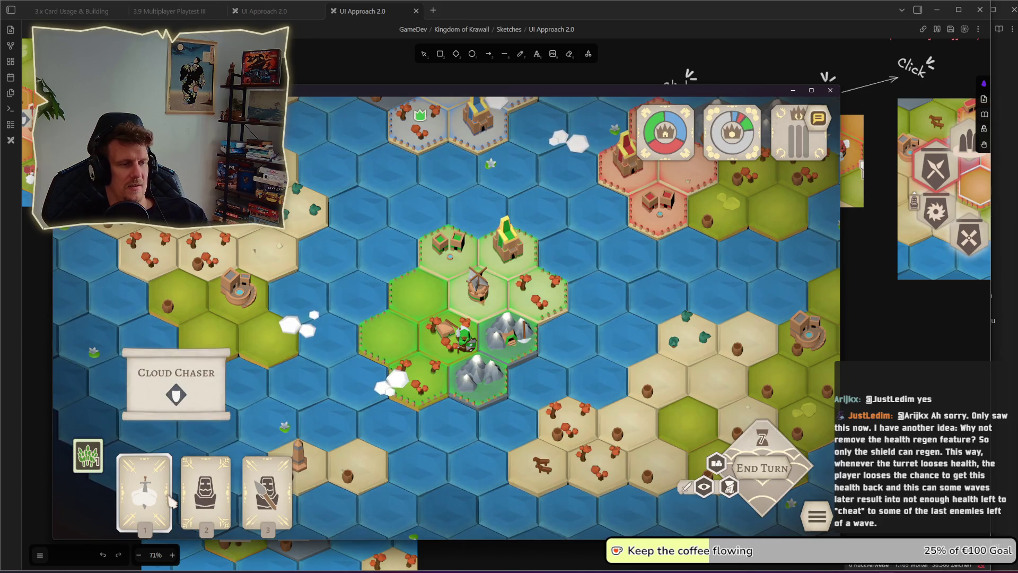
key(super+shift+s)
drag(115, 341, 247, 431)
key(alt+Tab)
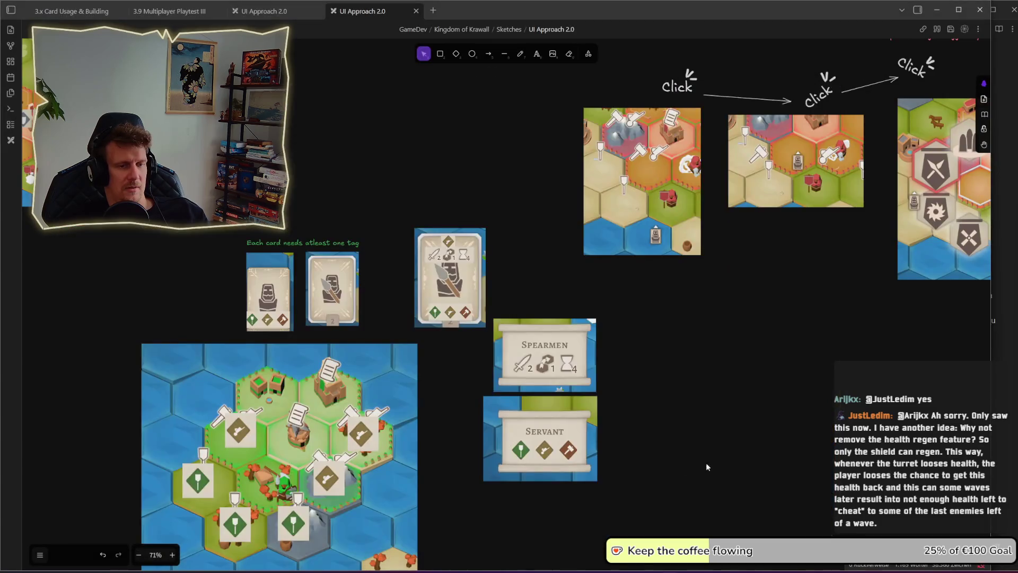
key(ctrl+v)
mouse_move(661, 466)
mouse_down()
mouse_move(552, 516)
mouse_move(665, 515)
mouse_move(666, 454)
mouse_up()
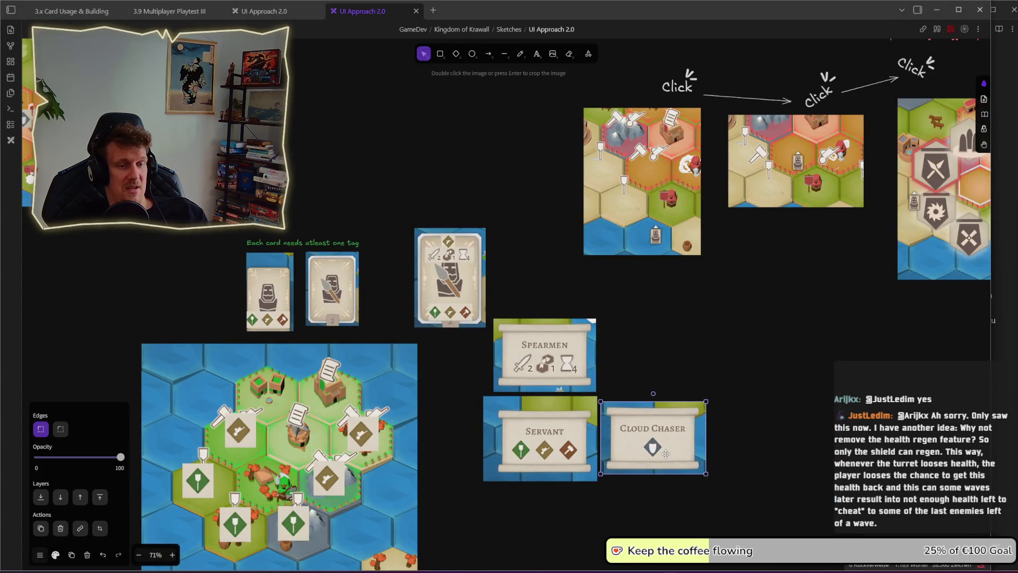
click(607, 508)
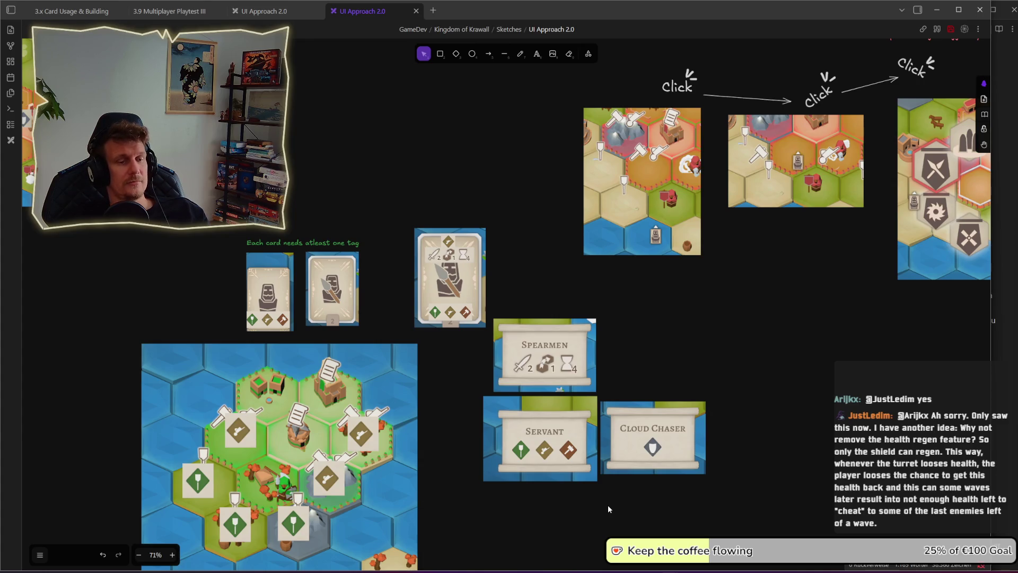
Step: Preview the Servant card's placement tiles in the game, then cancel and return to the board
key(alt+Tab)
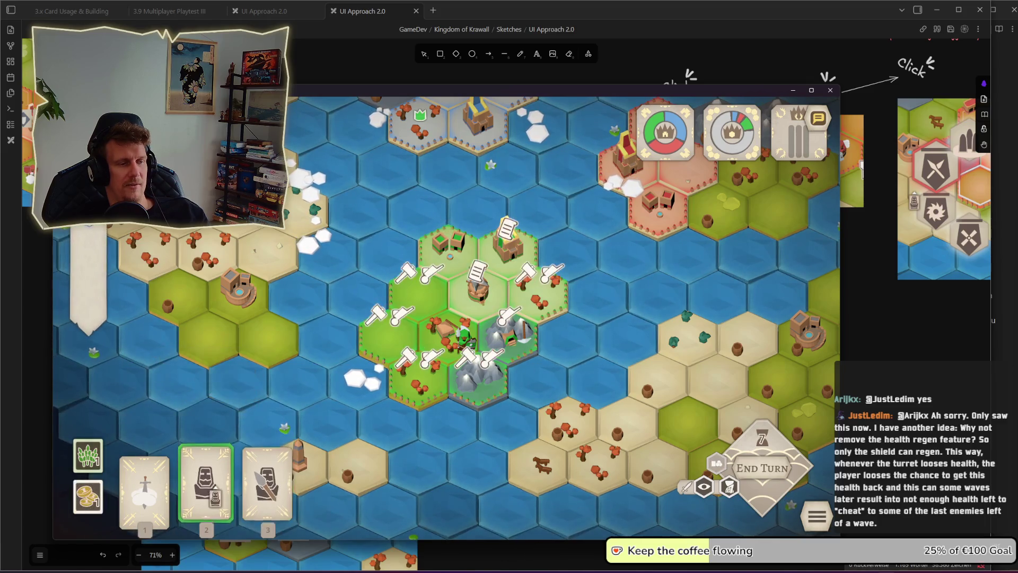
click(147, 491)
click(158, 485)
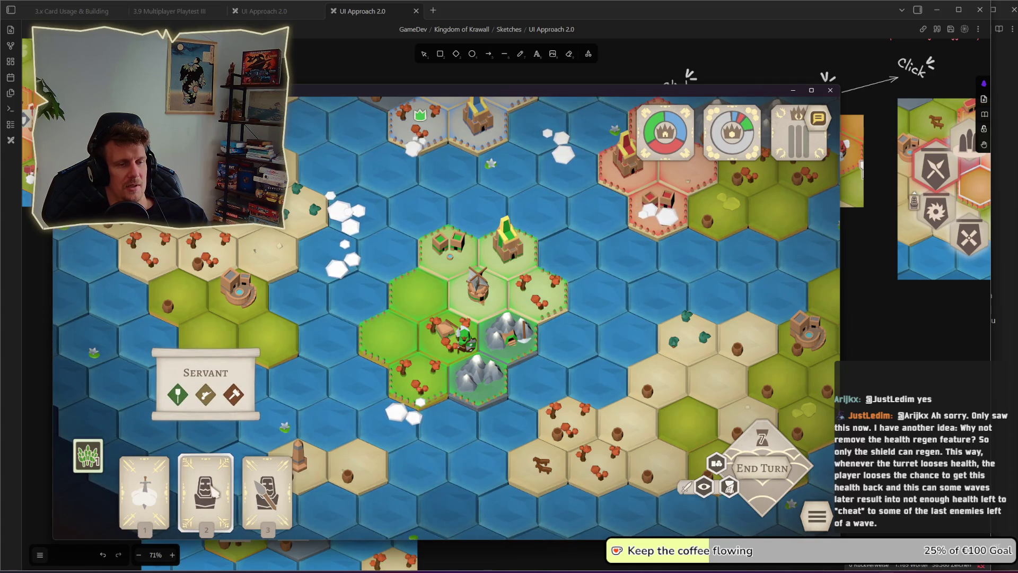
key(alt+Tab)
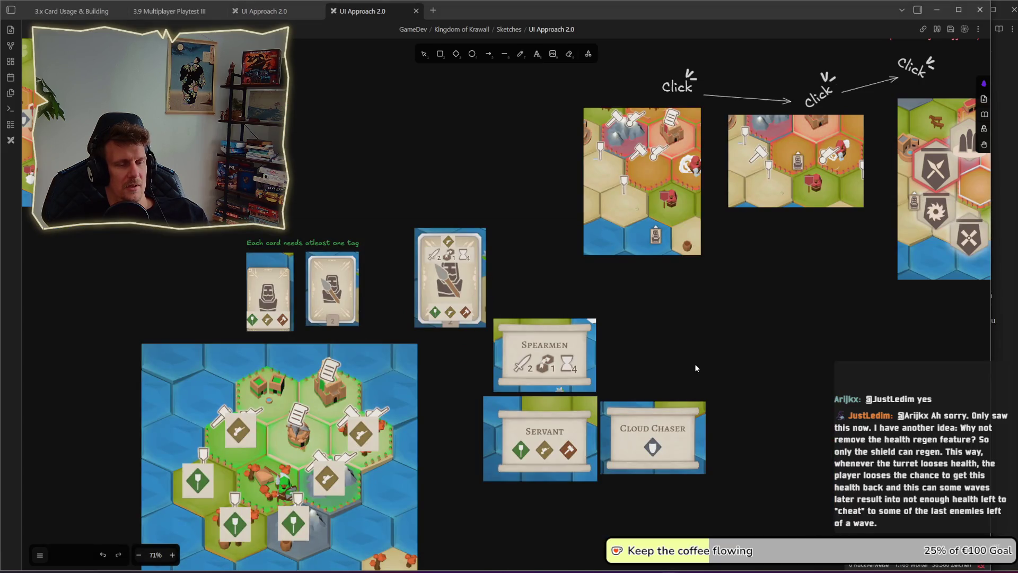
Step: Move the three tooltip scrolls together further down the board
drag(697, 368, 582, 323)
mouse_move(666, 471)
mouse_down()
mouse_move(353, 277)
mouse_move(362, 268)
mouse_up()
drag(416, 313, 413, 359)
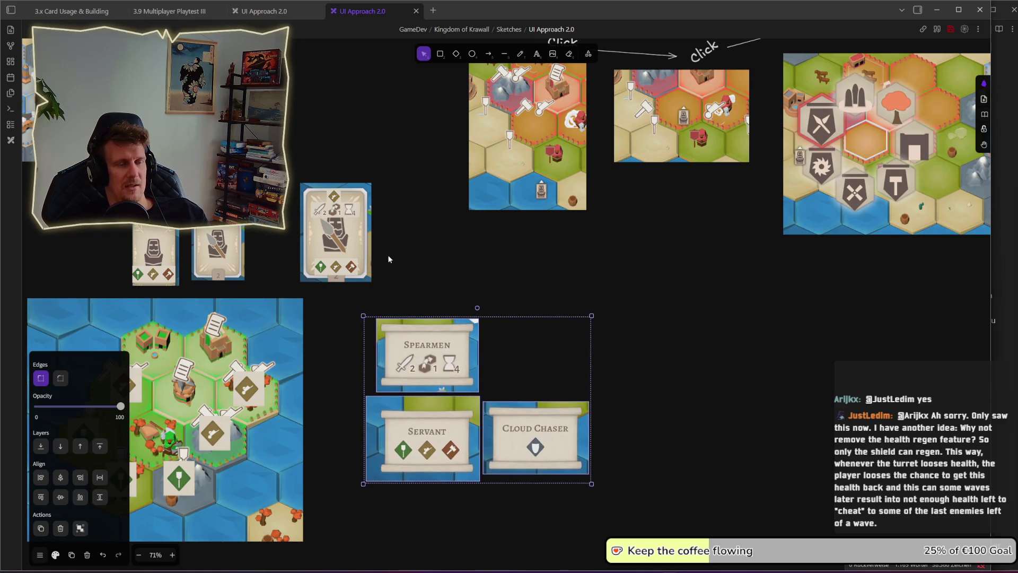
click(387, 256)
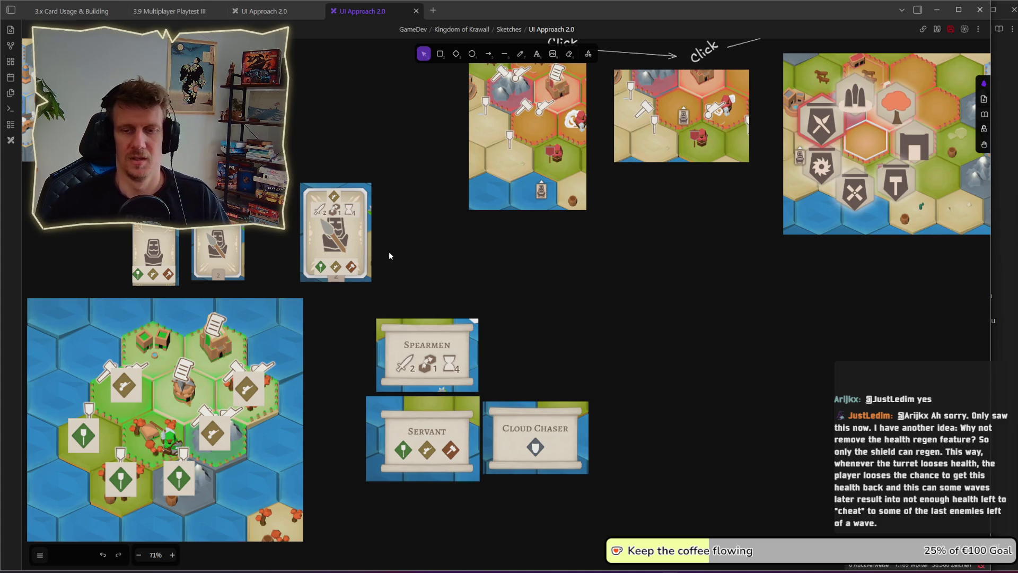
Step: Nudge the Spearmen scroll left and raise the Cloud Chaser scroll to line them up
key(alt+Tab)
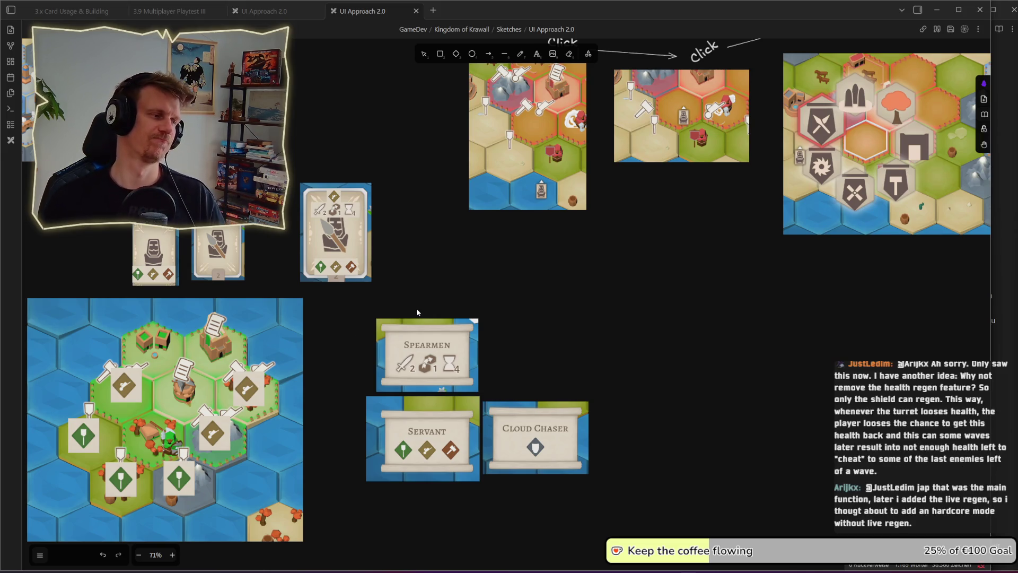
drag(329, 306, 610, 493)
click(373, 302)
drag(345, 303, 635, 491)
click(635, 491)
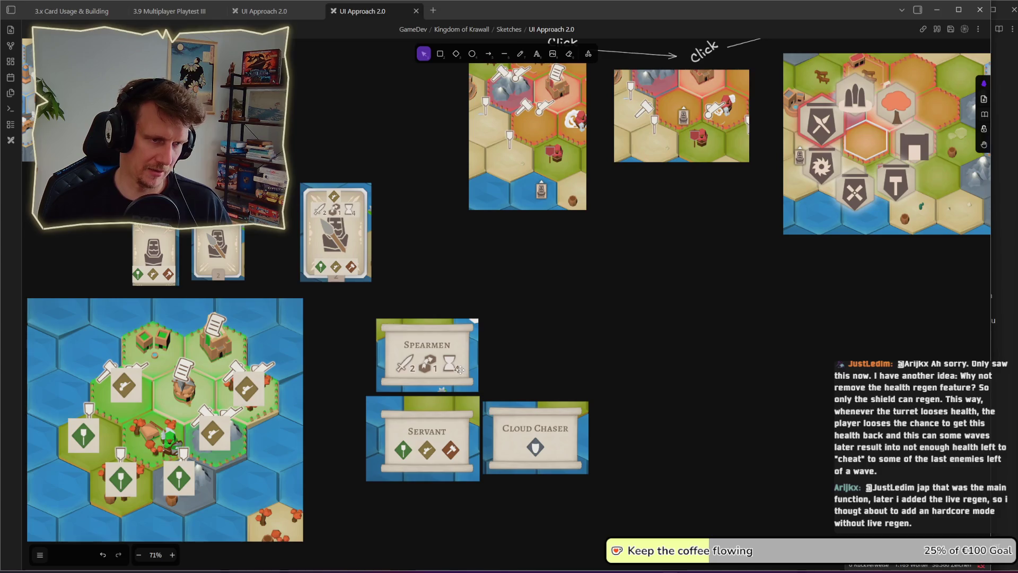
drag(460, 369, 459, 370)
click(563, 380)
drag(567, 446, 567, 441)
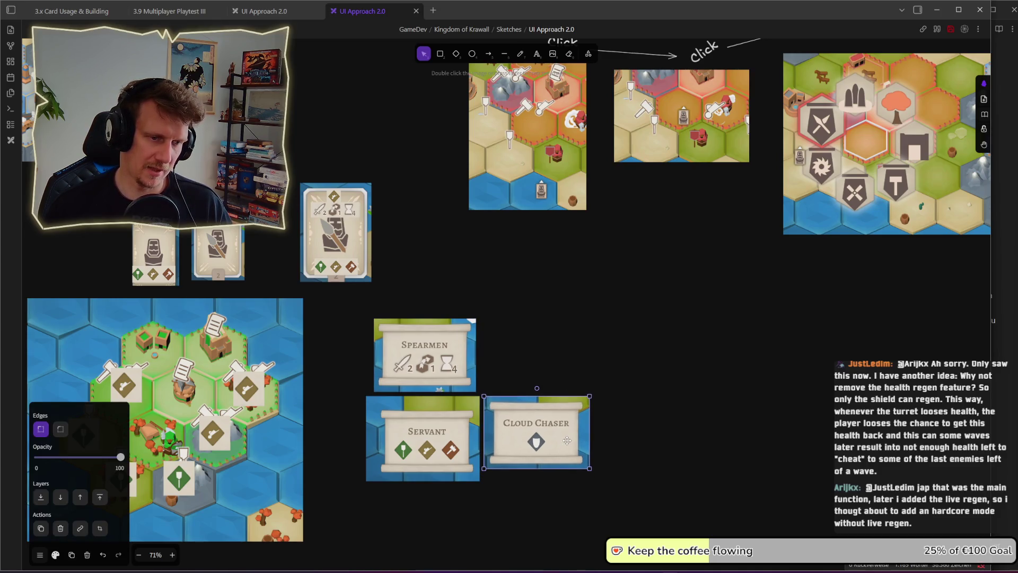
click(570, 380)
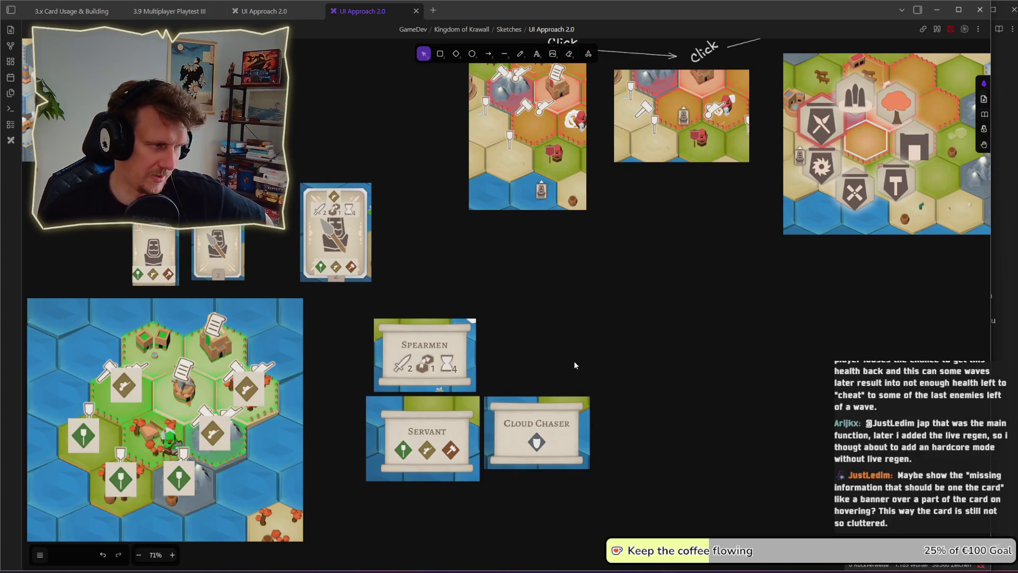
drag(489, 326, 579, 320)
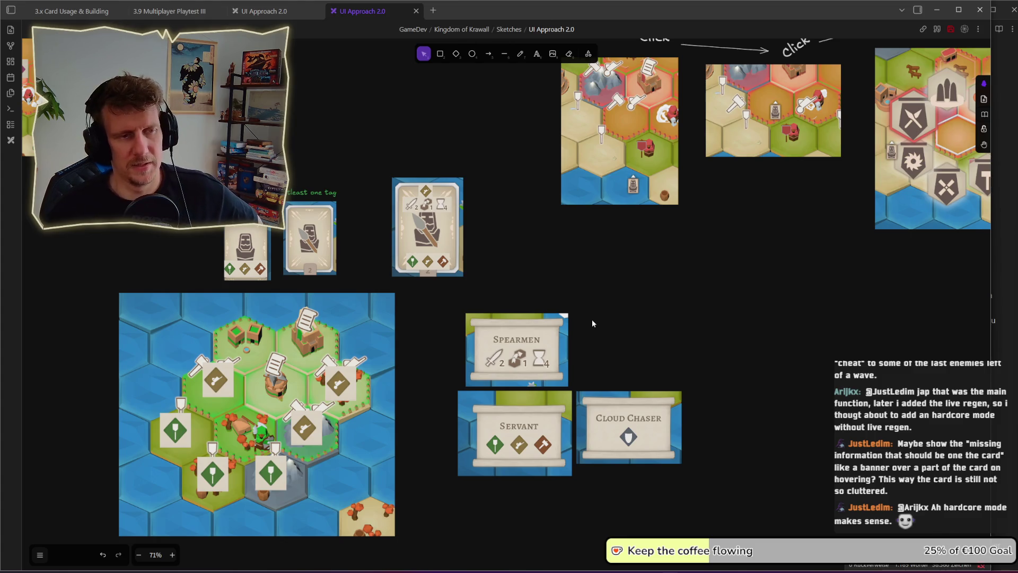
drag(494, 230, 383, 180)
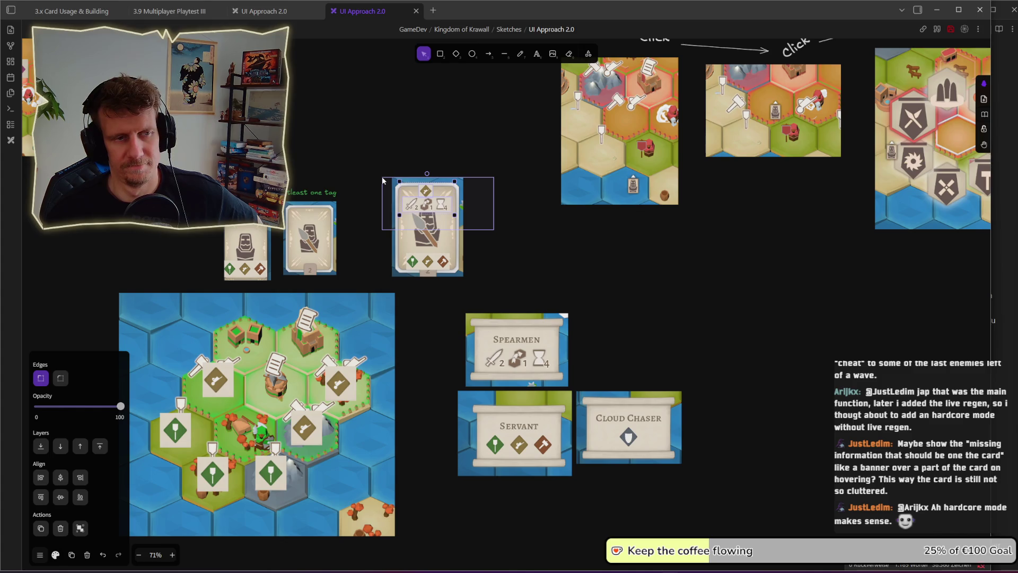
click(731, 340)
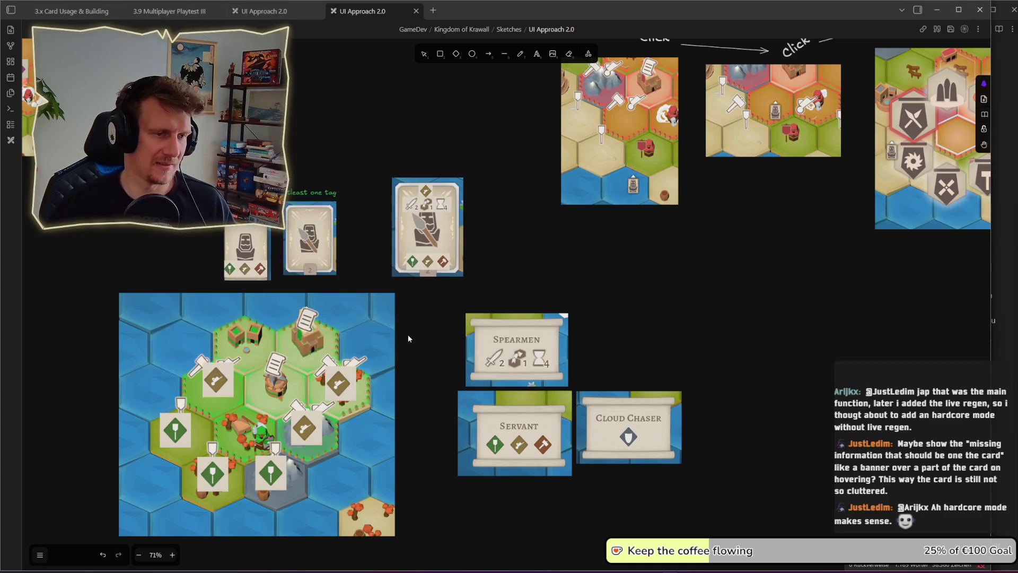
key(alt+Tab)
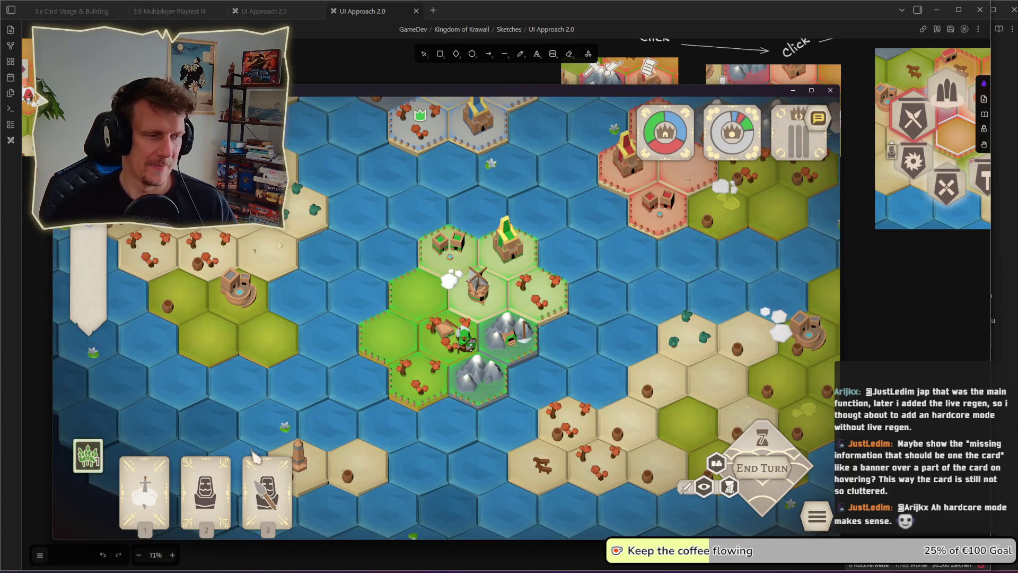
Step: Inspect the hand cards' tooltips and the Spearmen card's Range stat tooltip
mouse_move(133, 486)
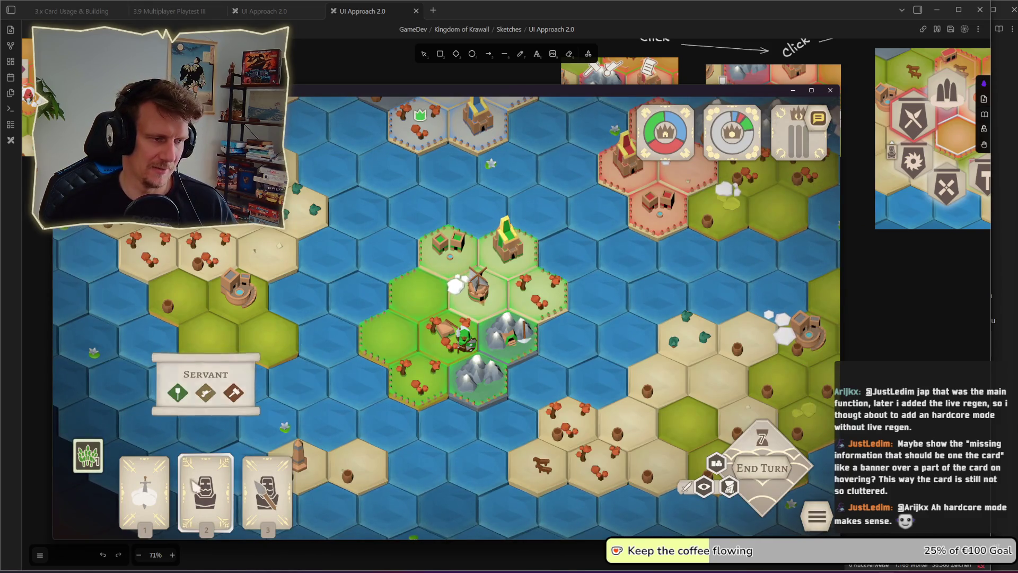
mouse_move(268, 493)
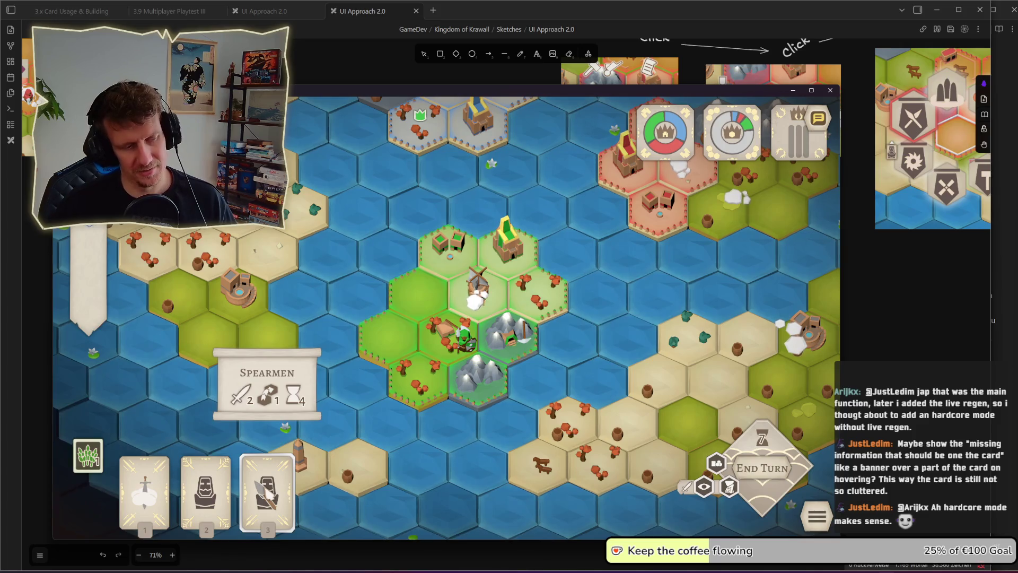
mouse_move(233, 484)
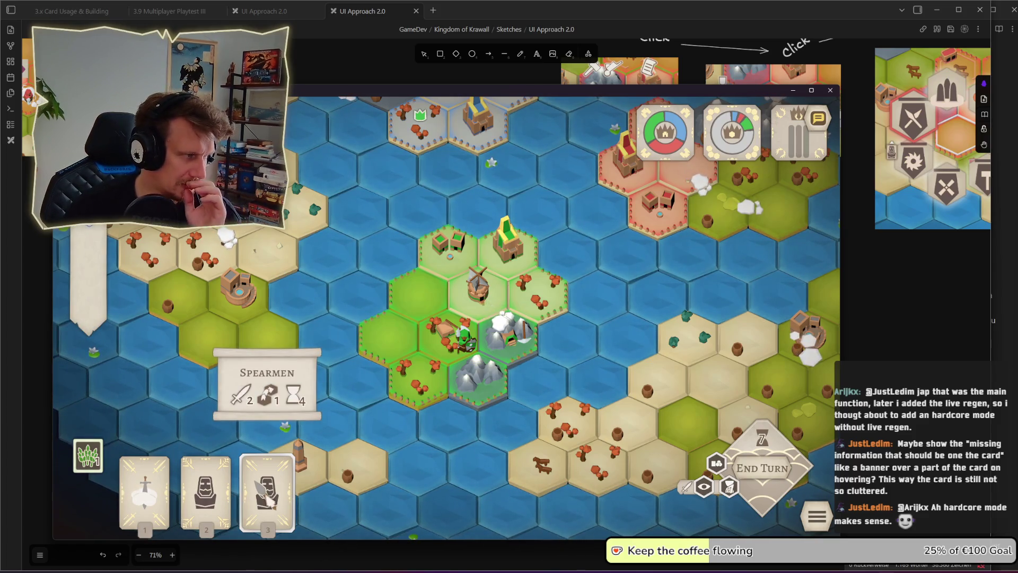
click(396, 399)
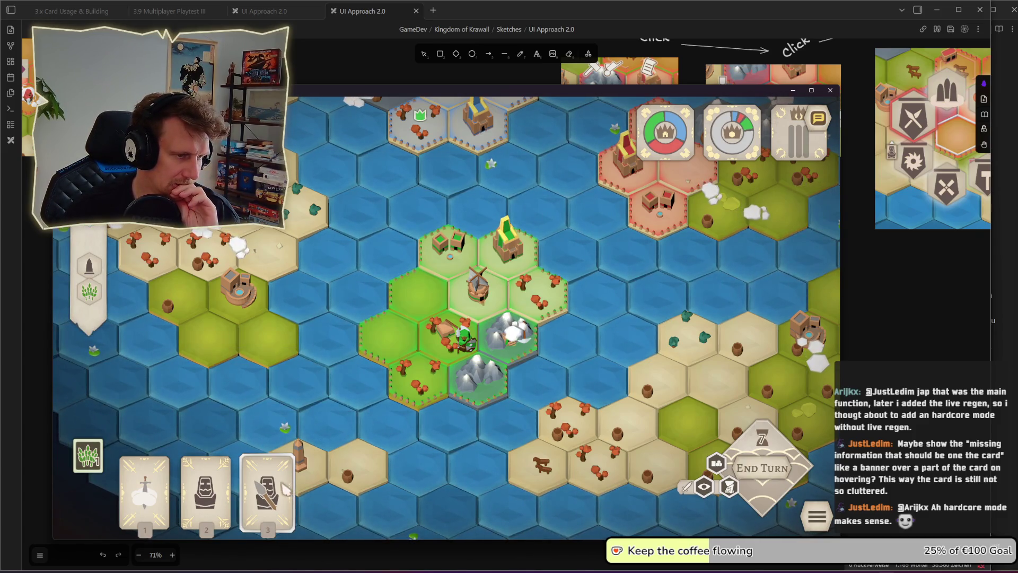
mouse_move(287, 489)
mouse_move(247, 402)
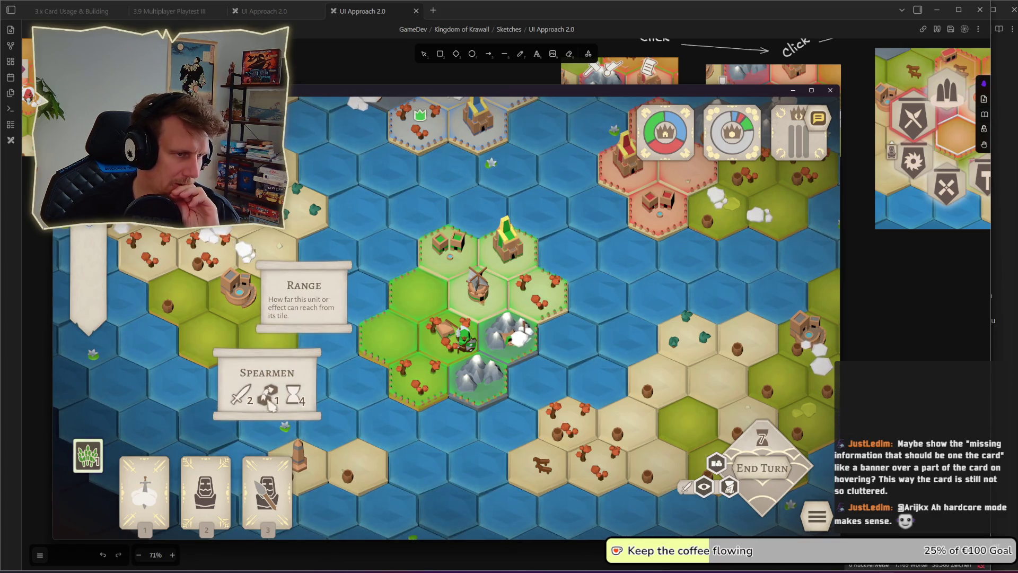
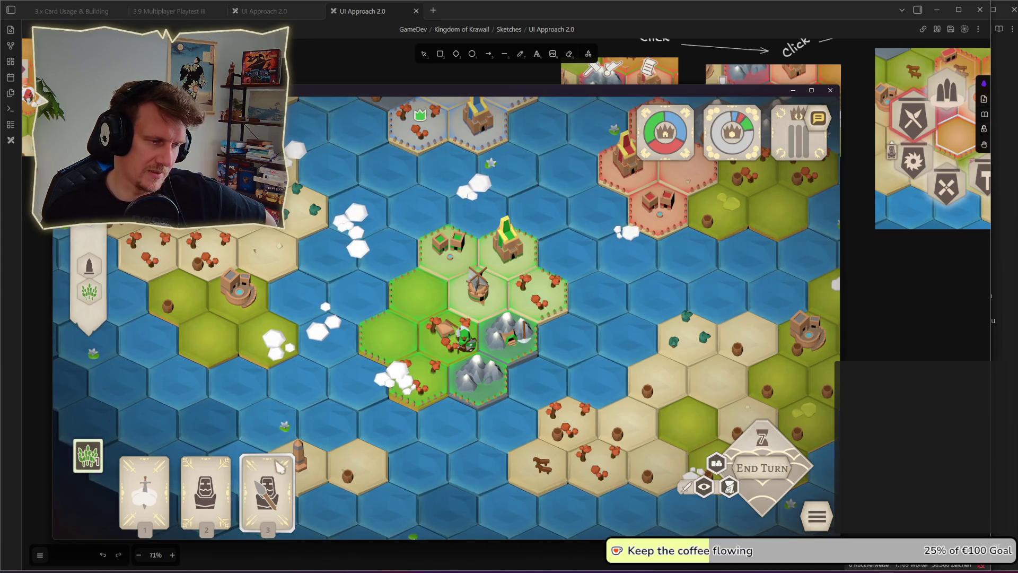
Step: Select the windmill tile on the game map
mouse_move(254, 469)
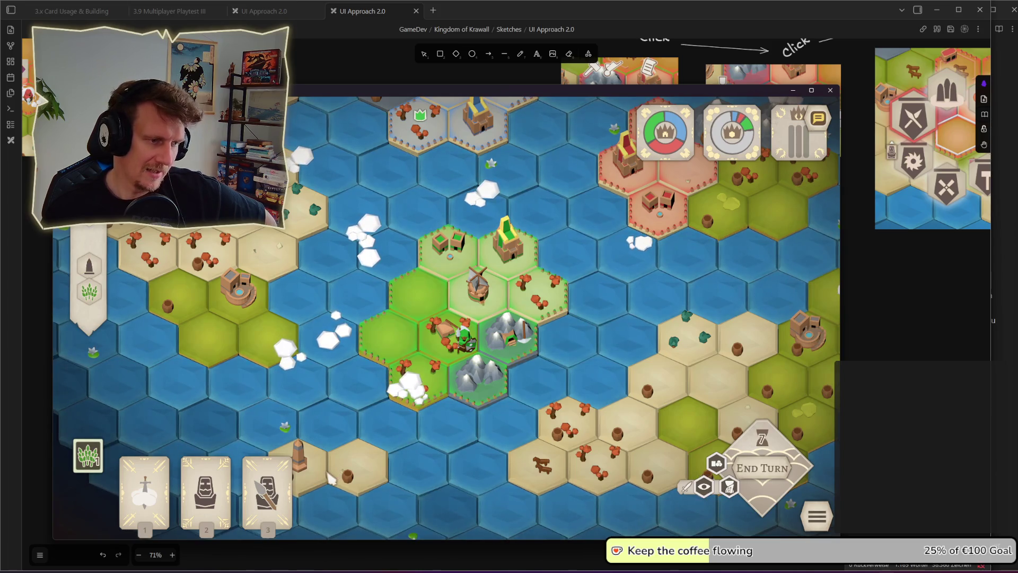
mouse_move(265, 488)
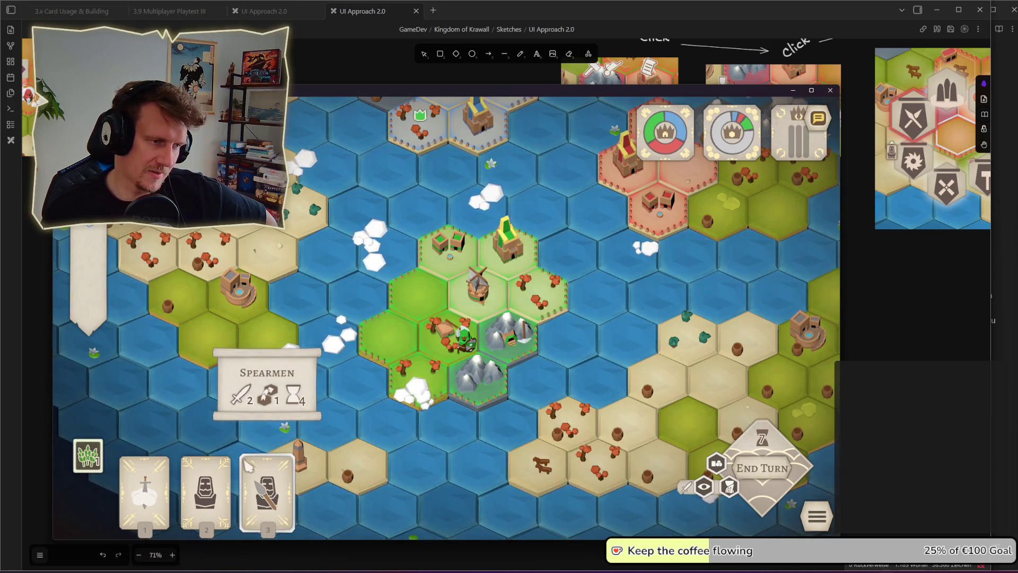
mouse_move(237, 405)
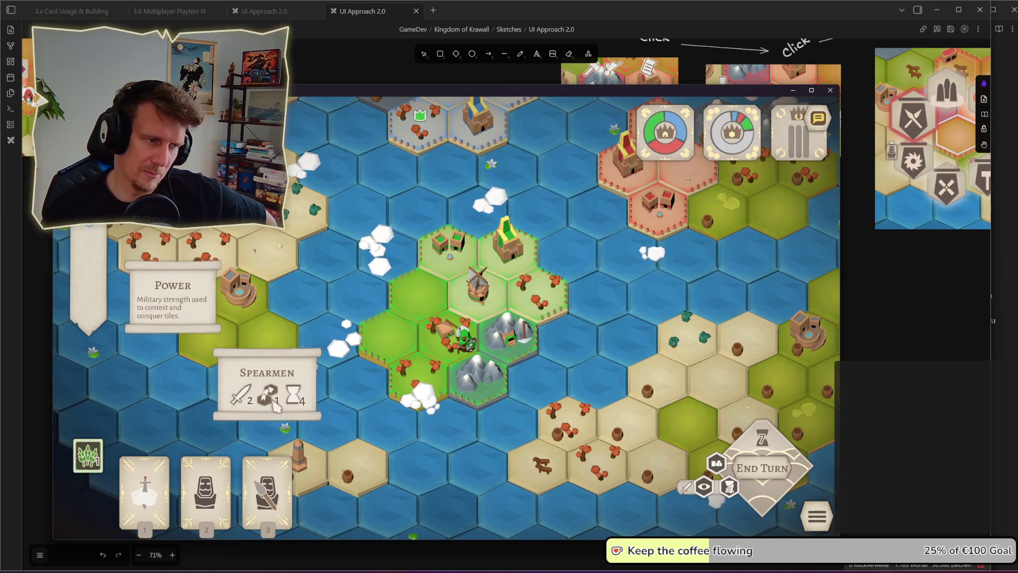
mouse_move(272, 399)
mouse_move(300, 406)
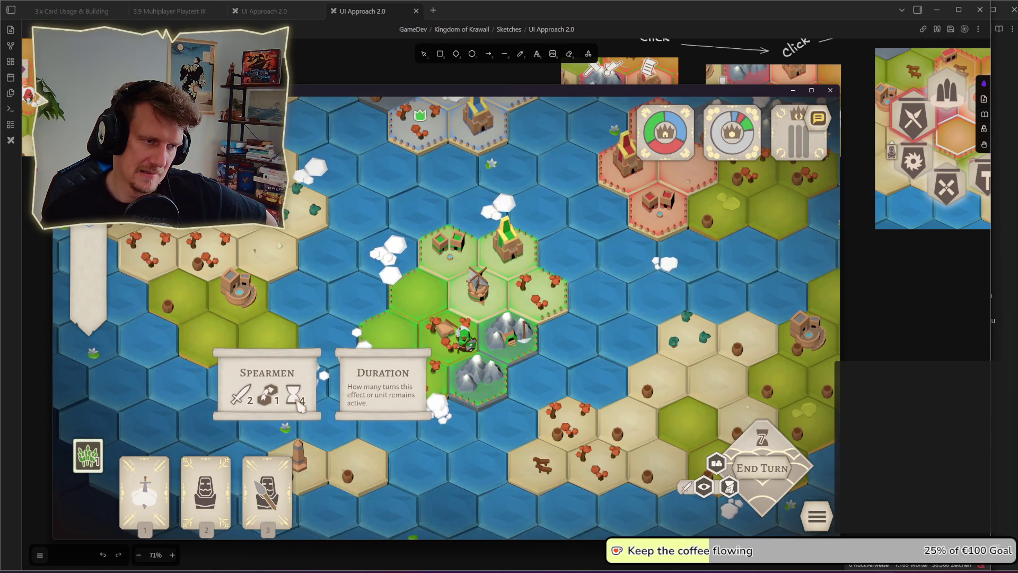
click(392, 456)
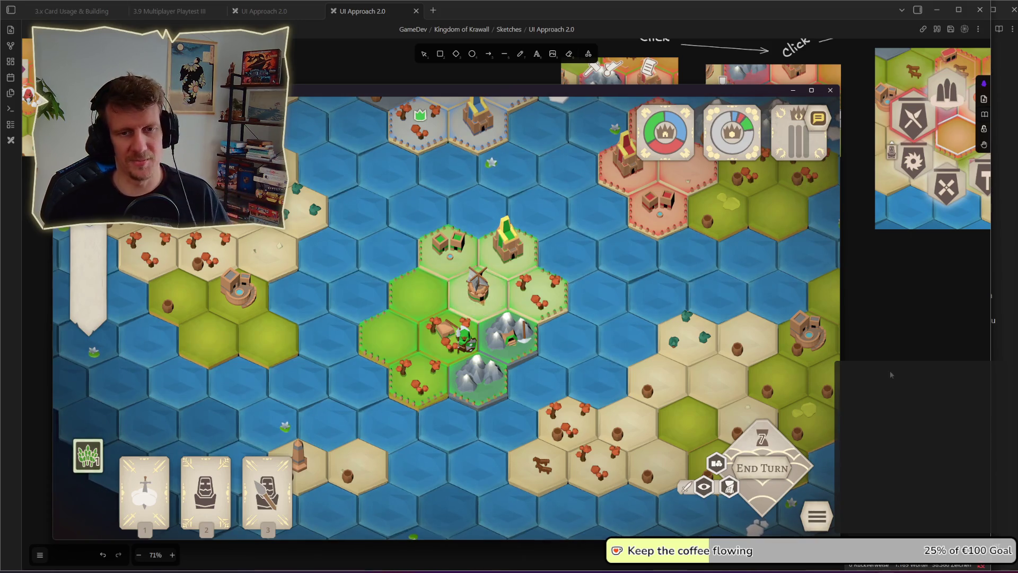
Step: Back on the sketch board, move the three tooltip cards and place the spear card right of Cloud Chaser
key(alt+Tab)
drag(440, 314, 689, 477)
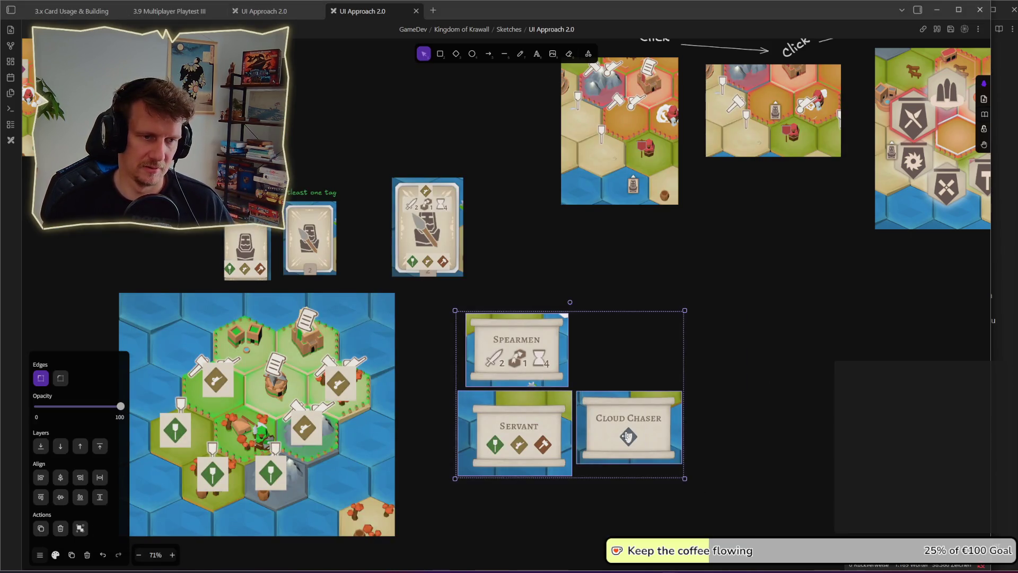
drag(557, 371, 568, 405)
click(496, 276)
click(457, 268)
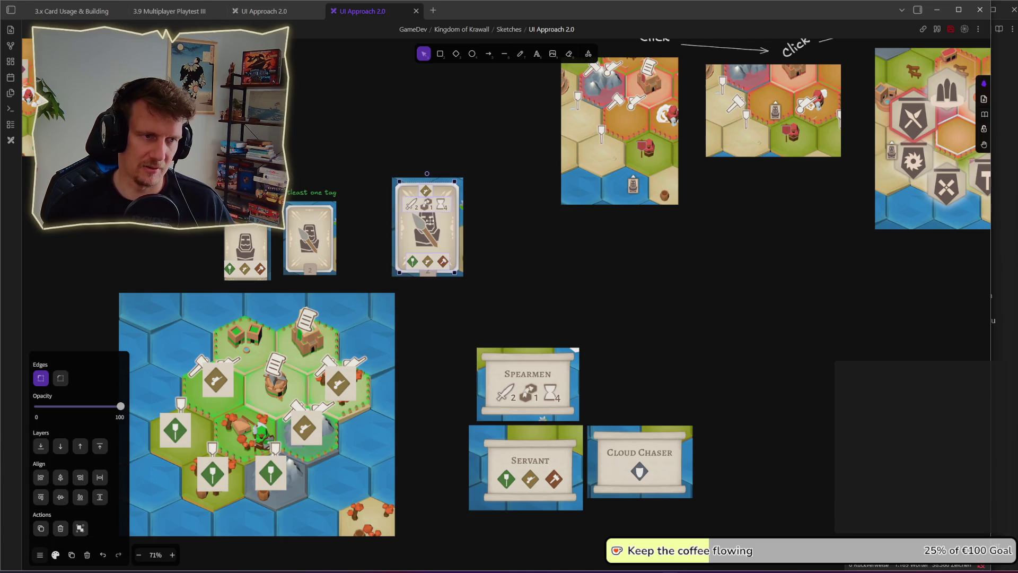
scroll(668, 380, down, 3)
scroll(668, 380, right, 2)
mouse_move(377, 153)
mouse_down()
mouse_move(659, 375)
mouse_move(710, 374)
mouse_up()
click(601, 298)
Step: Nudge the three-card group and the spear card into alignment
drag(409, 254, 659, 461)
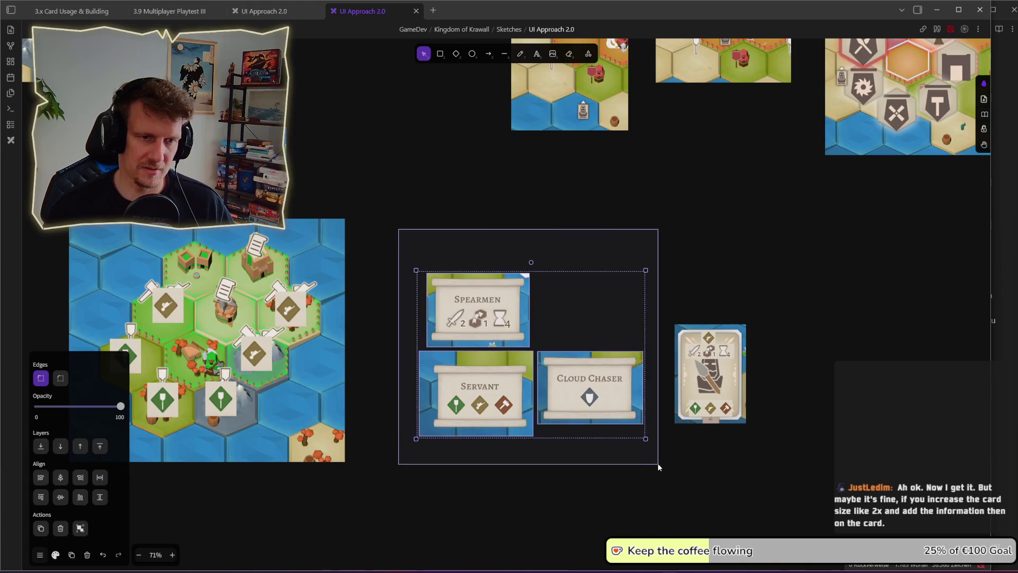
key(shift+Down)
key(shift+Left)
key(shift+Left)
key(shift+Left)
drag(637, 288, 750, 429)
key(shift+Up)
key(shift+Up)
key(shift+Up)
key(shift+Left)
key(shift+Left)
key(shift+Left)
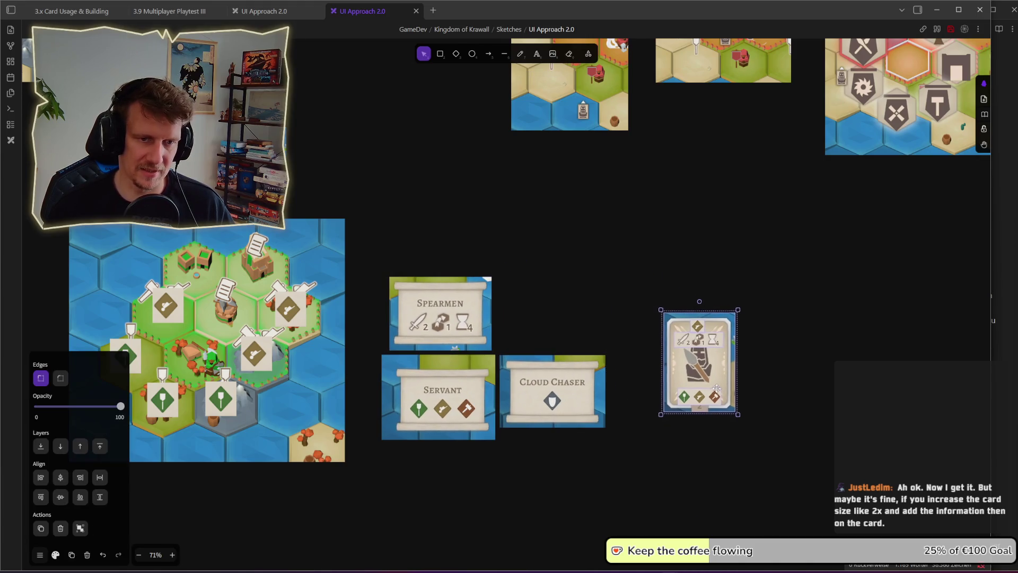
click(714, 444)
Step: Paste a second spear card right of the original
key(ctrl+v)
drag(713, 363, 803, 365)
scroll(682, 374, right, 2)
drag(682, 374, 684, 375)
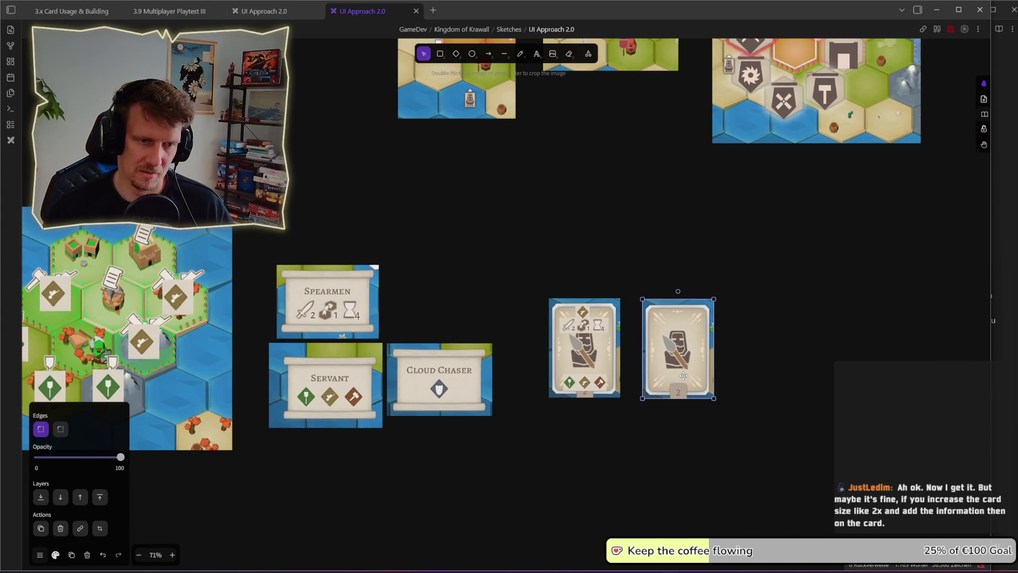
click(643, 433)
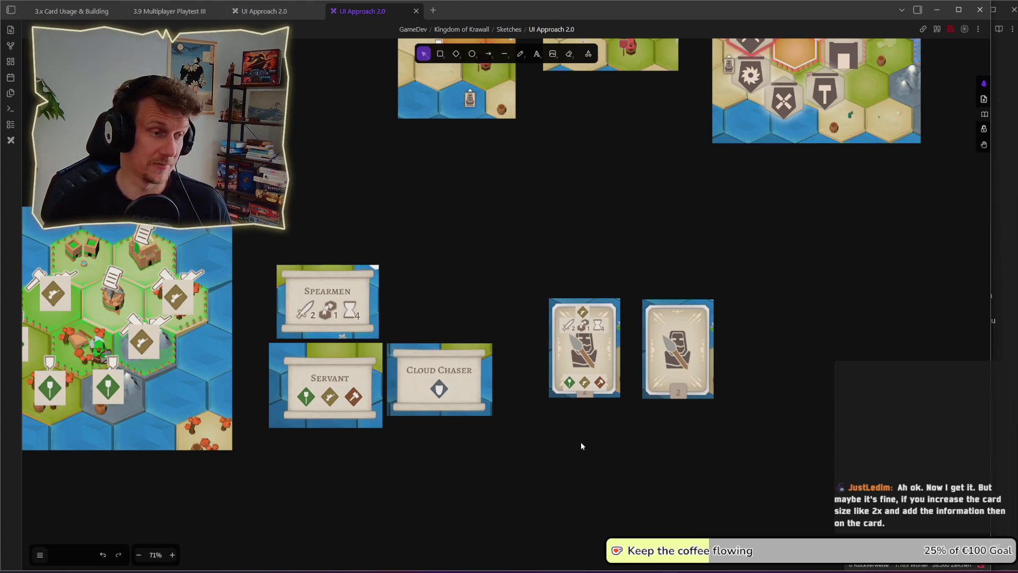
Step: Switch to the Kingdom of Krawall game showing the Servant card's tooltip scroll
key(alt+Tab)
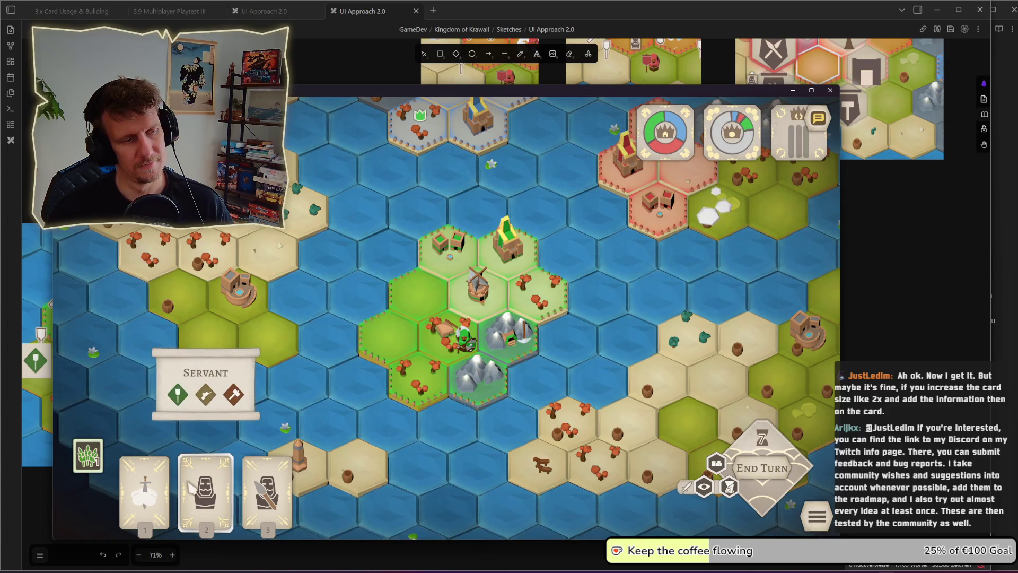
Step: Move the three tooltip cards right and the two spear cards to their left
key(alt+Tab)
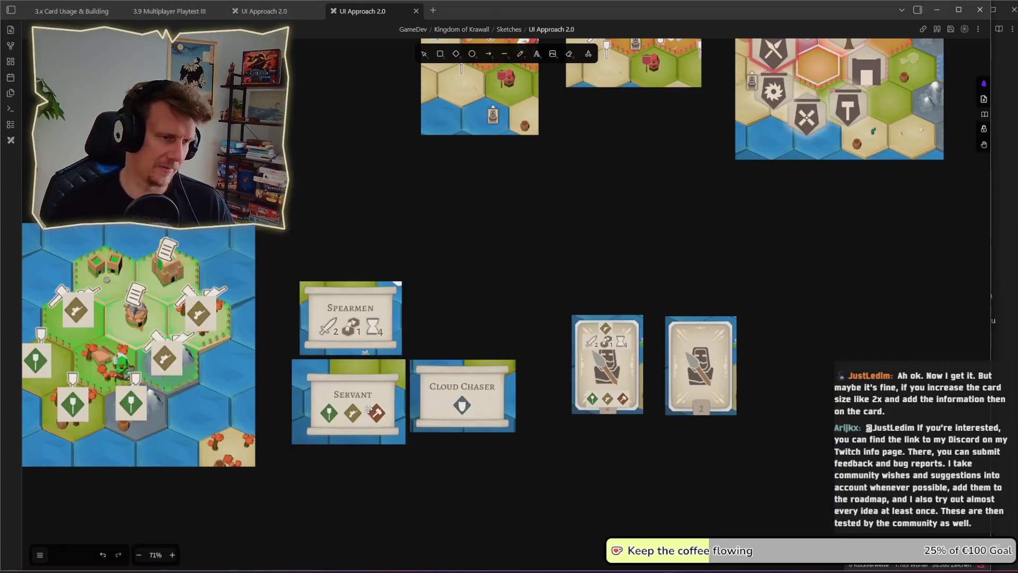
key(v)
mouse_move(285, 239)
mouse_down()
mouse_move(527, 469)
mouse_move(733, 549)
mouse_move(981, 554)
mouse_up()
mouse_move(532, 266)
mouse_down()
mouse_move(556, 295)
mouse_move(750, 421)
mouse_up()
drag(609, 366, 341, 339)
click(630, 311)
Step: Shift the tooltip cards back slightly and start a text note beside Spearmen
mouse_move(630, 311)
mouse_down()
mouse_move(931, 451)
mouse_move(720, 413)
mouse_up()
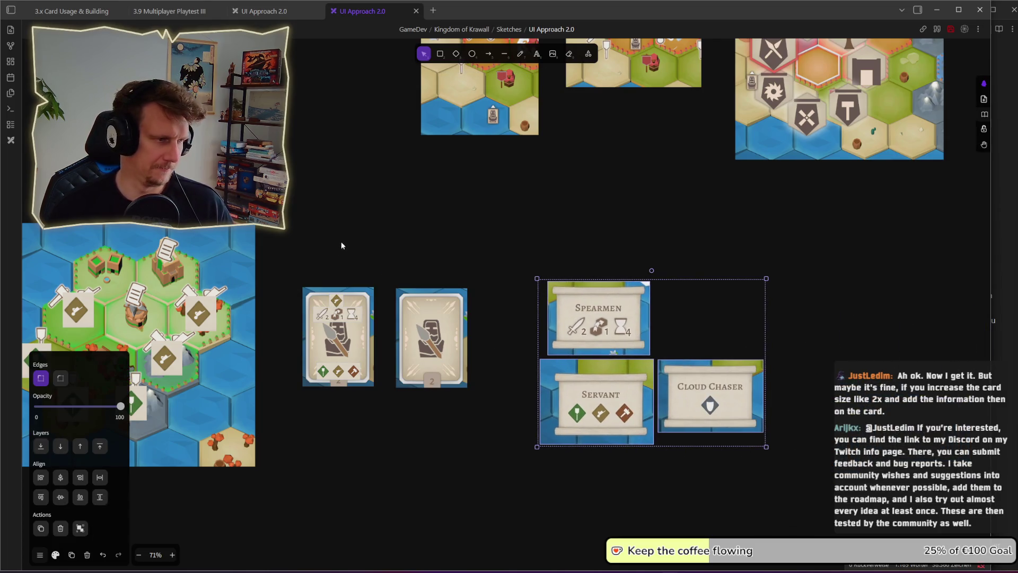
click(449, 221)
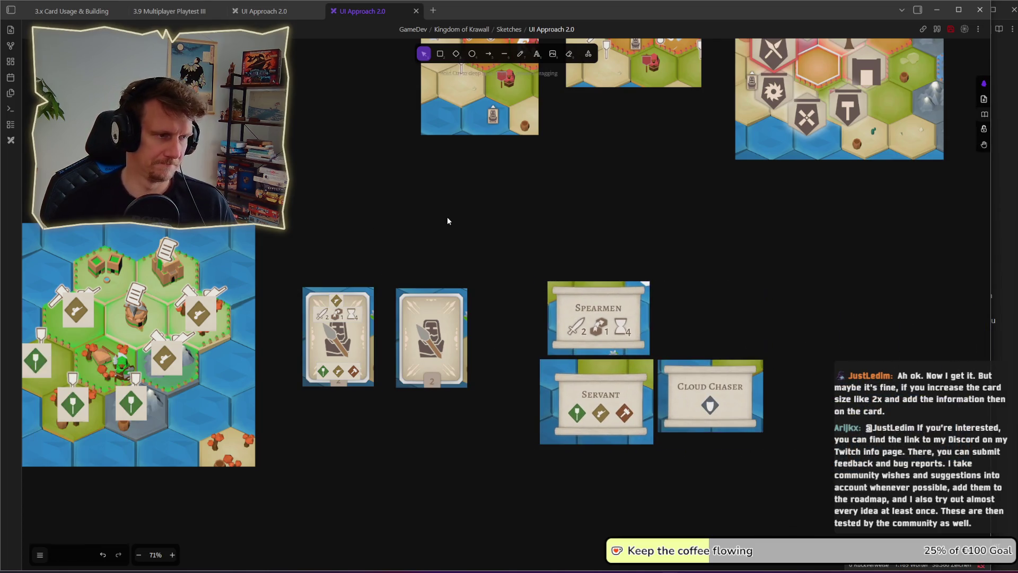
click(537, 61)
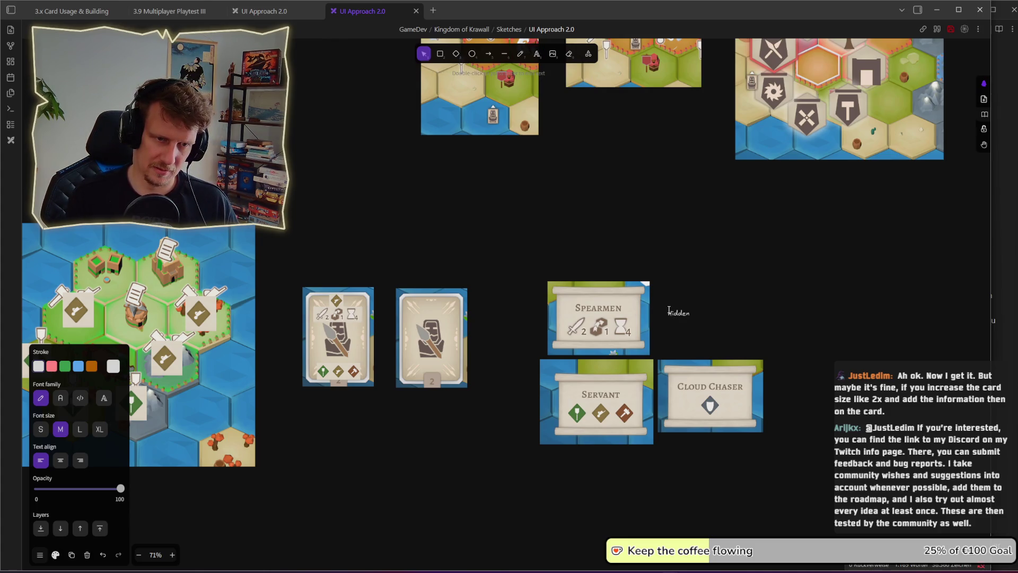
text(Hidden Information)
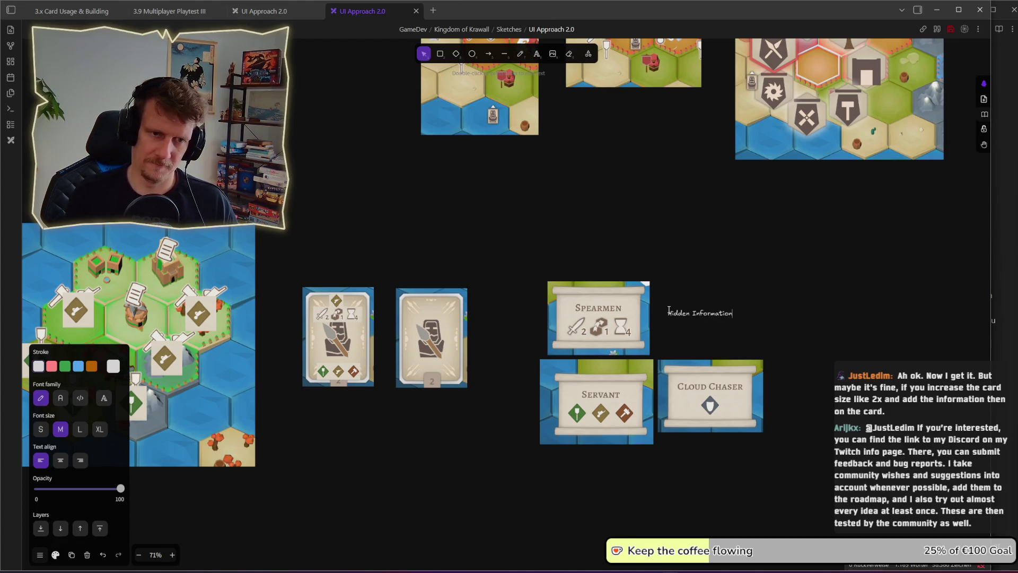
Step: Enlarge the Hidden Information note's font and insert the word 'crucila'
click(707, 300)
click(713, 314)
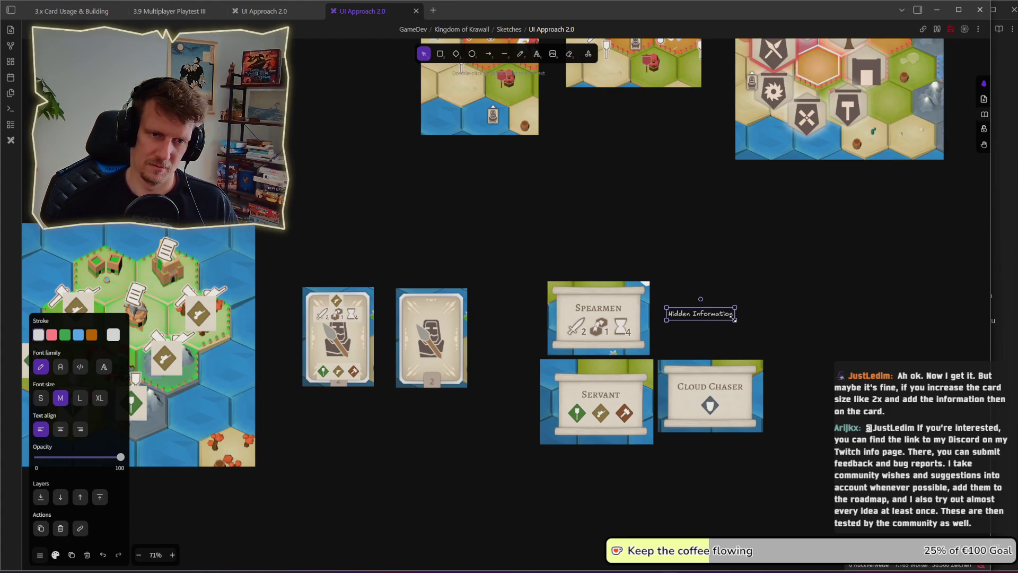
key(ctrl+shift+period)
key(ctrl+shift+period)
key(ctrl+shift+period)
double_click(734, 317)
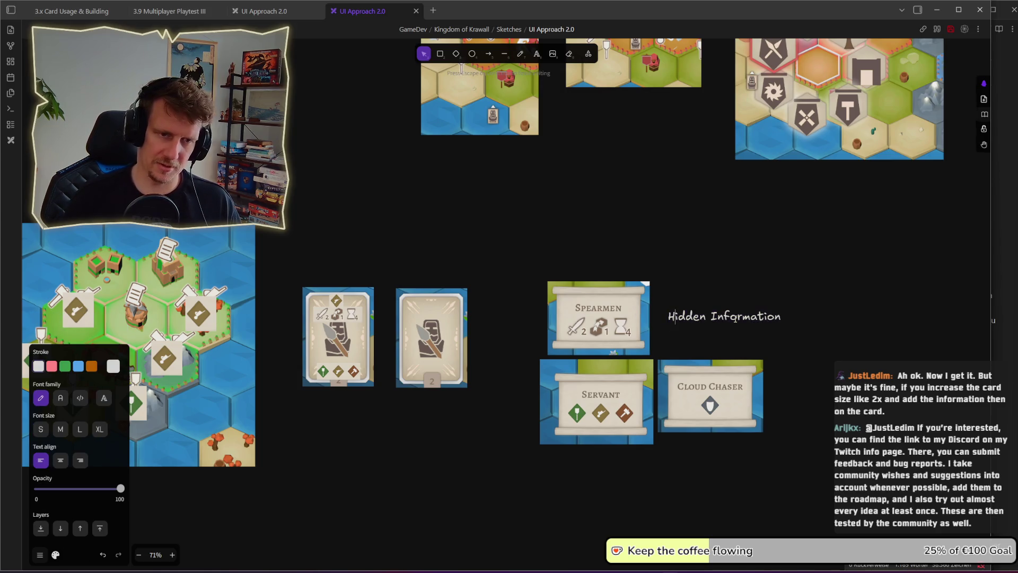
text(cruci)
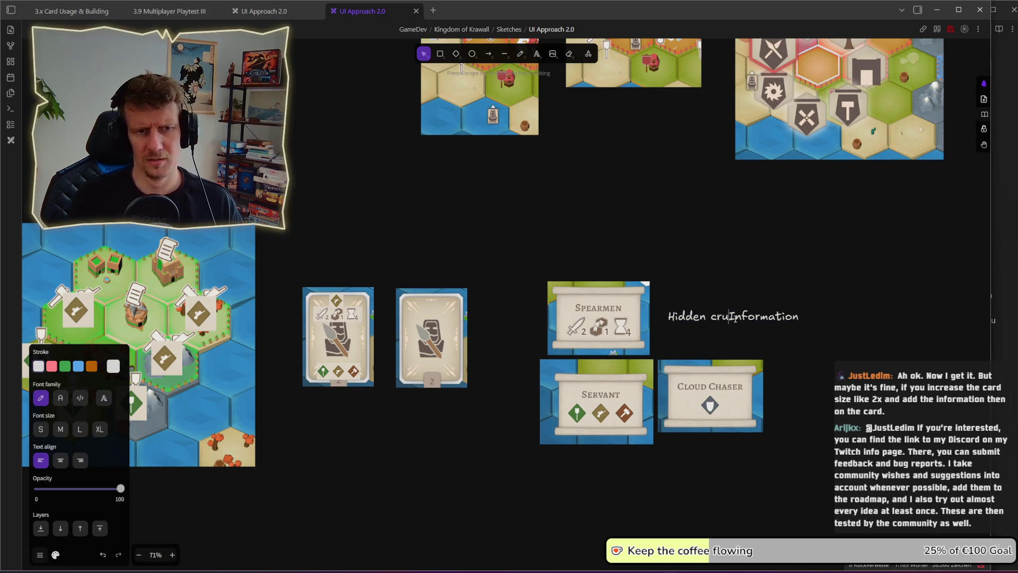
text(la )
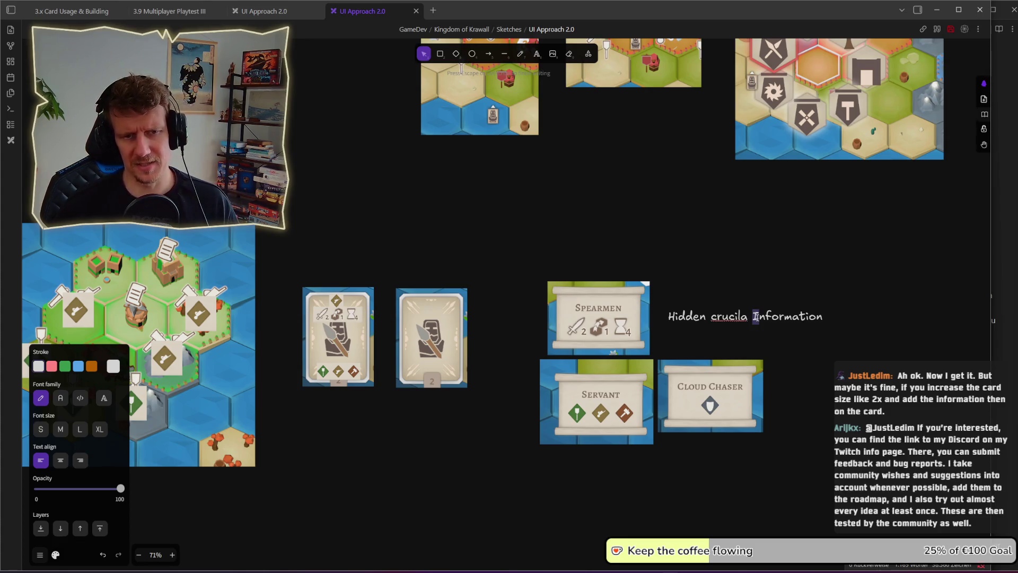
text(i)
key(Escape)
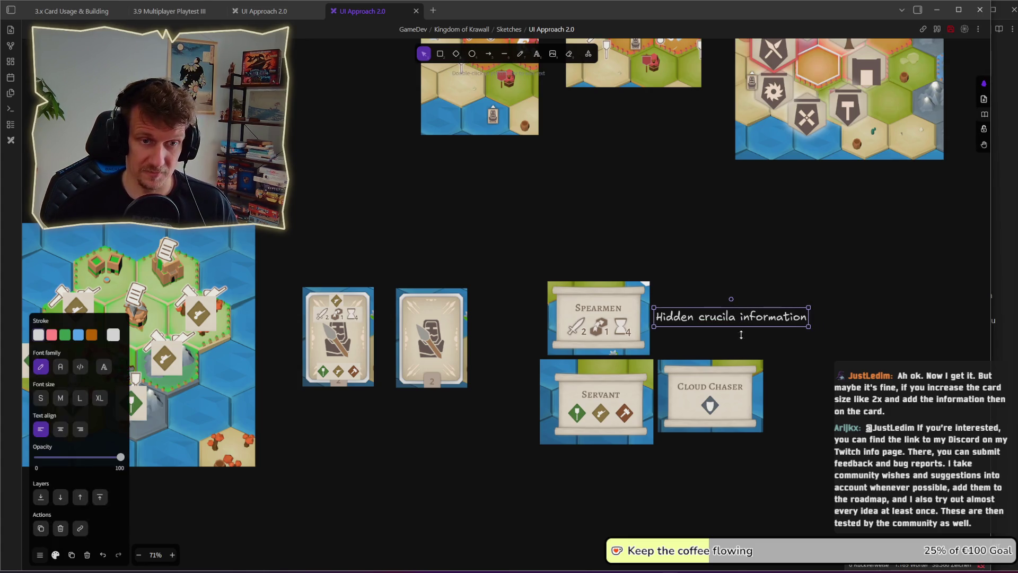
Step: Correct the typo so the note reads 'Hidden crucile information', then return to the game
double_click(726, 325)
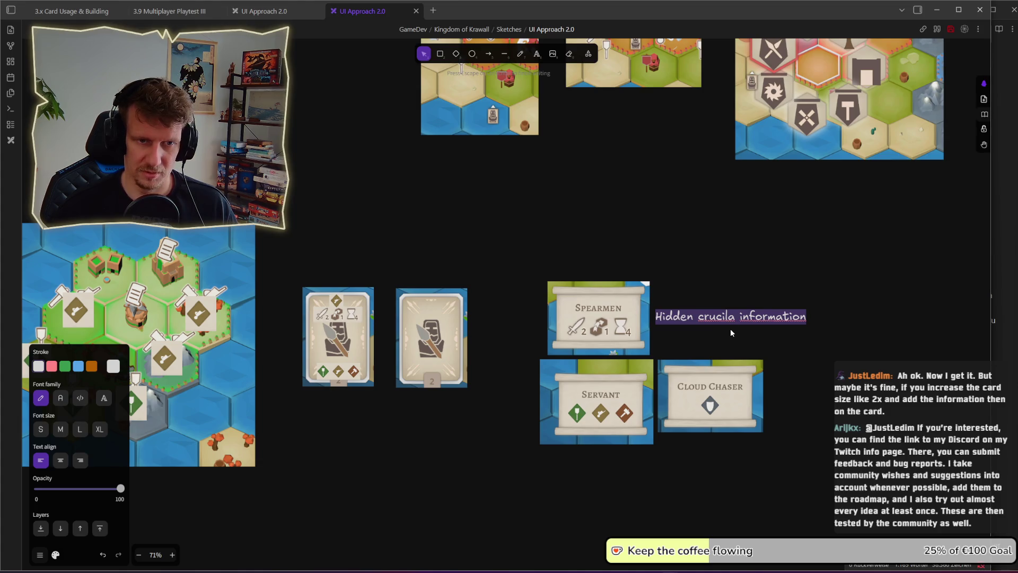
click(730, 329)
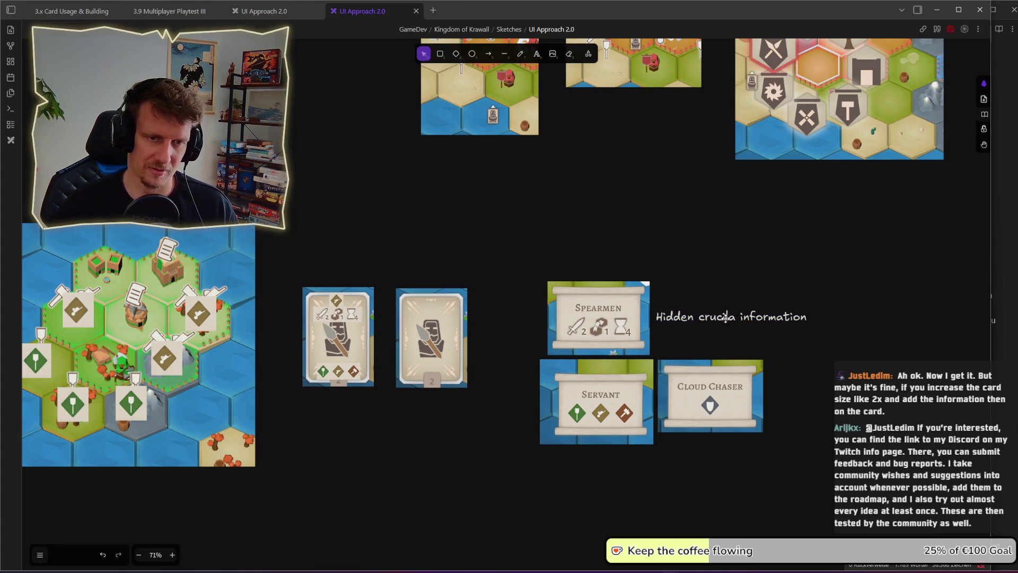
double_click(726, 319)
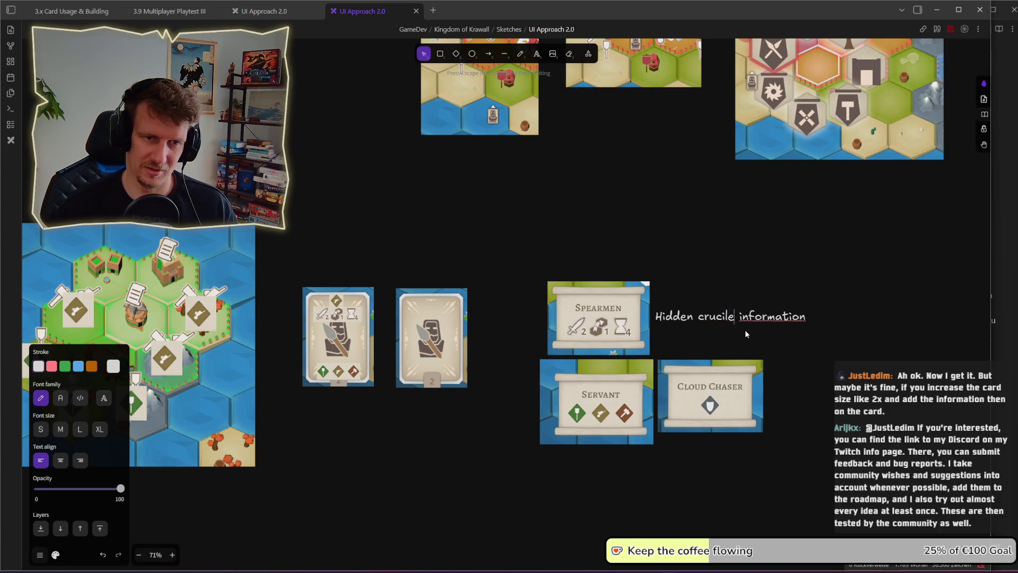
click(746, 330)
click(738, 316)
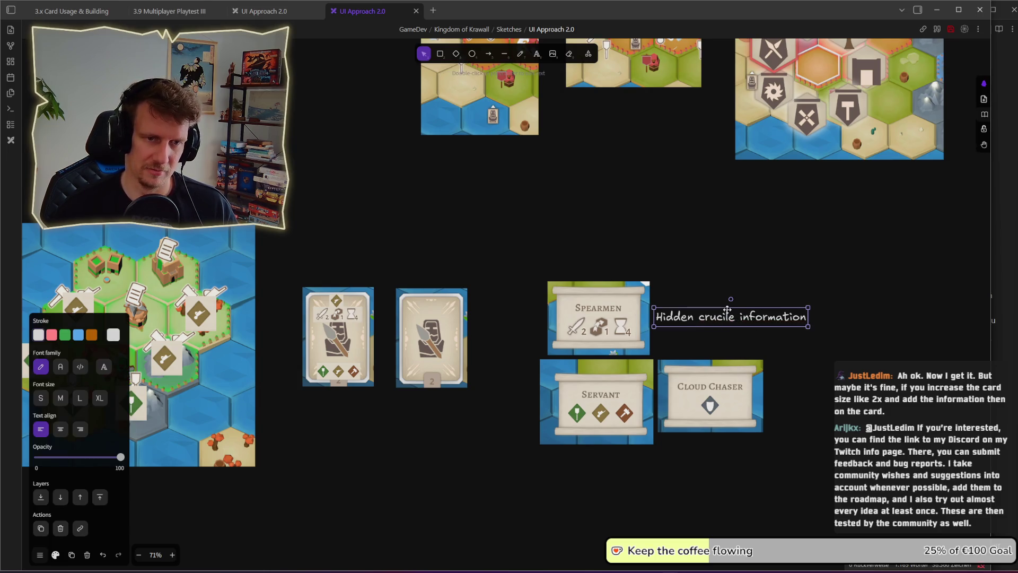
click(719, 336)
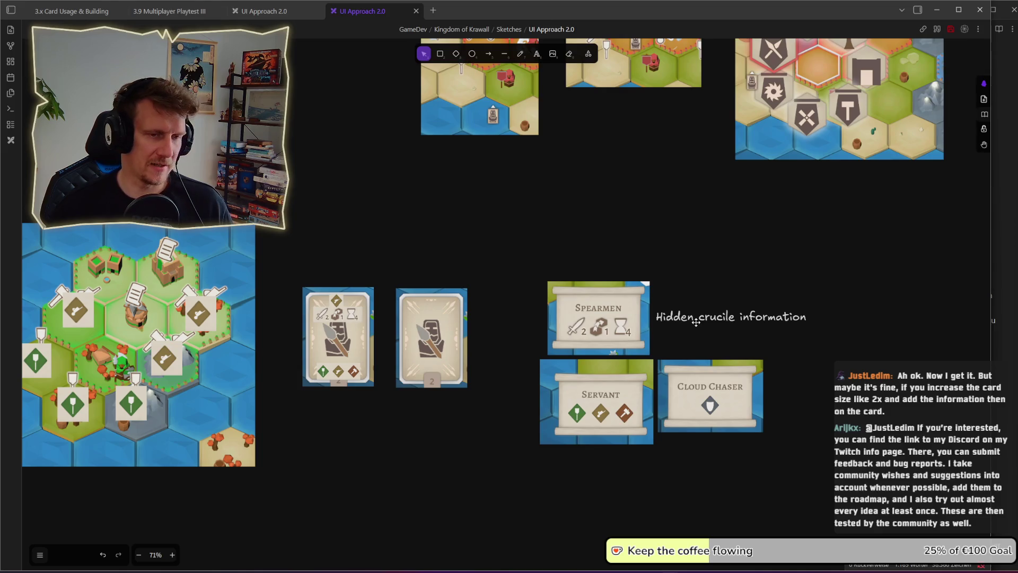
key(alt+Tab)
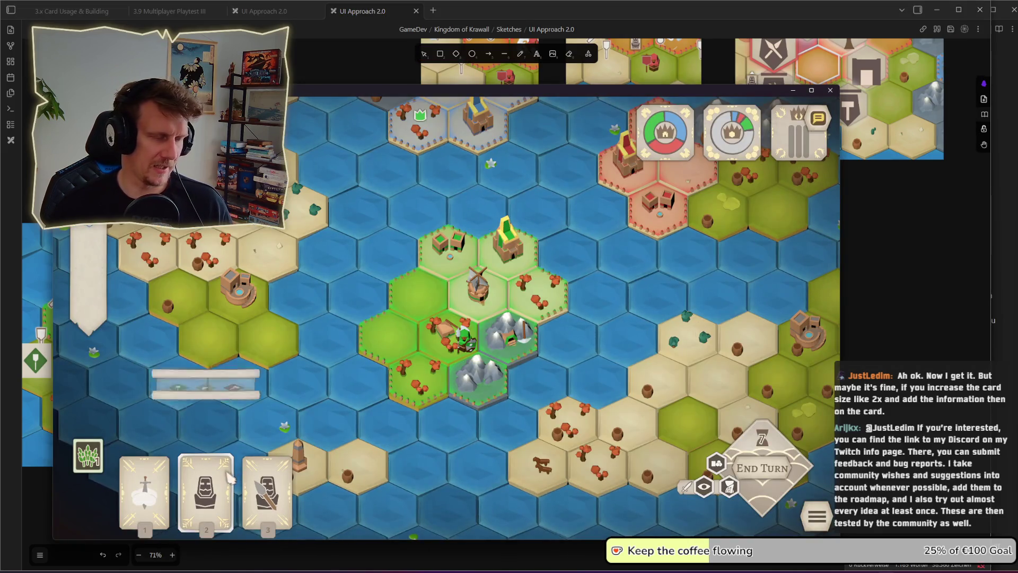
click(229, 476)
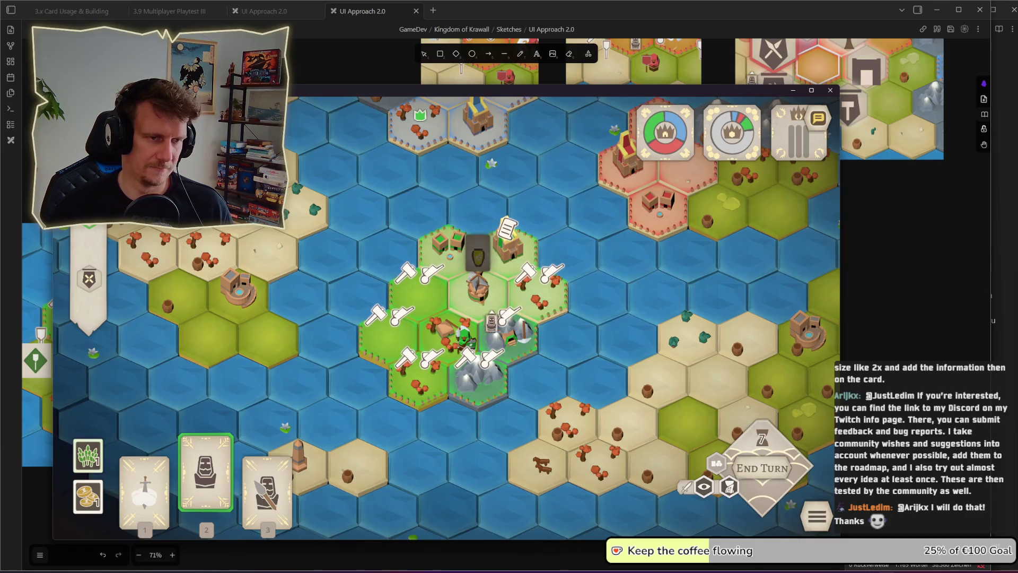
click(506, 247)
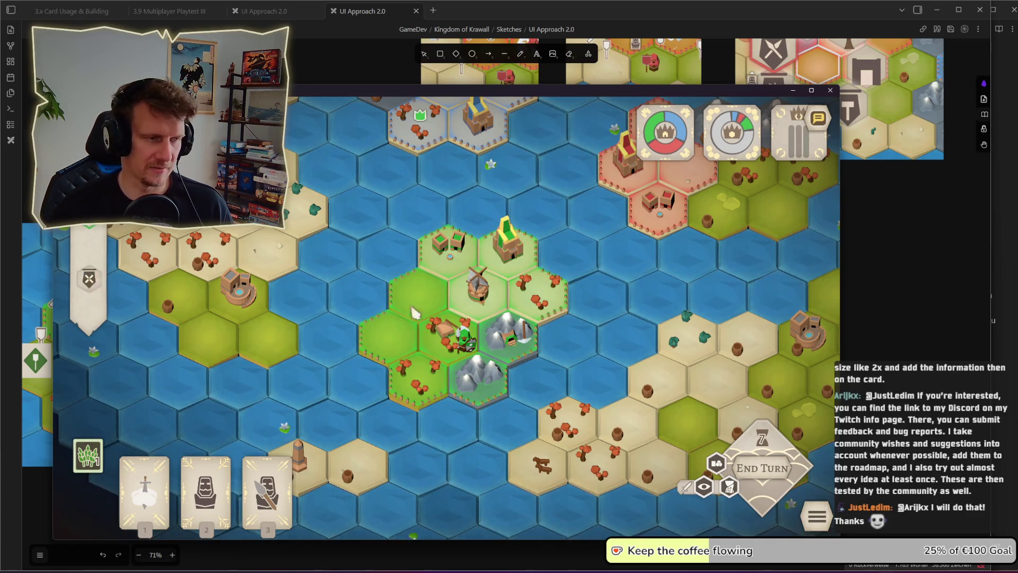
mouse_move(212, 477)
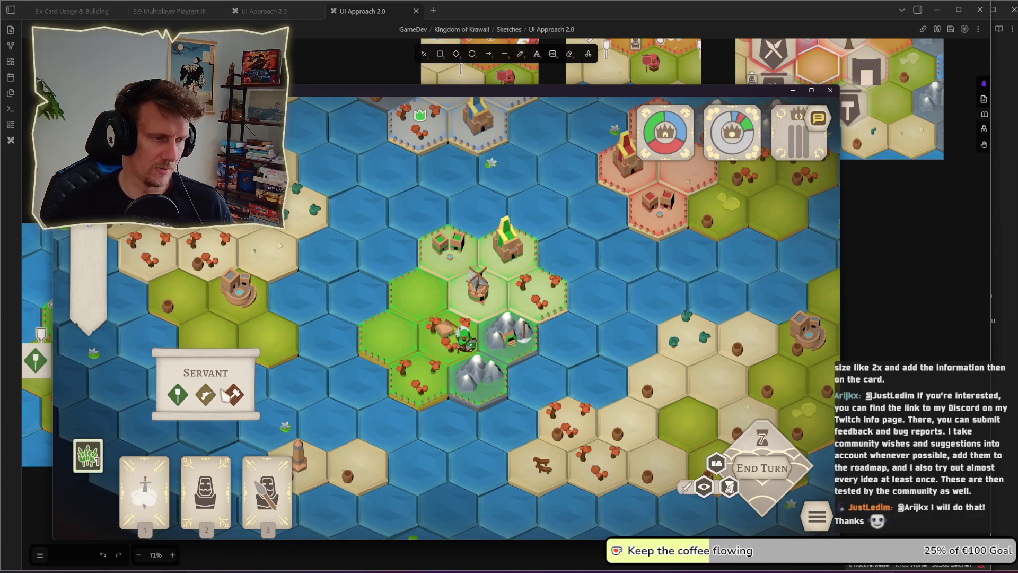
mouse_move(175, 393)
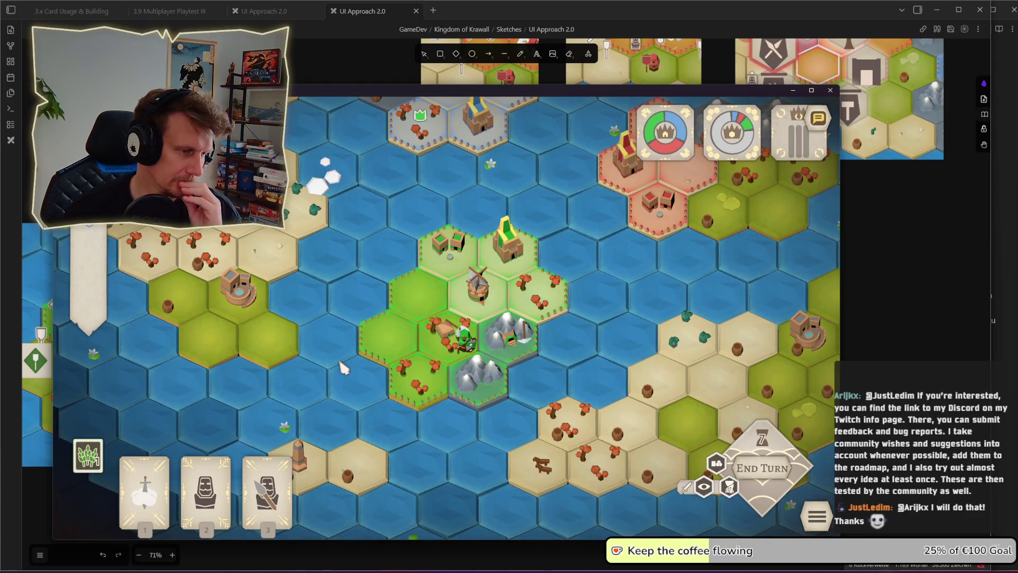
click(466, 308)
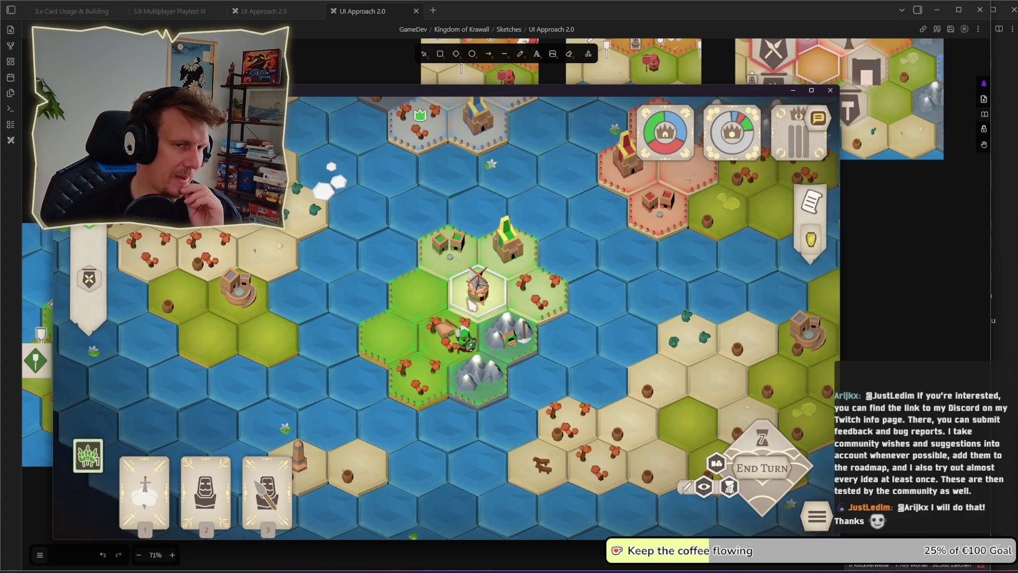
mouse_move(822, 245)
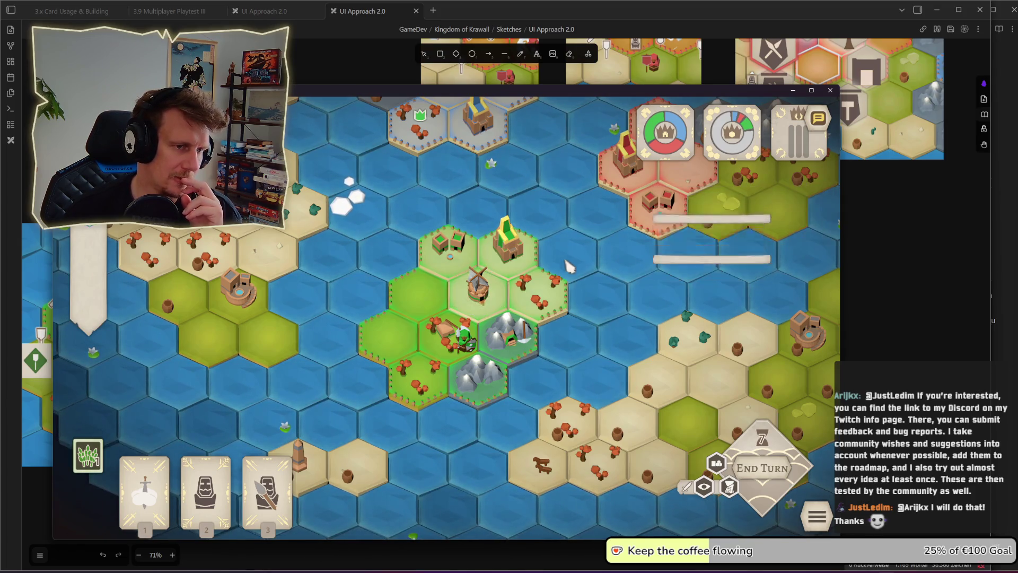
drag(539, 304, 480, 333)
Step: Zoom out and inspect the town tile and the forest tile's building options
scroll(480, 333, down, 2)
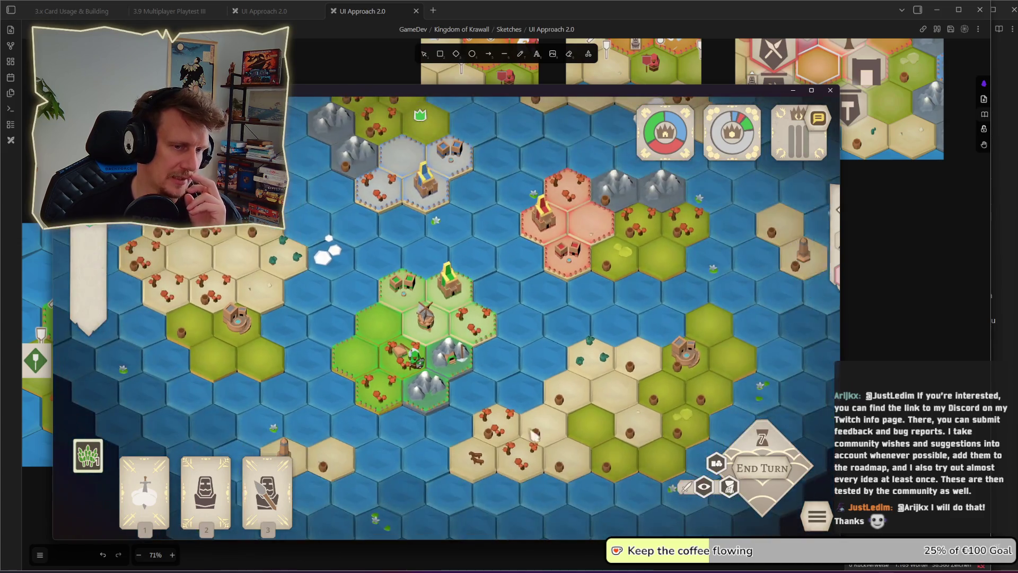
click(450, 289)
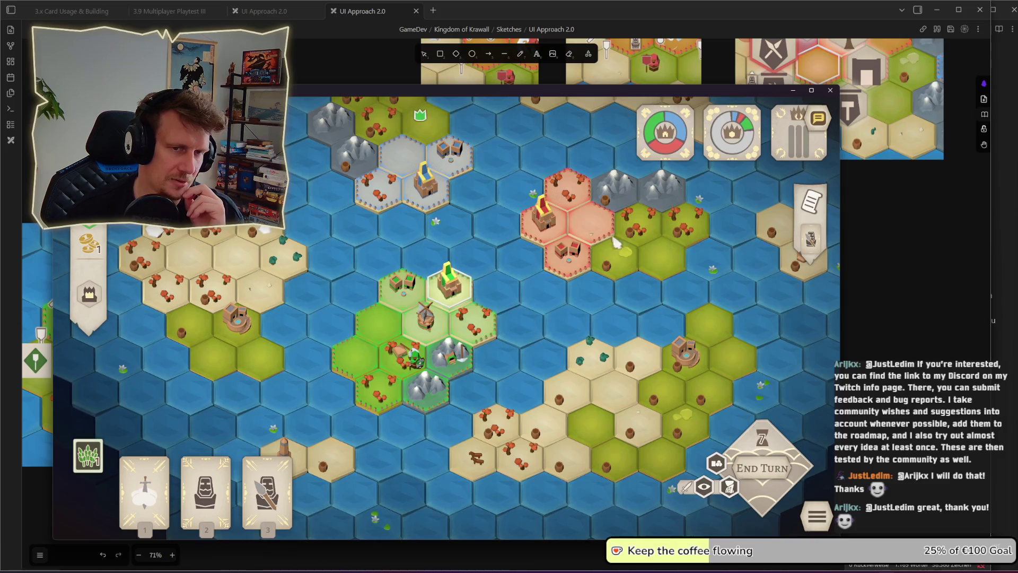
mouse_move(92, 291)
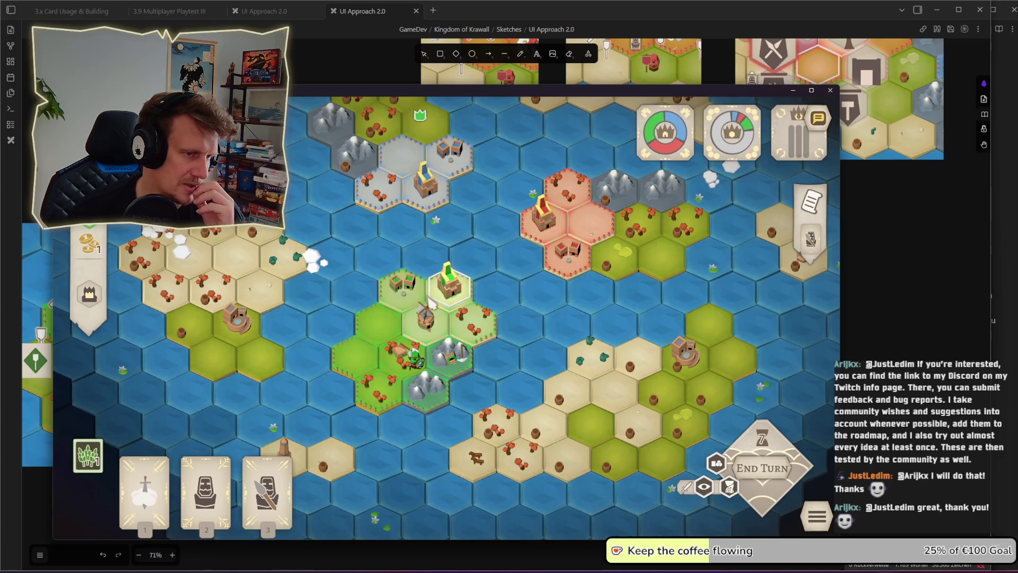
click(401, 351)
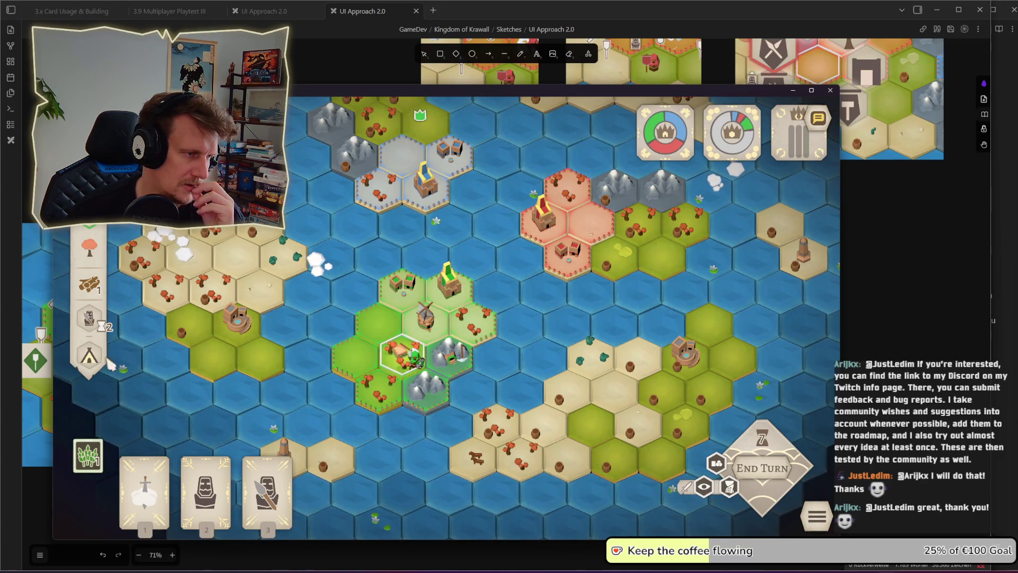
mouse_move(92, 365)
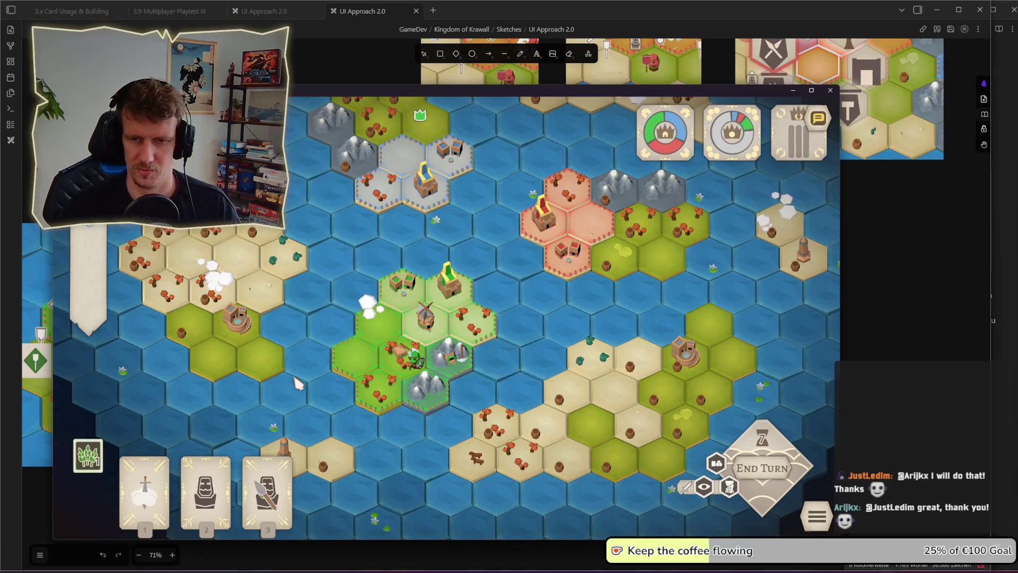
Step: Reselect the town tile and compare panels with nearby tiles
click(375, 318)
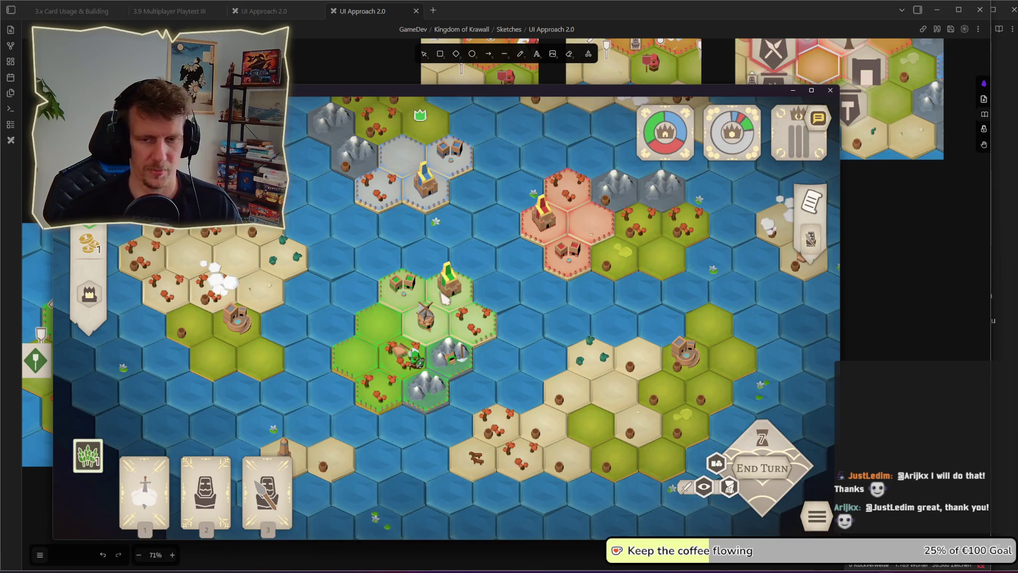
click(491, 311)
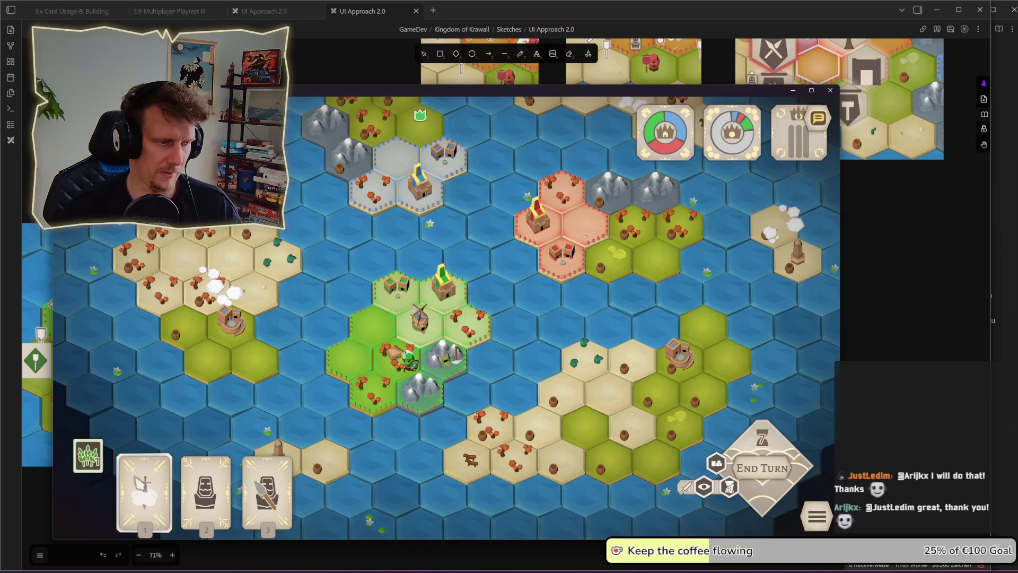
click(269, 387)
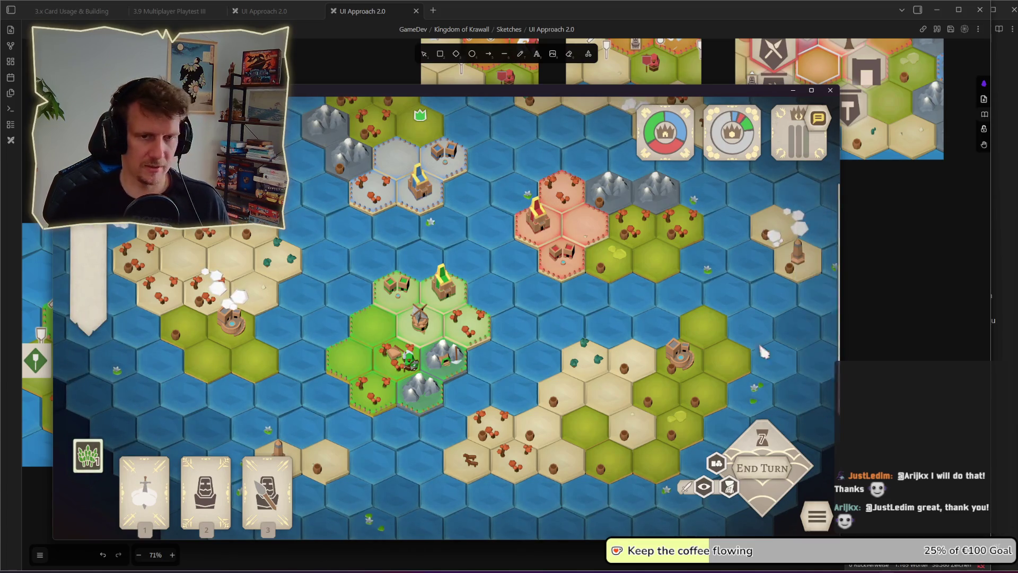
scroll(642, 317, down, 1)
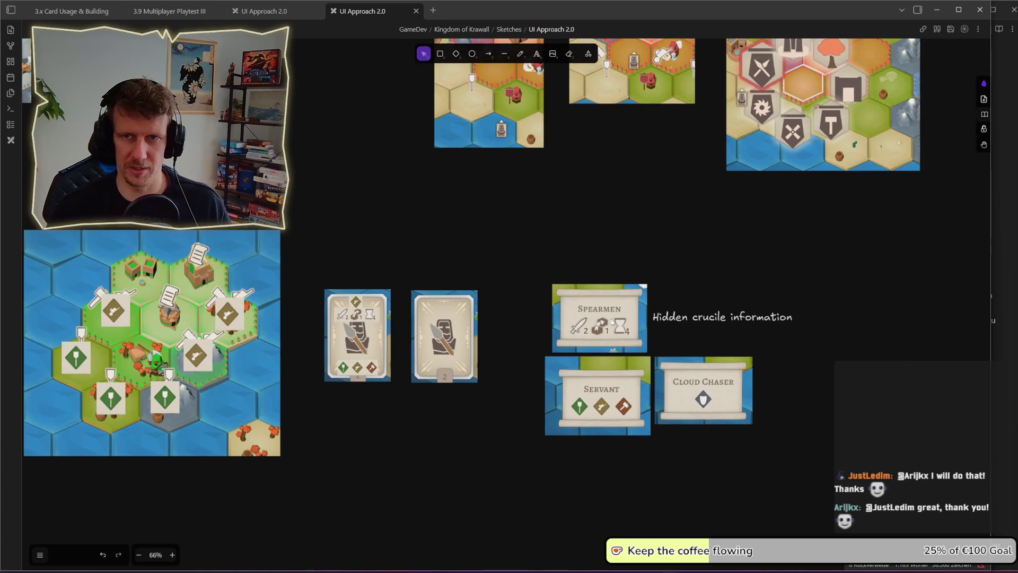
Step: Shift the left unit card sketch slightly to the right
drag(307, 249, 494, 402)
click(493, 402)
mouse_move(307, 257)
mouse_down()
mouse_move(405, 381)
mouse_move(390, 355)
mouse_up()
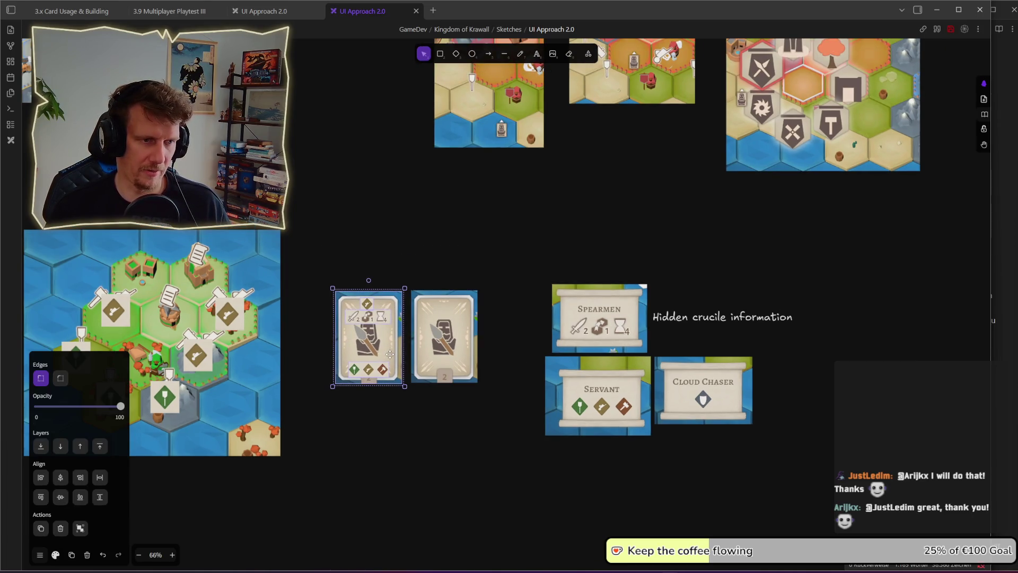
click(391, 414)
Step: Pan the board past the Item Cards heading to the lower card sketches
scroll(384, 407, down, 6)
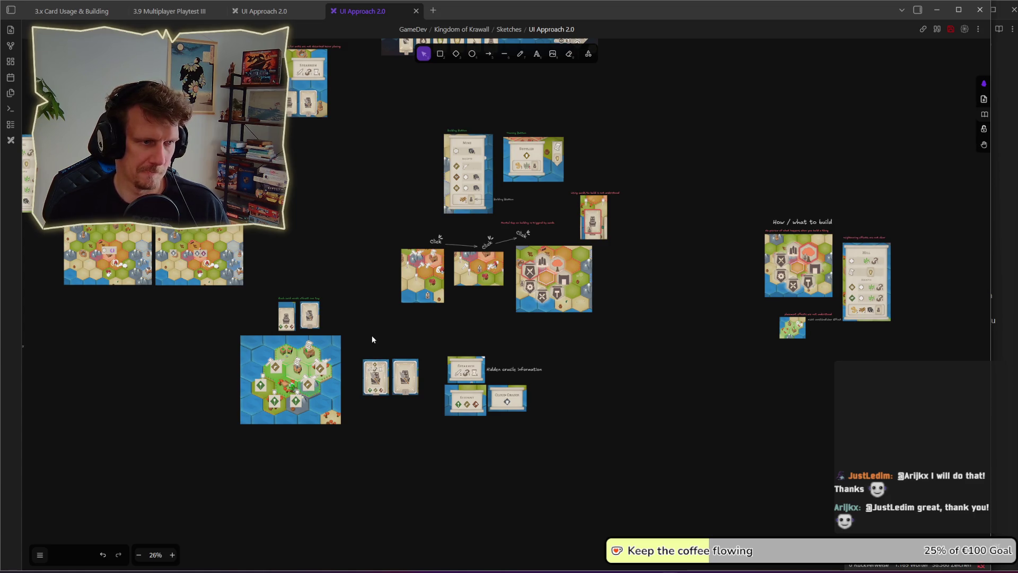
scroll(360, 338, up, 6)
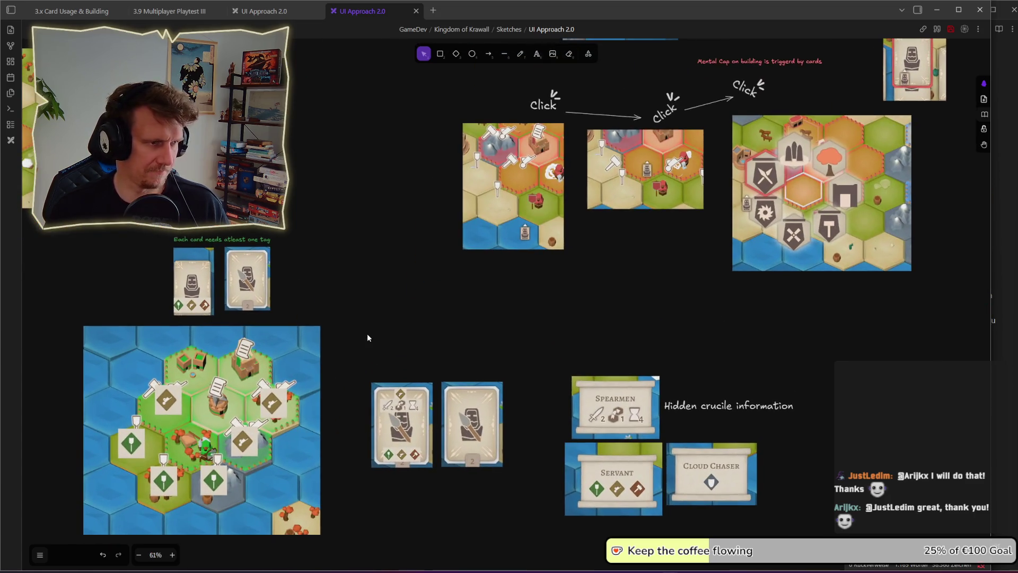
scroll(360, 334, down, 5)
drag(332, 276, 489, 378)
drag(410, 344, 415, 347)
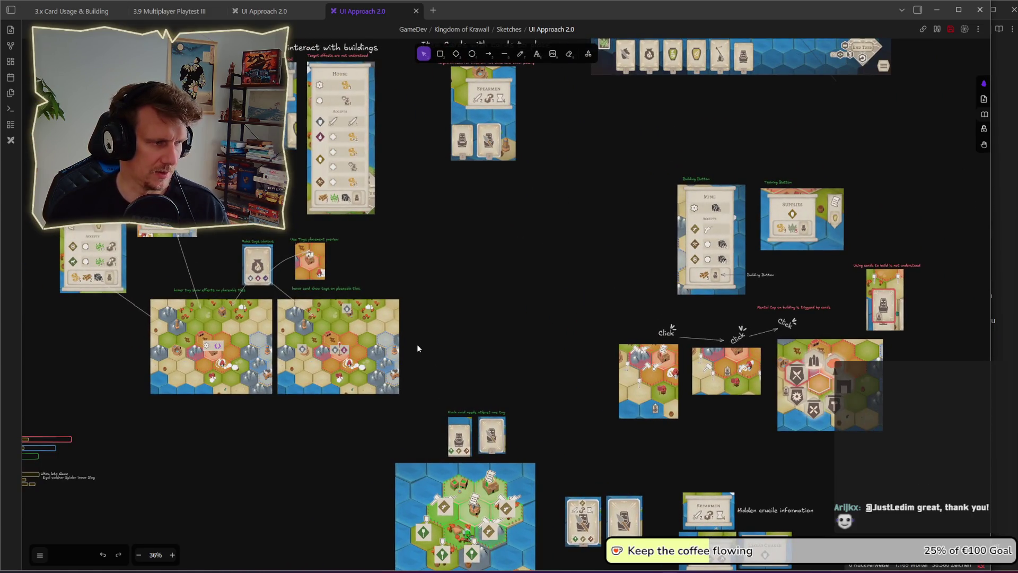
drag(427, 267, 434, 339)
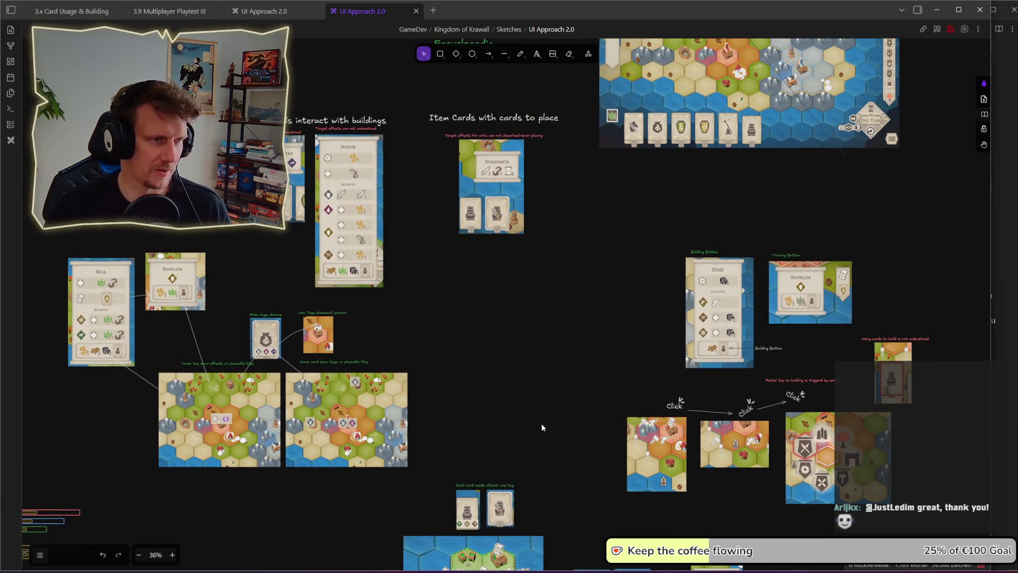
drag(542, 428, 461, 300)
drag(480, 348, 476, 308)
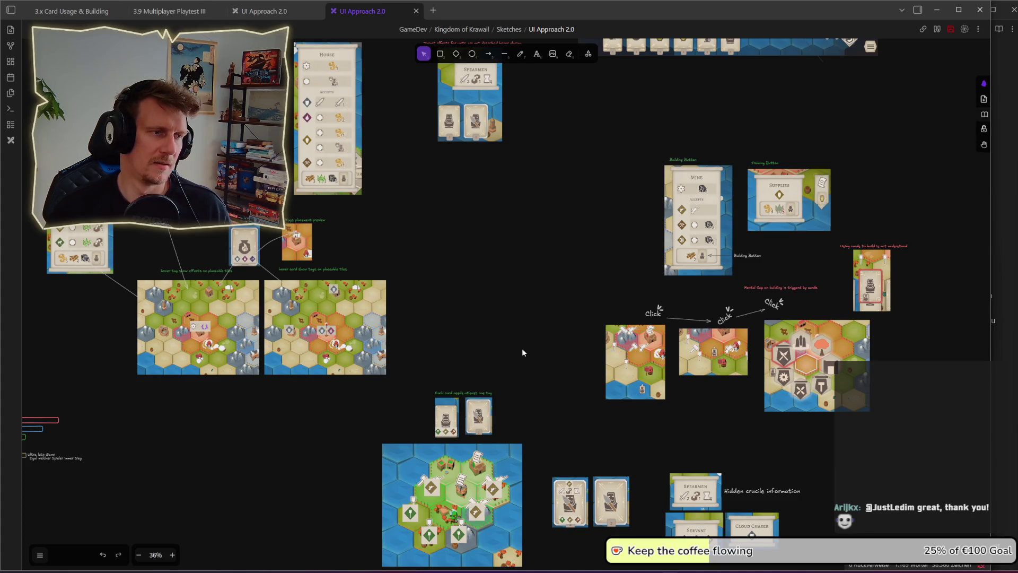
mouse_move(569, 409)
mouse_down()
mouse_move(476, 276)
mouse_move(397, 234)
mouse_up()
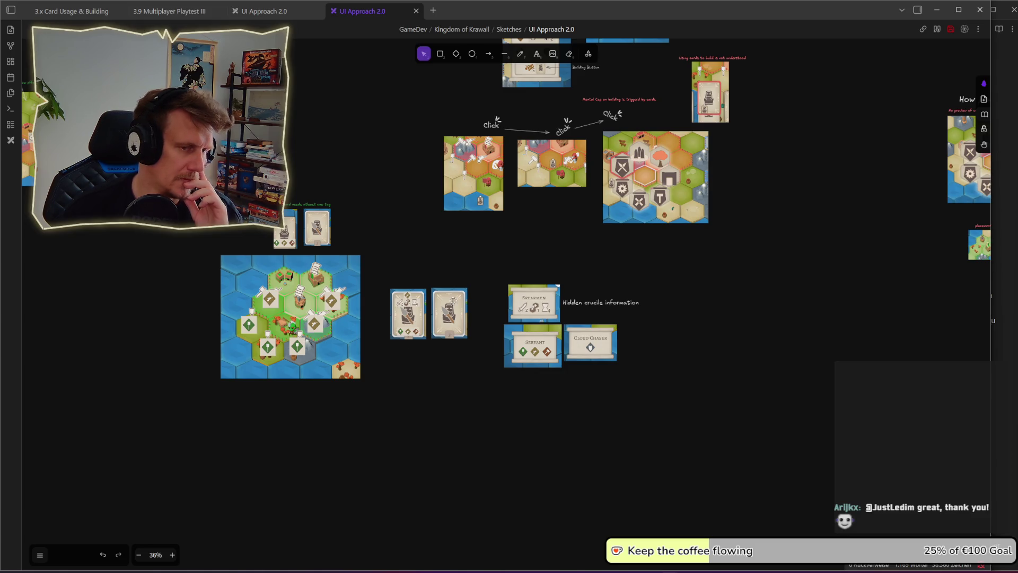
Step: Pan to the How / what to build section and bring its sketches into view
scroll(608, 255, right, 1)
scroll(541, 275, down, 5)
drag(653, 240, 366, 328)
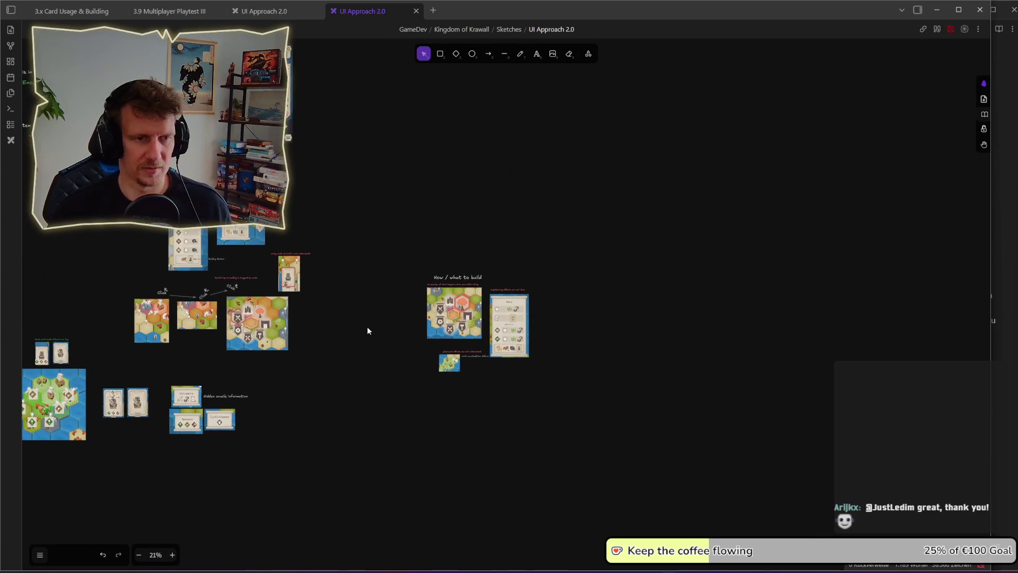
scroll(396, 324, up, 5)
drag(275, 321, 545, 300)
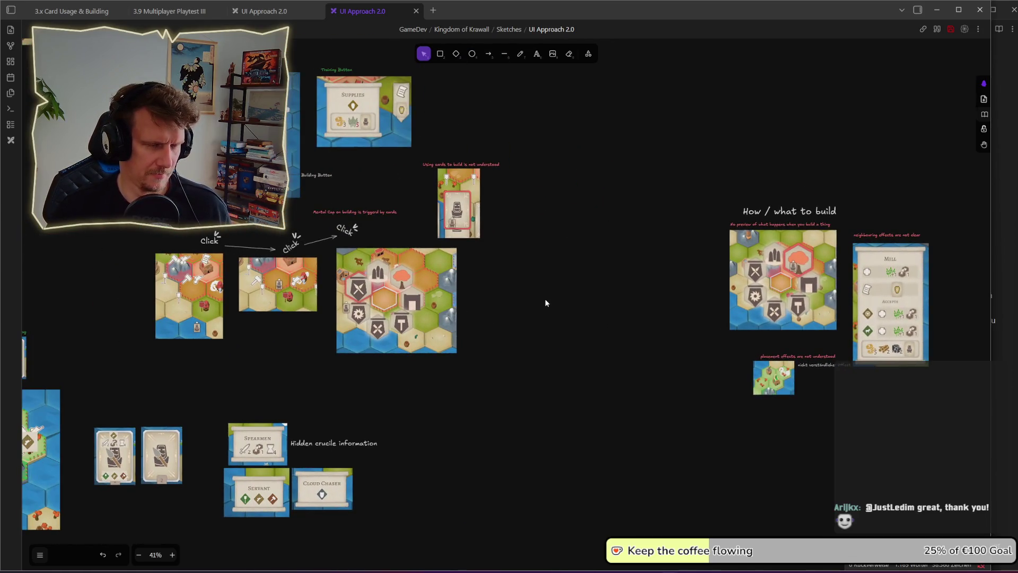
drag(193, 180, 290, 259)
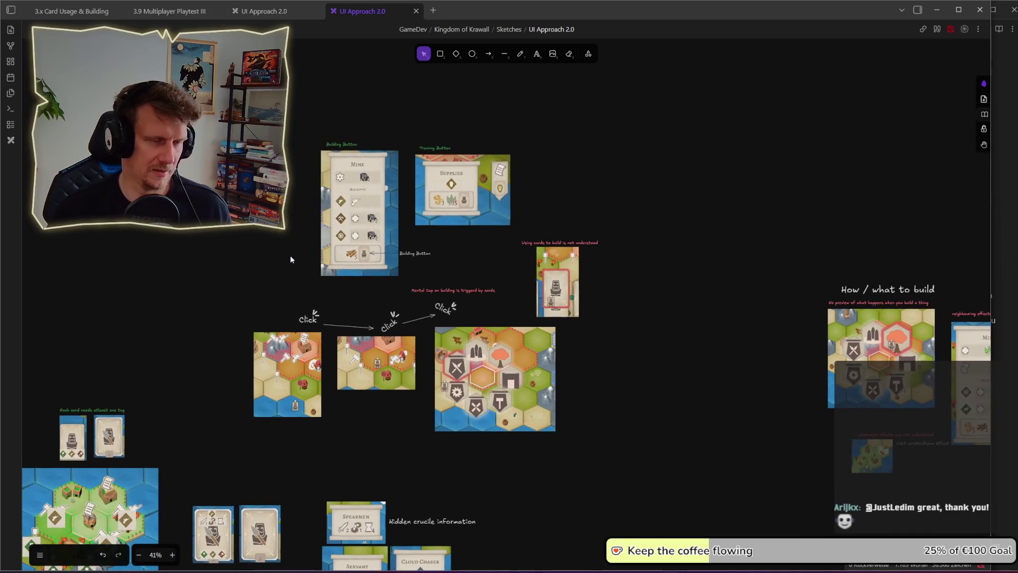
mouse_move(200, 129)
mouse_down()
mouse_move(637, 427)
mouse_move(308, 331)
mouse_up()
click(654, 431)
scroll(496, 259, up, 3)
drag(288, 126, 769, 490)
click(747, 415)
scroll(672, 378, right, 2)
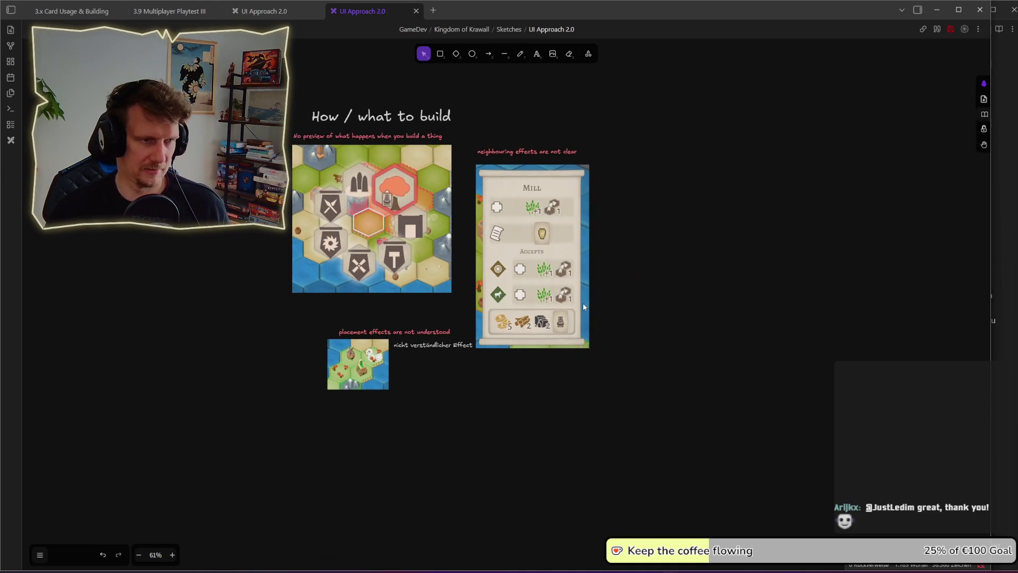
Step: Review the How / what to build sketches, then switch to the King's Edict (DEBUG) window
scroll(583, 304, down, 3)
scroll(583, 303, up, 1)
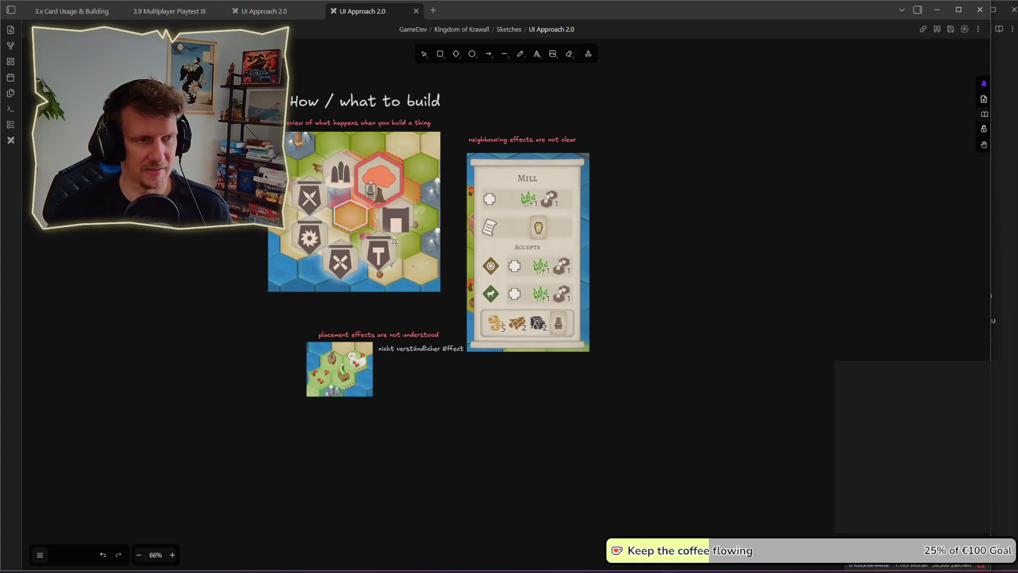
key(alt+Tab)
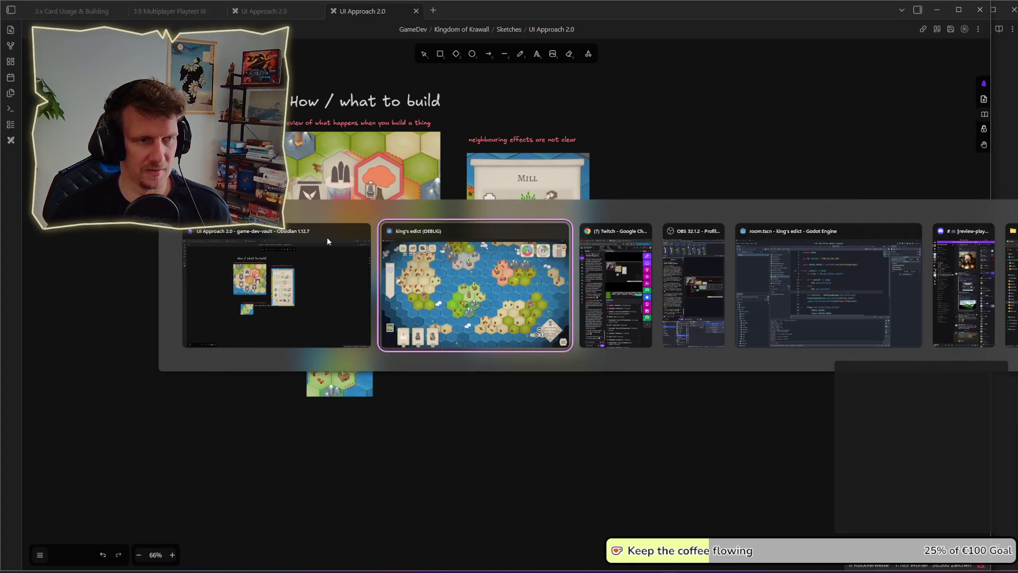
Step: Snip the settlement with its +1 coin badges and paste it right of the Mill panel image
scroll(443, 331, up, 3)
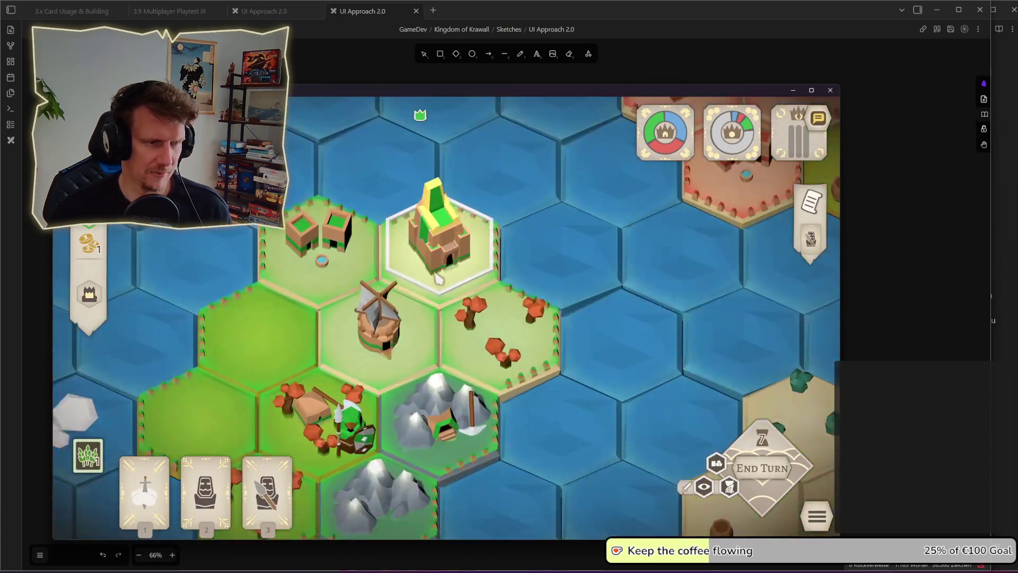
mouse_move(350, 263)
scroll(329, 273, down, 3)
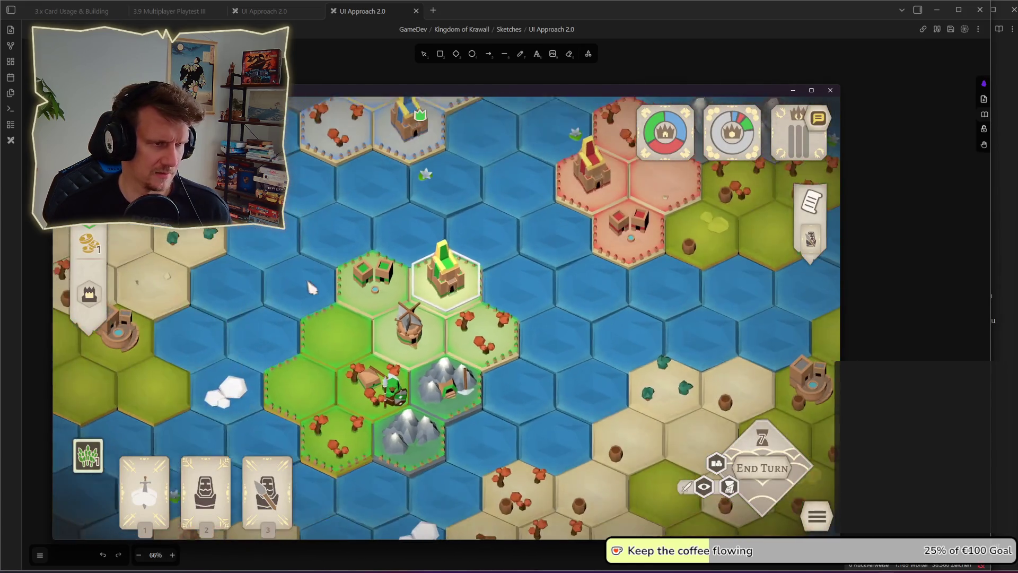
scroll(308, 285, up, 1)
mouse_move(96, 300)
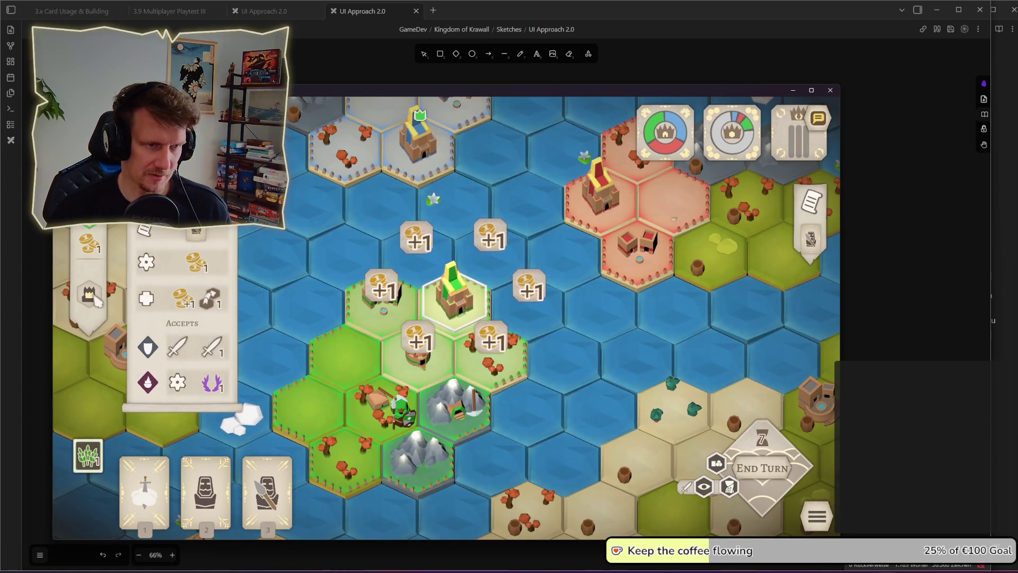
key(super+shift+s)
drag(332, 192, 557, 387)
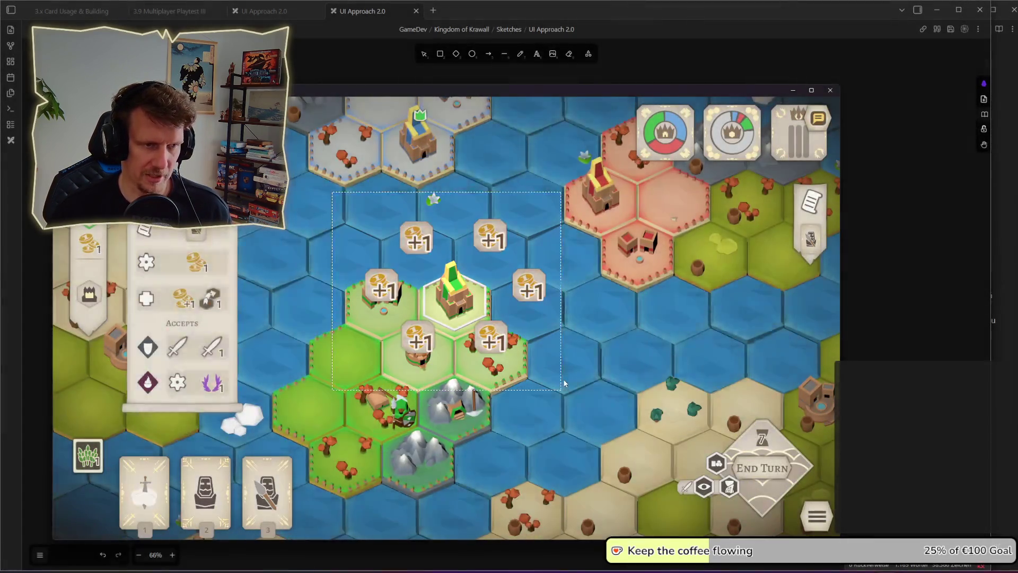
key(alt+Tab)
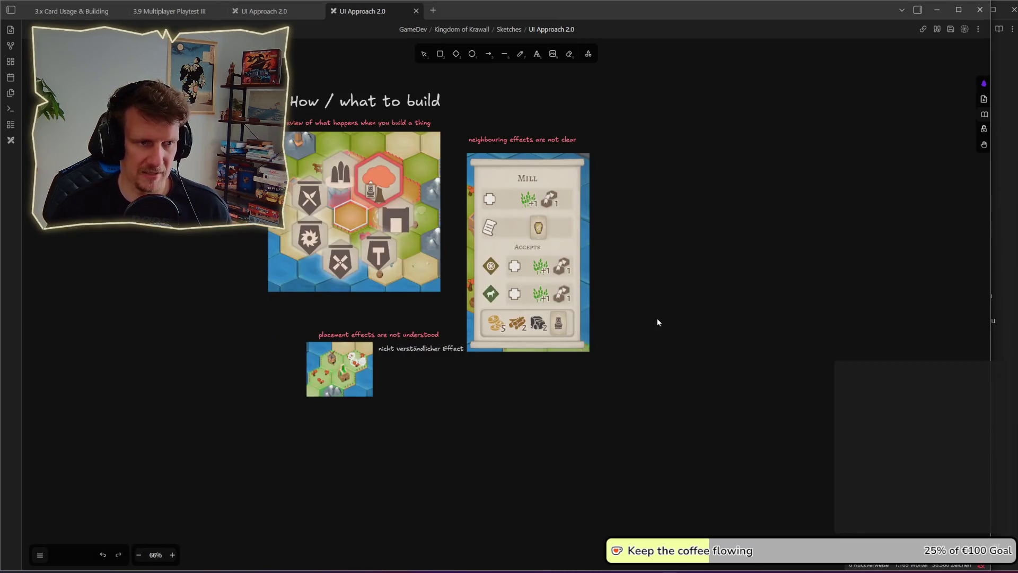
key(ctrl+v)
mouse_move(717, 299)
mouse_down()
mouse_move(701, 253)
mouse_move(708, 262)
mouse_up()
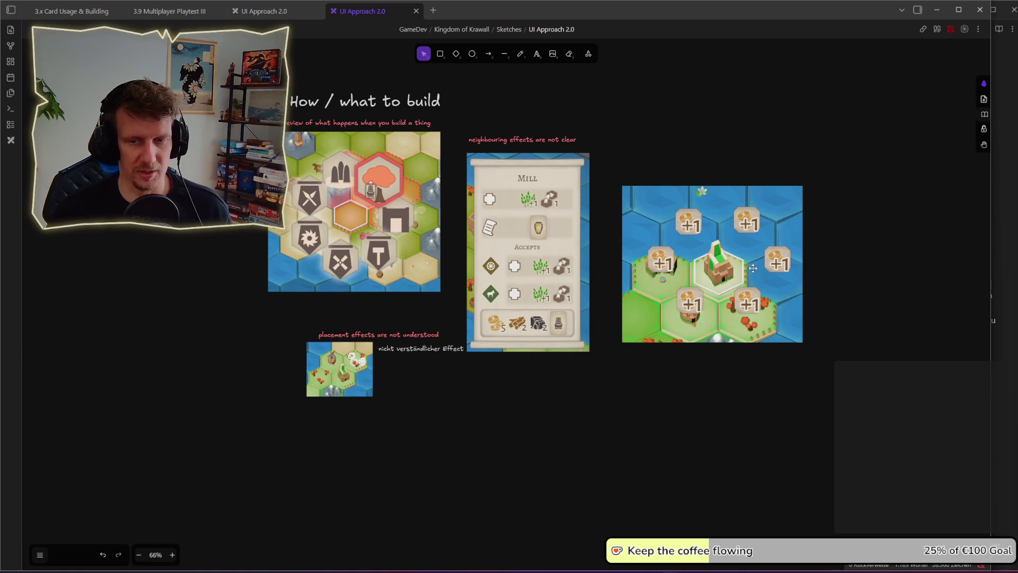
Step: In the game, select the green-flag settlement and then the green-roofed house hex
key(alt+Tab)
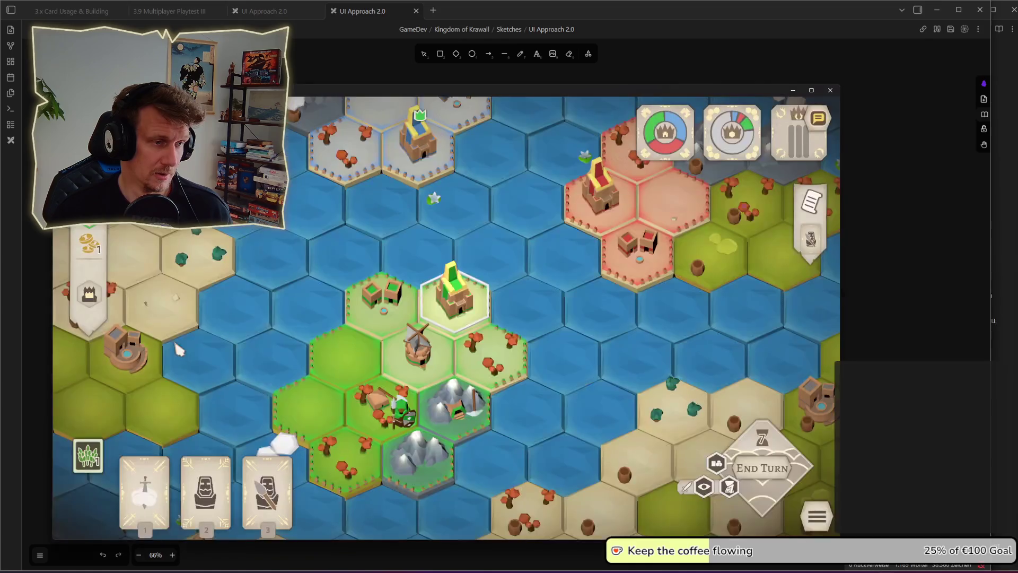
mouse_move(88, 302)
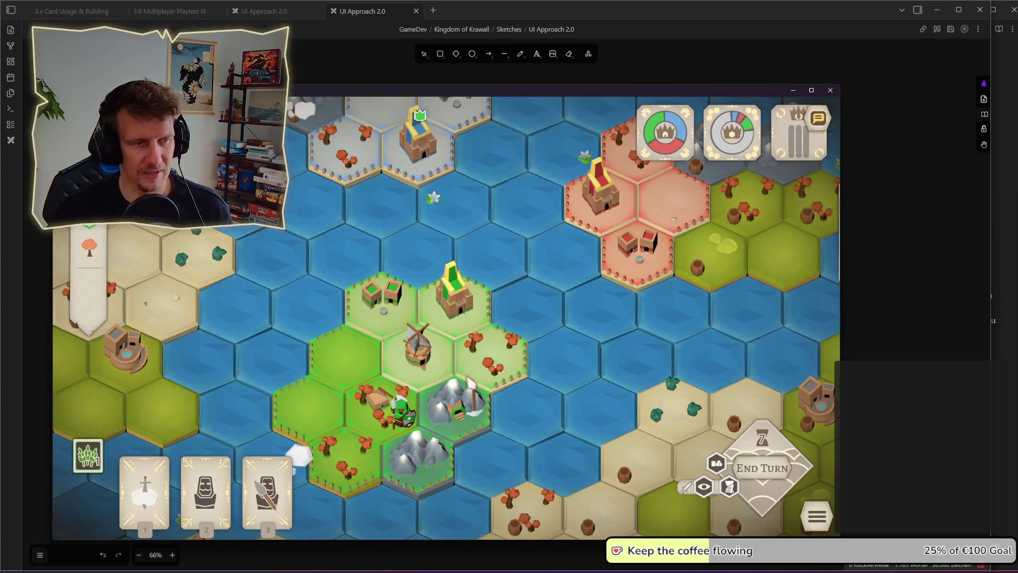
click(450, 315)
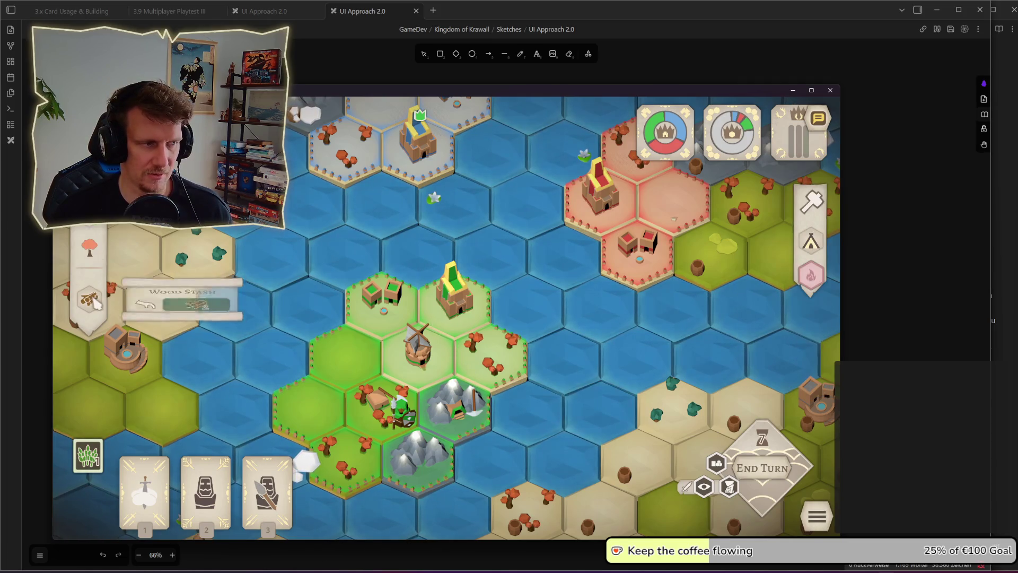
mouse_move(91, 296)
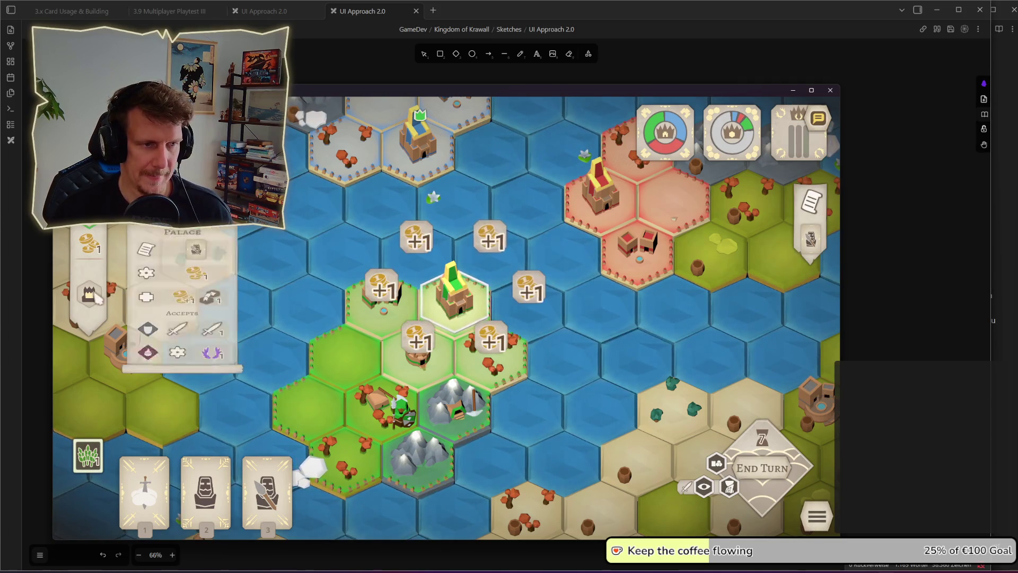
click(380, 298)
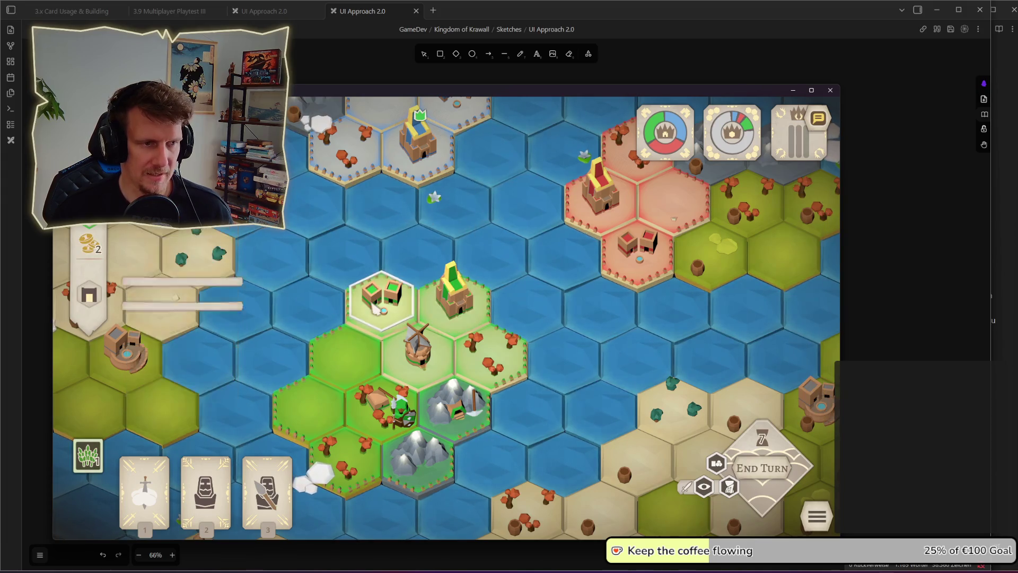
mouse_move(93, 298)
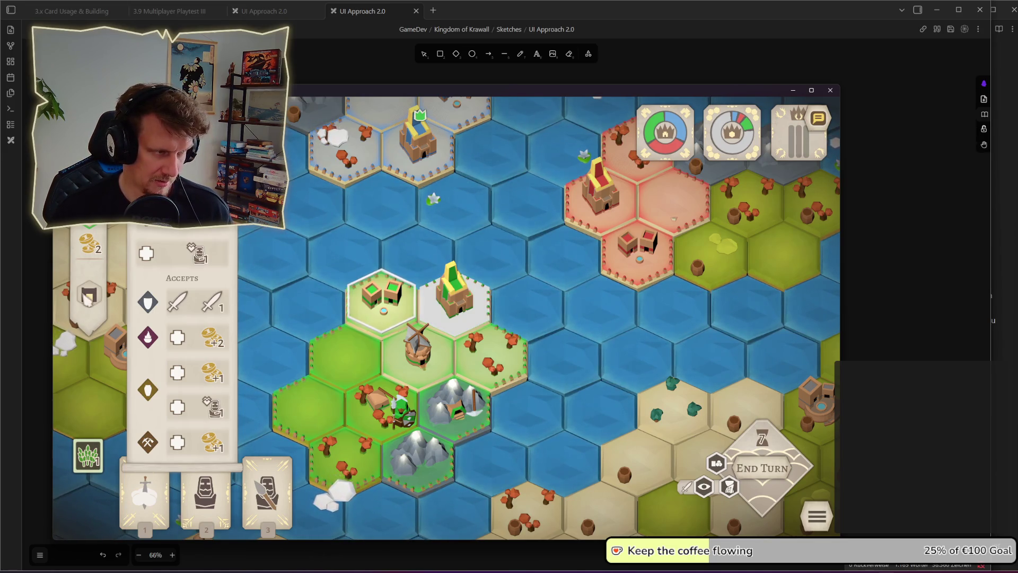
Step: Snip the house and settlement hexes and paste the screenshot onto the board
key(super+shift+s)
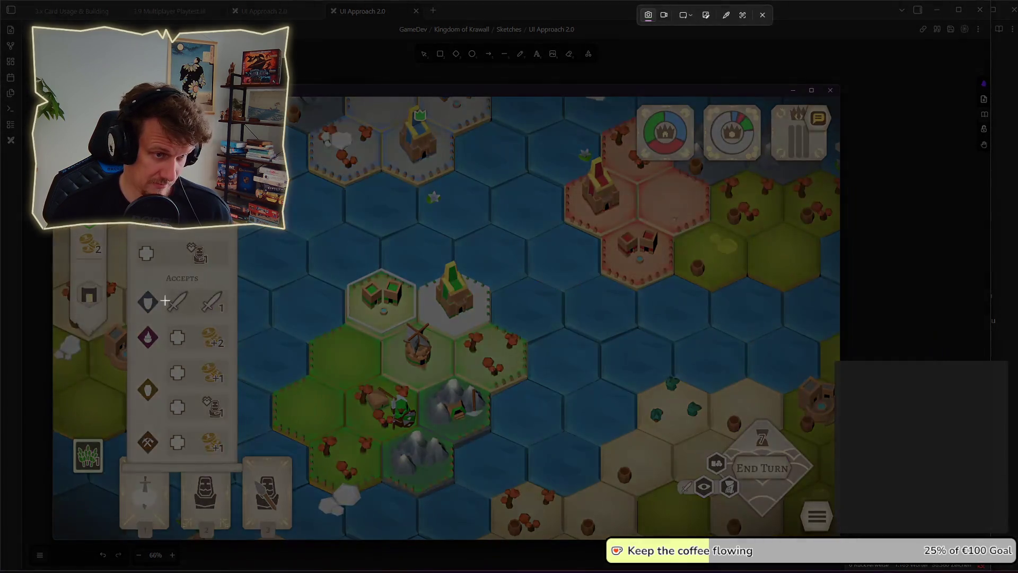
drag(312, 241, 525, 373)
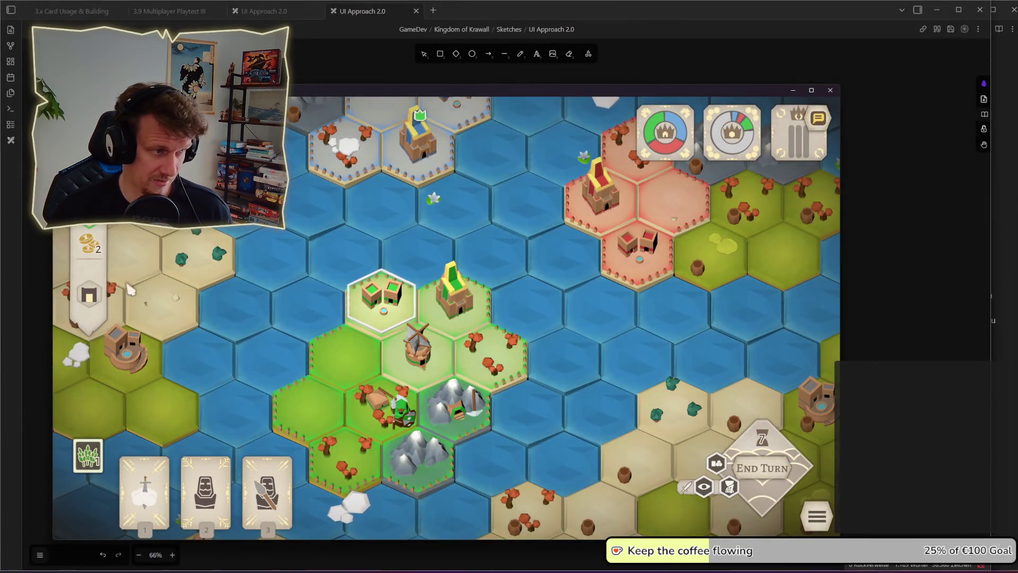
key(alt+Tab)
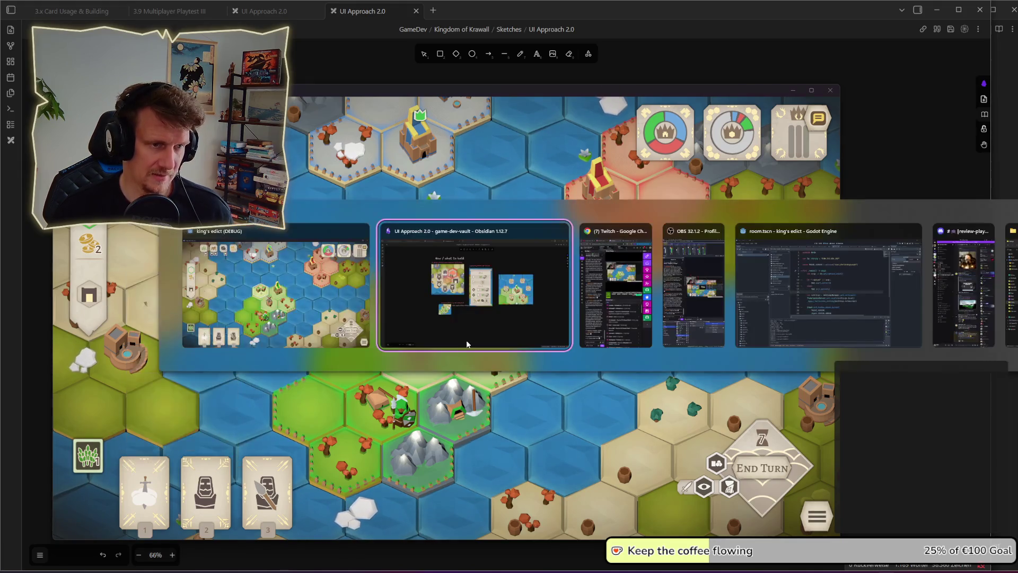
scroll(603, 354, down, 3)
key(ctrl+v)
Step: Place the house screenshot below the +1 image
mouse_move(606, 367)
mouse_down()
mouse_move(659, 375)
mouse_move(670, 395)
mouse_up()
click(757, 287)
scroll(757, 286, up, 3)
scroll(757, 286, right, 4)
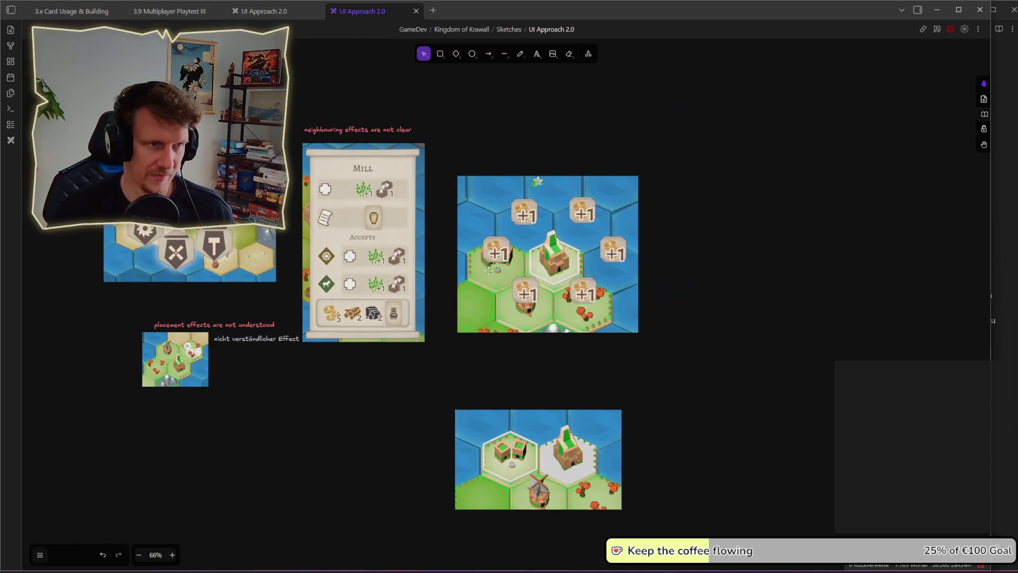
Step: Duplicate the red caption and rewrite it as 'Not obvious what this effect is'
click(355, 130)
key(ctrl+c)
key(ctrl+v)
key(Return)
text(no clue)
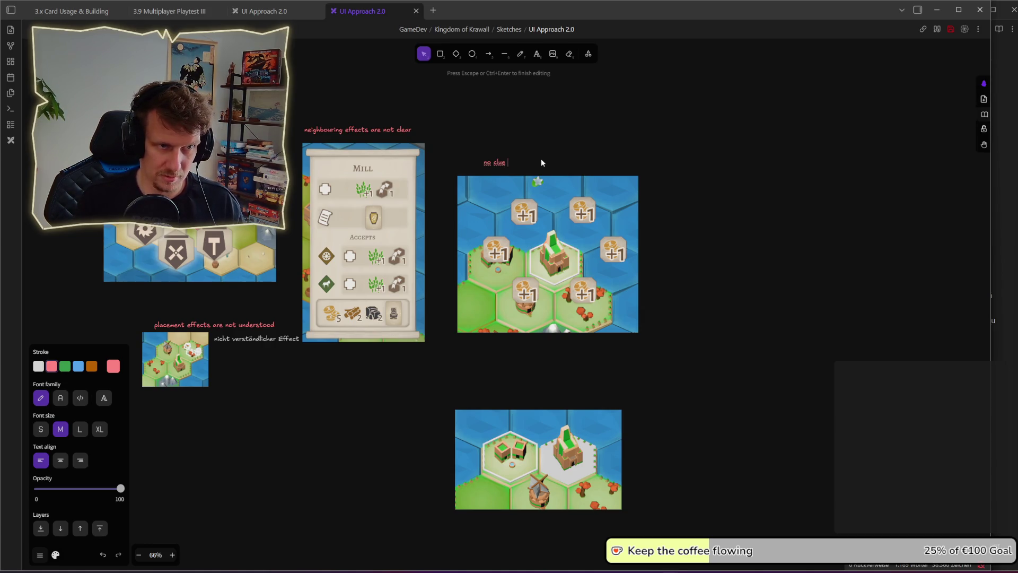
key(ctrl+BackSpace)
key(ctrl+BackSpace)
text(Not obv)
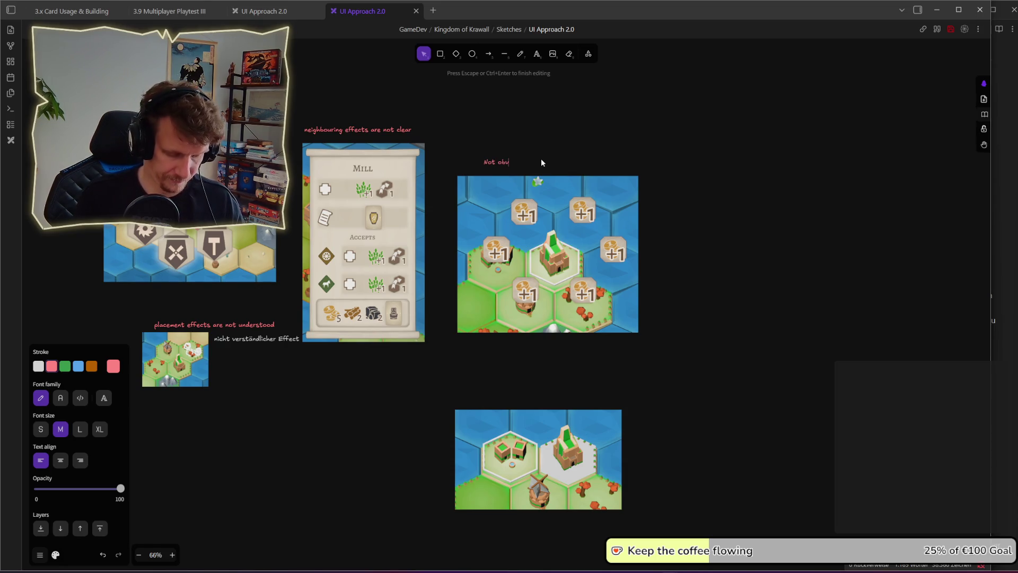
text(ious what this effect i)
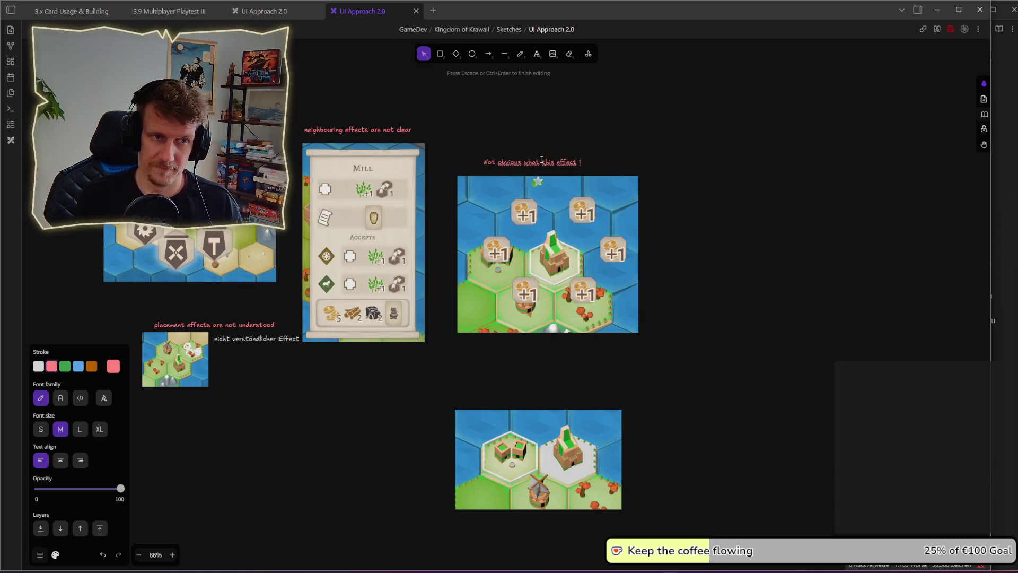
key(Escape)
Step: Add a caption 'Boosted by is not explained at all' above the house screenshot
key(ctrl+c)
key(ctrl+v)
drag(550, 364, 535, 390)
double_click(535, 391)
text(Waht)
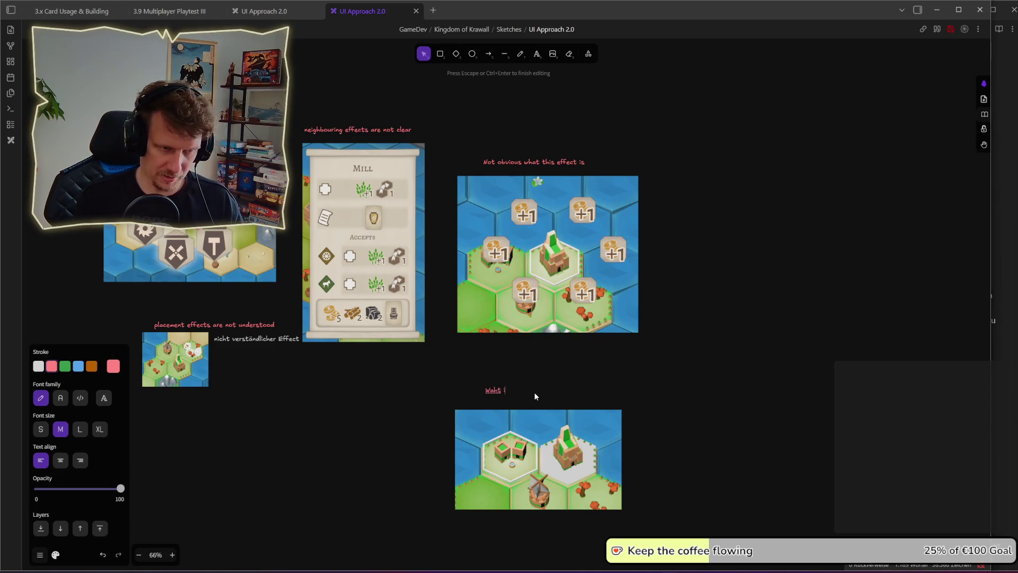
key(ctrl+BackSpace)
key(ctrl+BackSpace)
text(Bo)
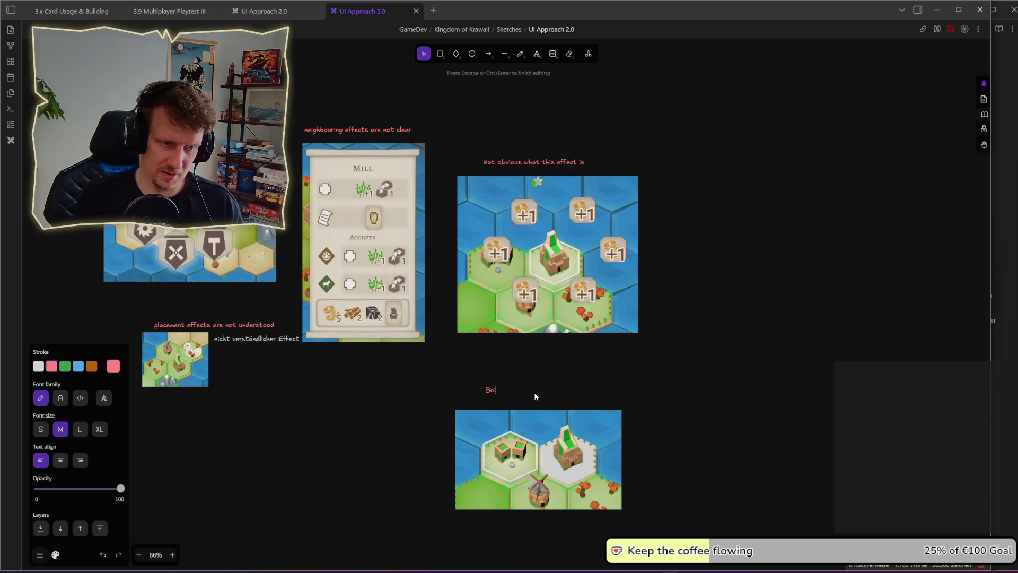
text(osted by is not explained at all)
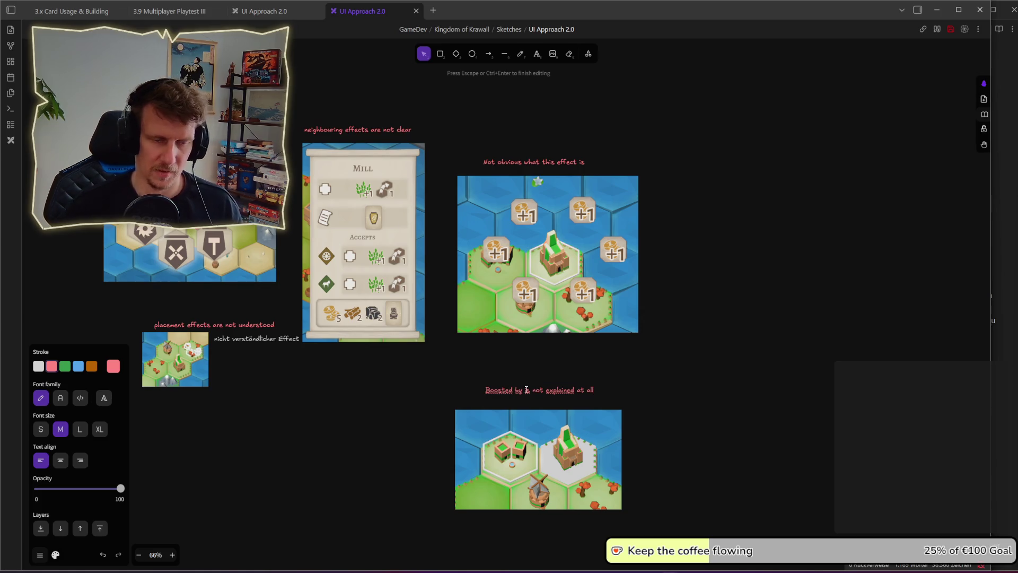
click(594, 382)
click(538, 391)
drag(538, 391, 531, 398)
click(659, 387)
key(alt+Tab)
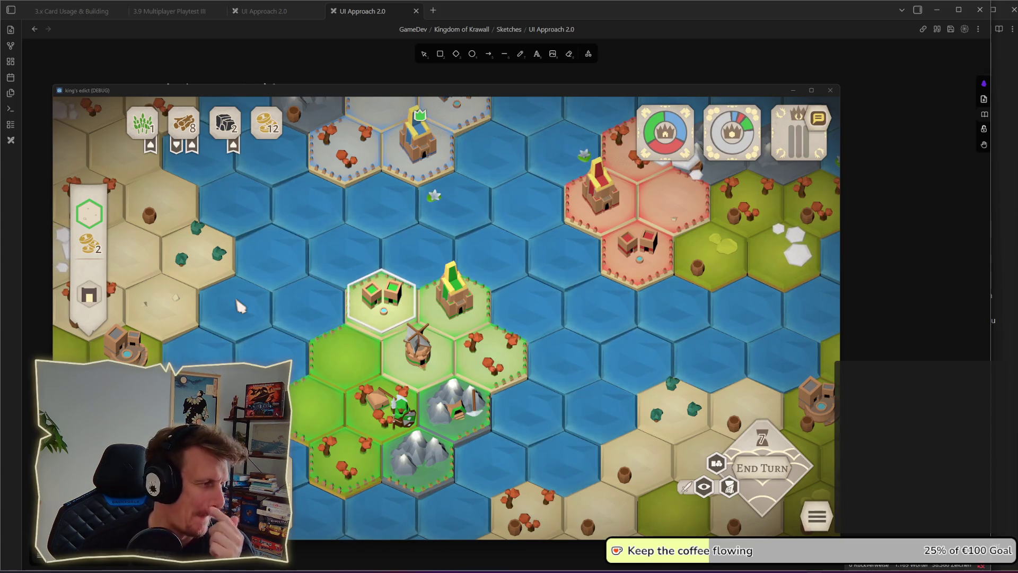
Step: Select a water hex, the house hex and the palace hex, then return to Obsidian
click(265, 302)
key(s)
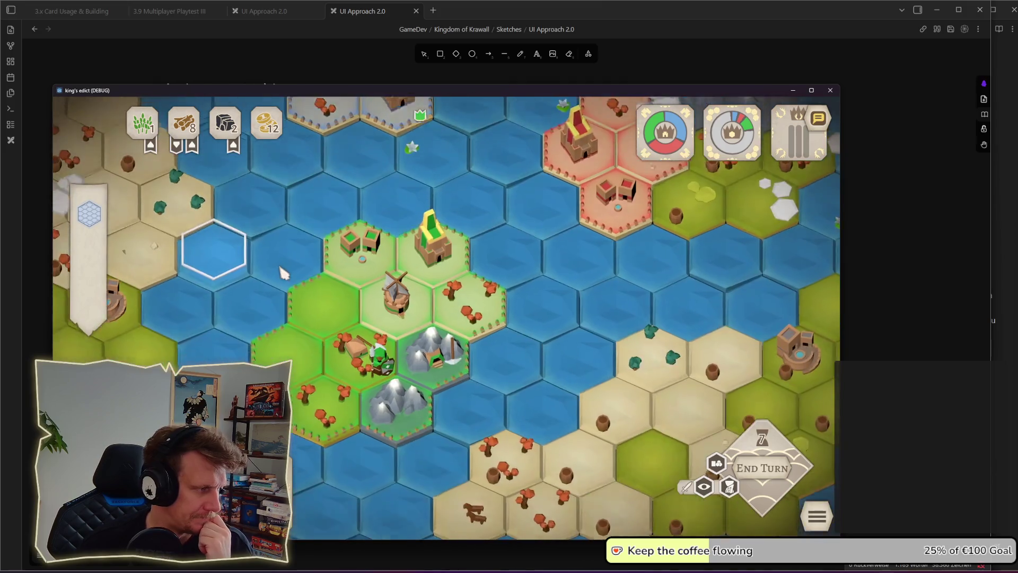
click(377, 244)
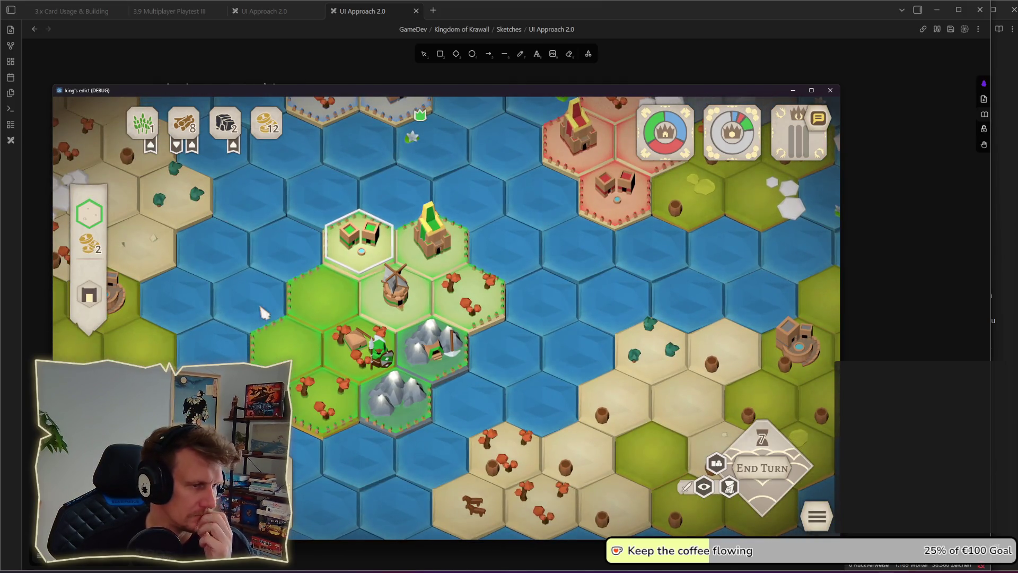
mouse_move(102, 304)
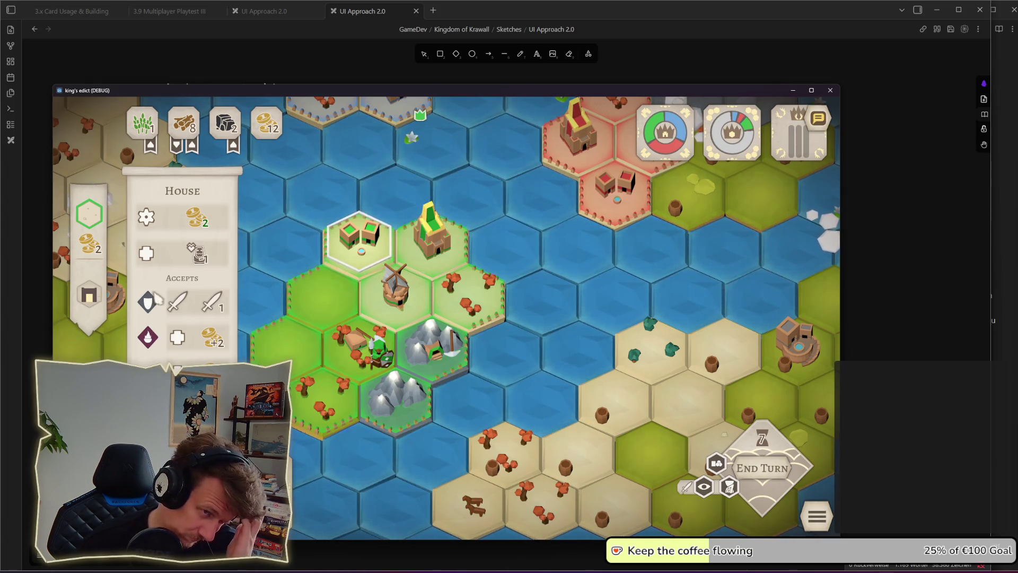
click(432, 244)
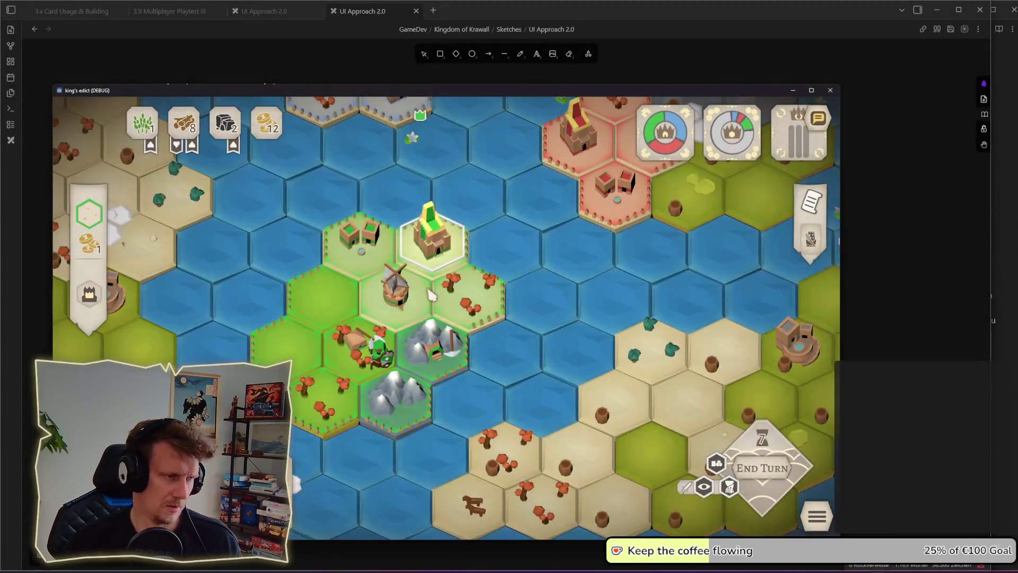
key(alt+Tab)
key(Tab)
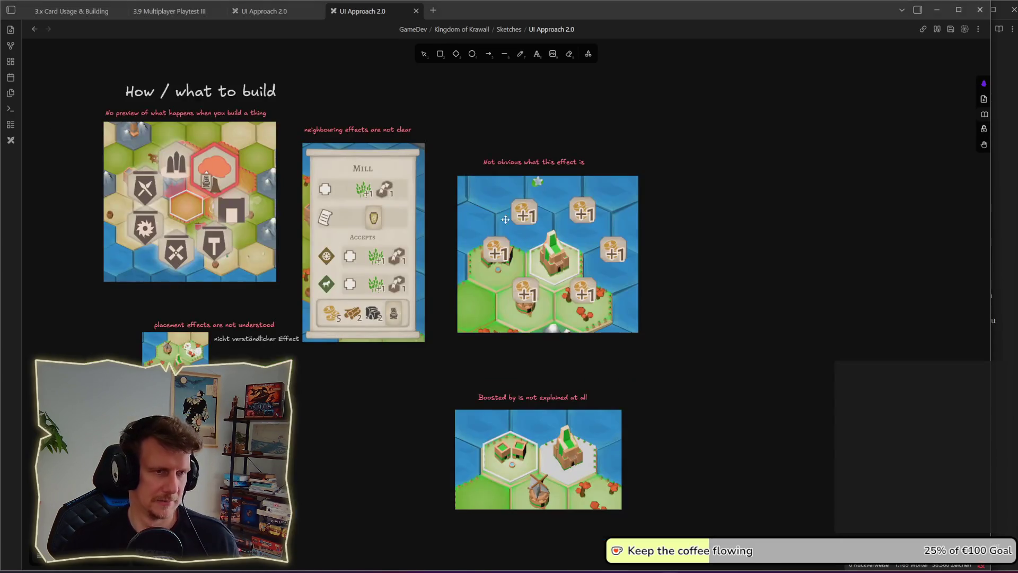
Step: Paste the captured palace production row onto the +1 screenshot beside the 'Not obvious what this effect is' caption
key(ctrl+v)
mouse_move(507, 144)
mouse_down()
mouse_move(514, 253)
mouse_move(469, 190)
mouse_up()
mouse_move(436, 133)
mouse_down()
mouse_move(553, 248)
mouse_move(603, 251)
mouse_up()
drag(479, 183, 514, 185)
click(790, 154)
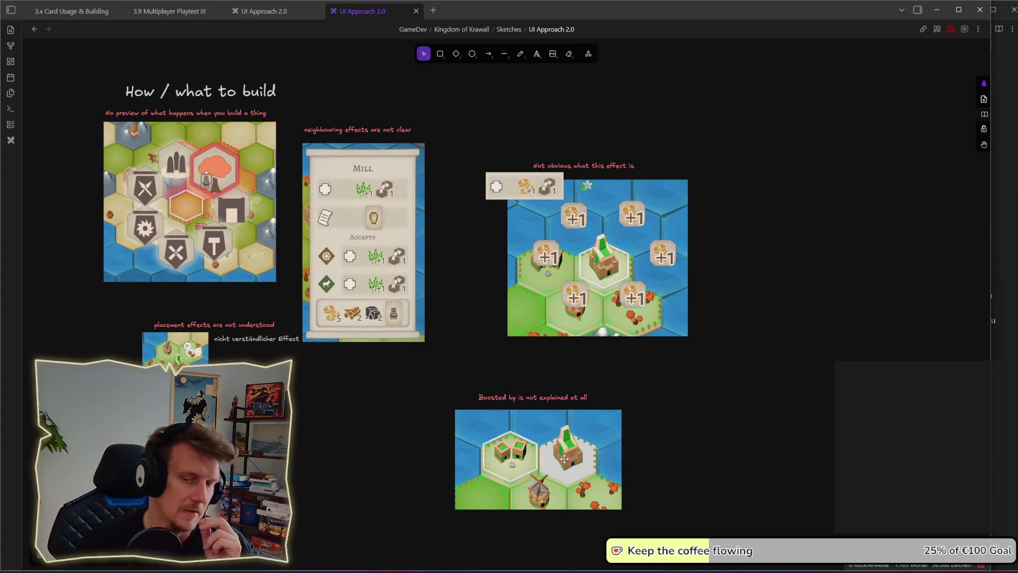
scroll(750, 386, down, 1)
scroll(728, 375, down, 1)
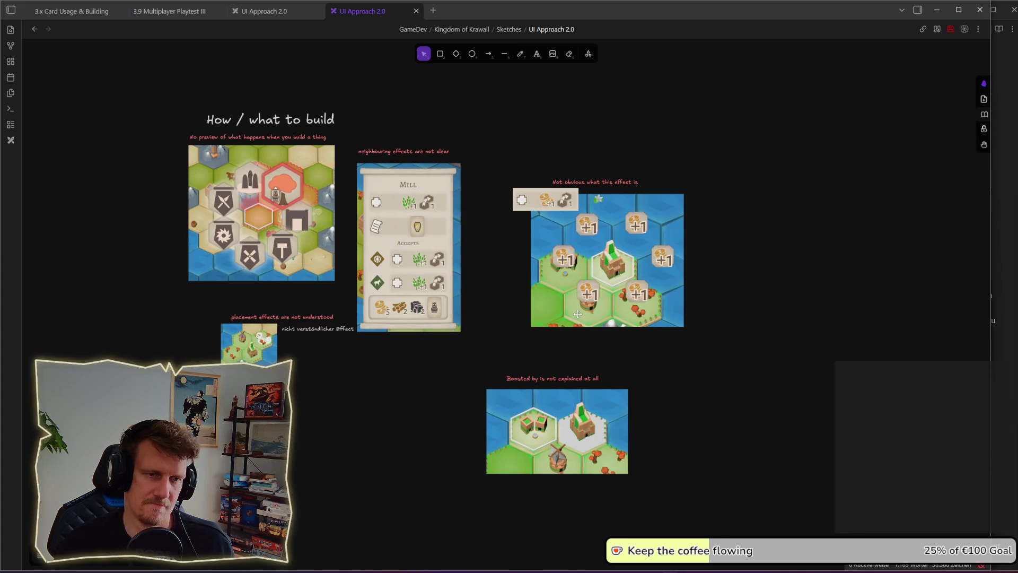
Step: Return from the game window to the other open copy of the UI Approach 2.0 board
key(alt+Tab)
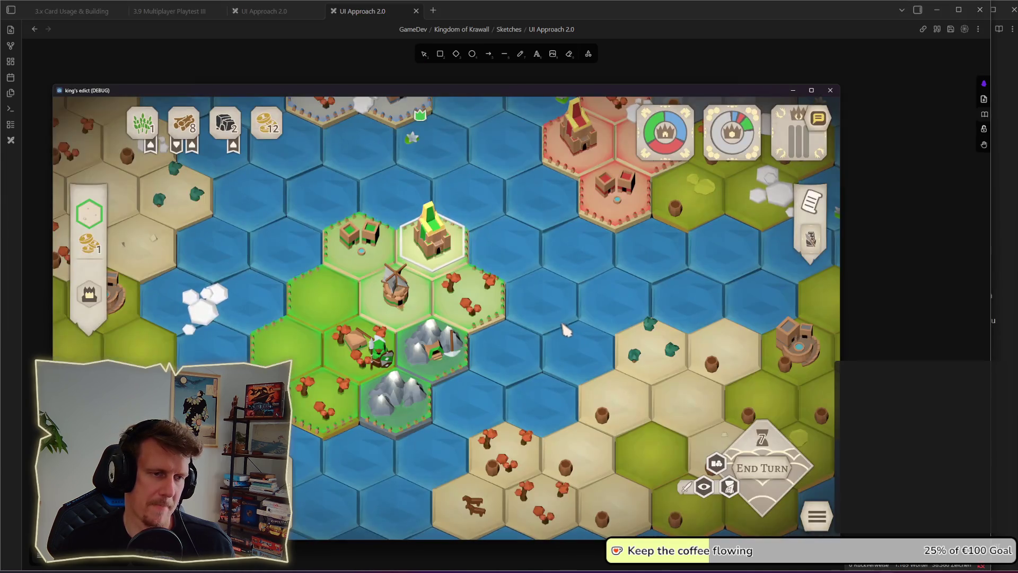
key(alt+Tab)
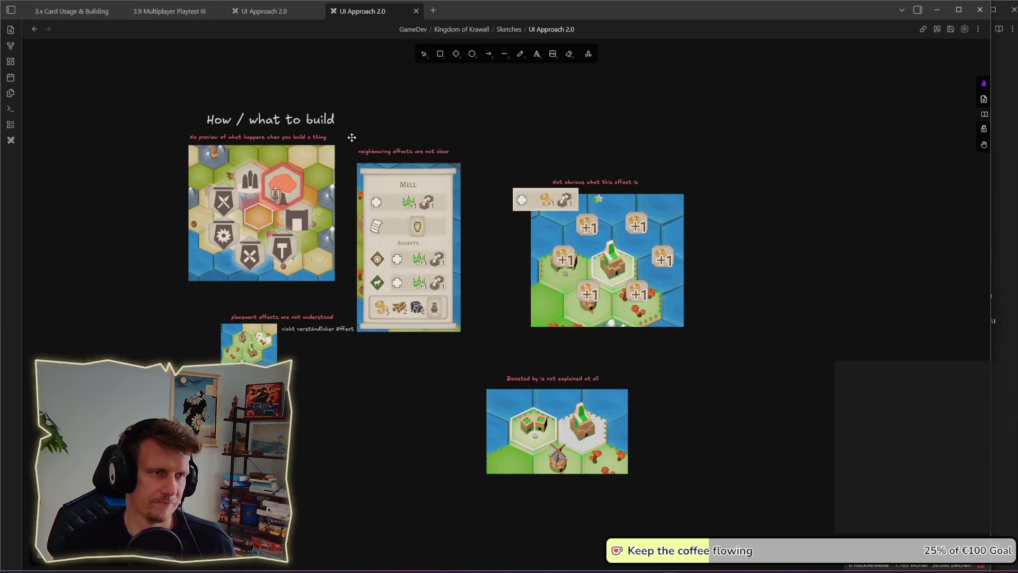
click(265, 10)
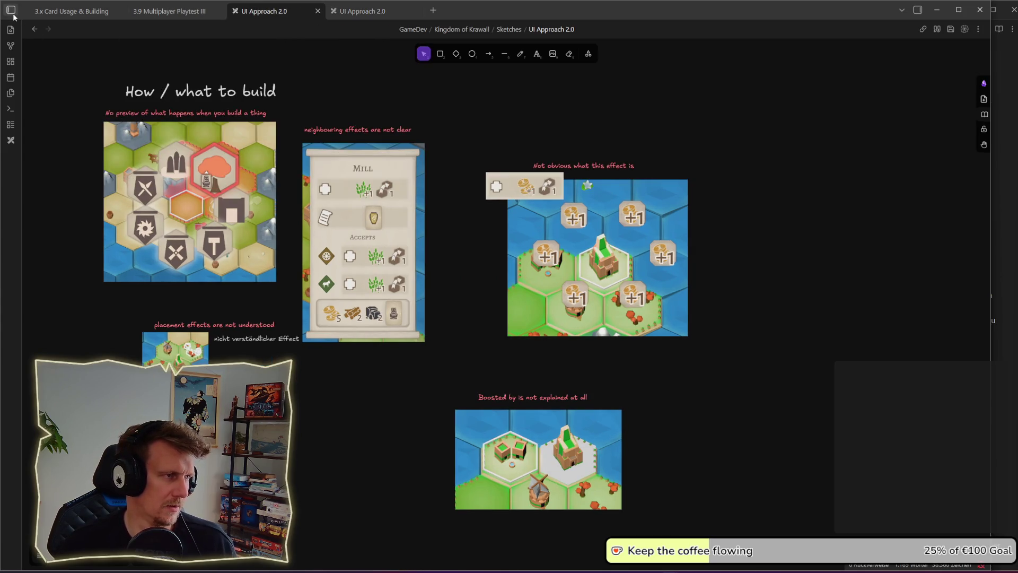
Step: Remove all Booster/Boosted sketches from the Boosting Visuals drawing and return to UI Approach 2.0
click(10, 10)
key(shift+1)
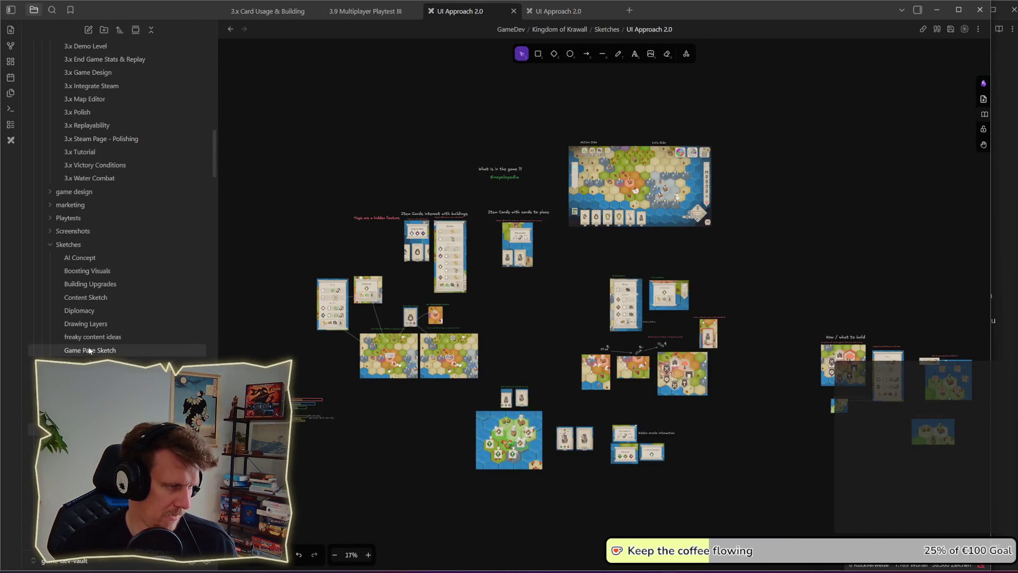
click(90, 270)
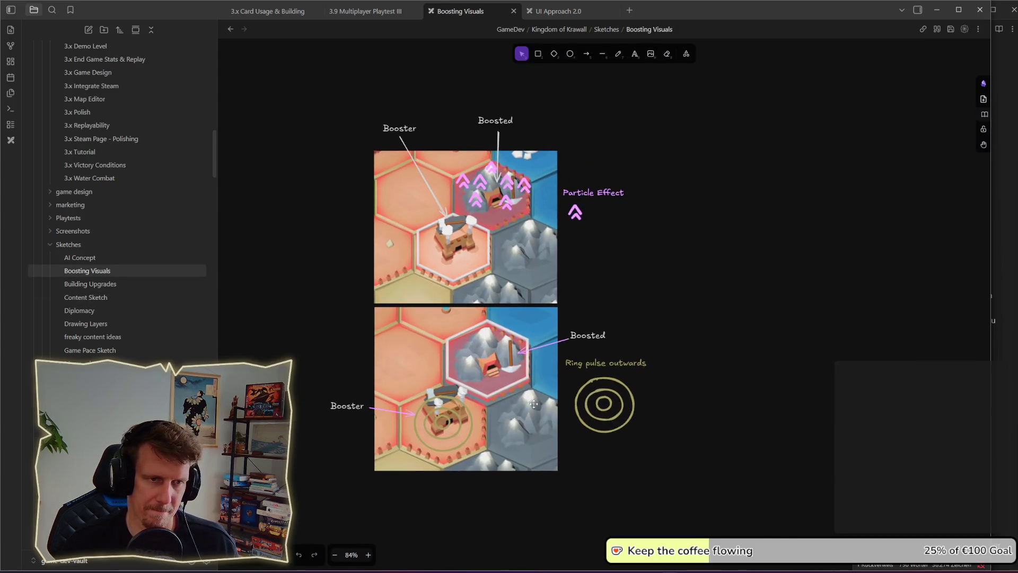
mouse_move(300, 88)
mouse_down()
mouse_move(696, 475)
mouse_move(726, 491)
mouse_up()
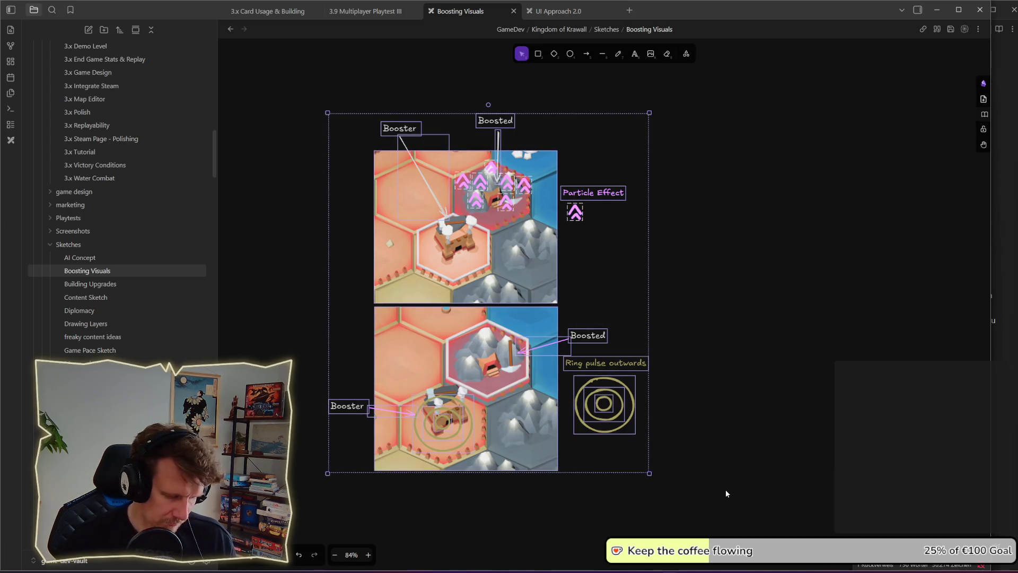
key(Delete)
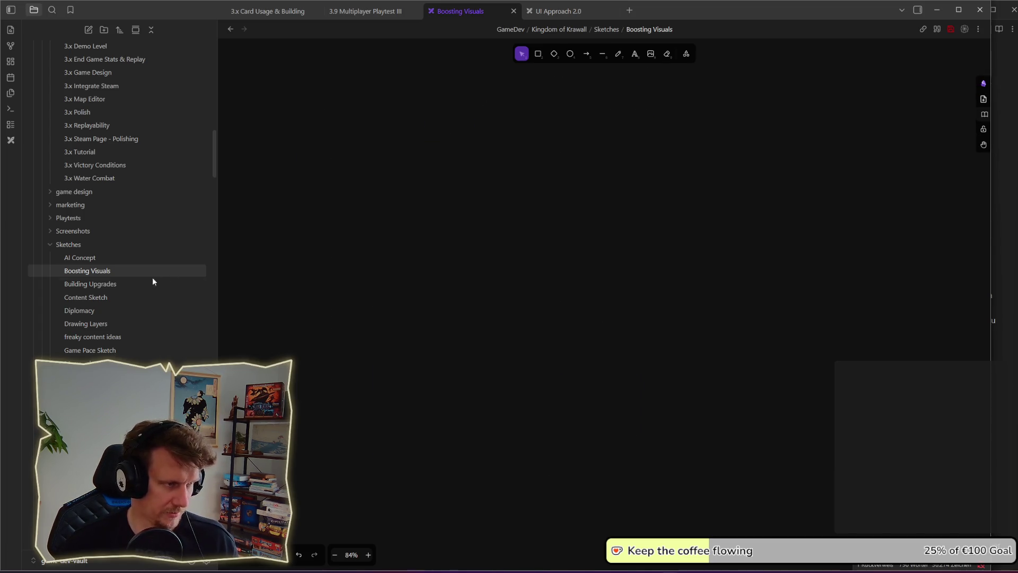
click(80, 417)
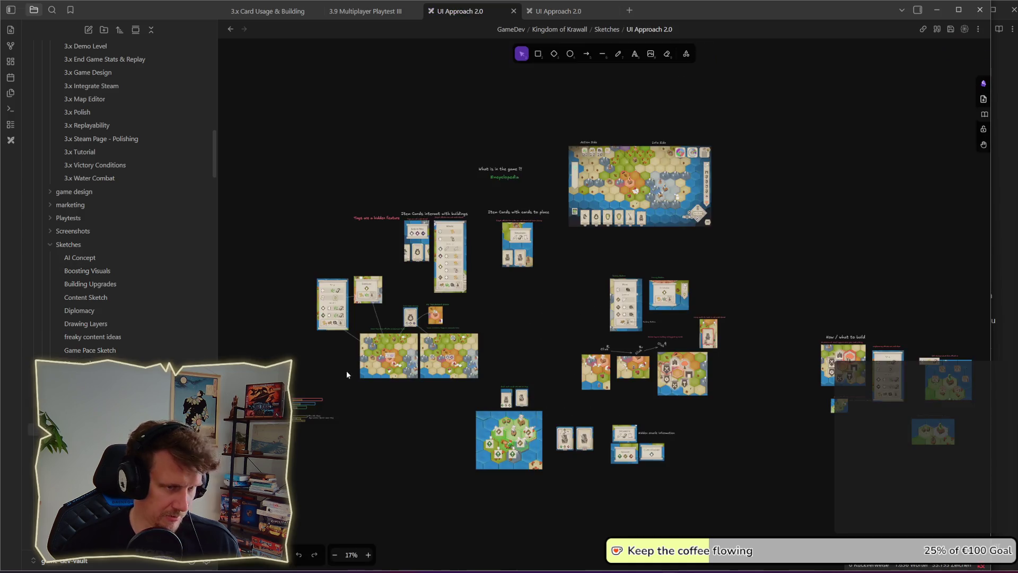
scroll(552, 220, up, 5)
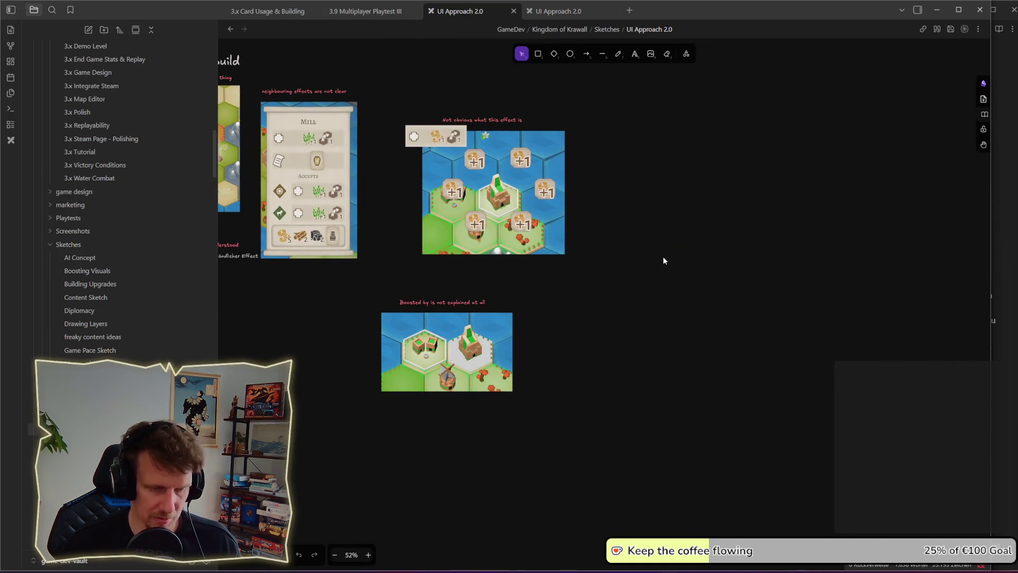
Step: Paste the boosting sketches onto the board and copy the red label above them
key(ctrl+v)
key(Escape)
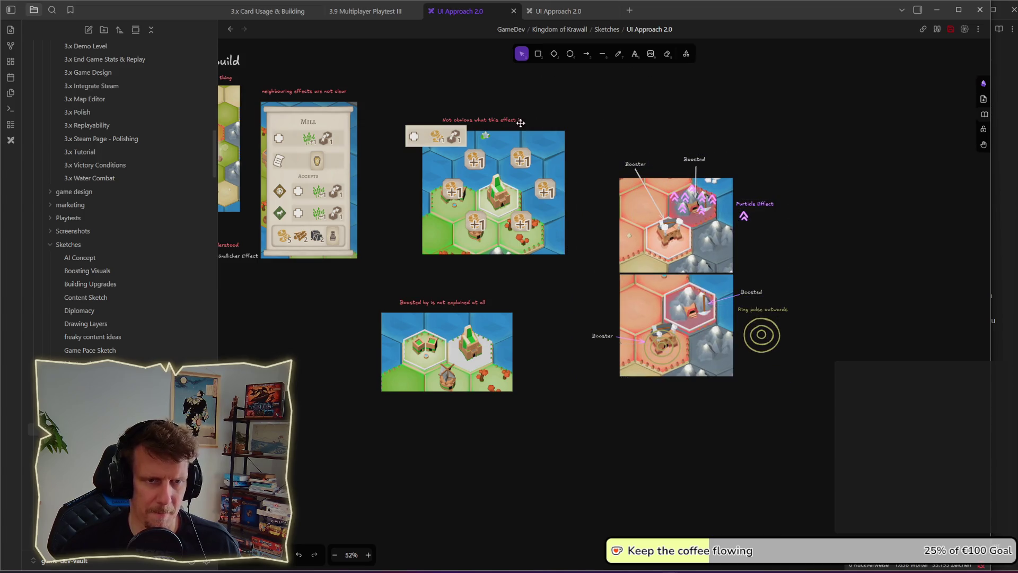
click(635, 54)
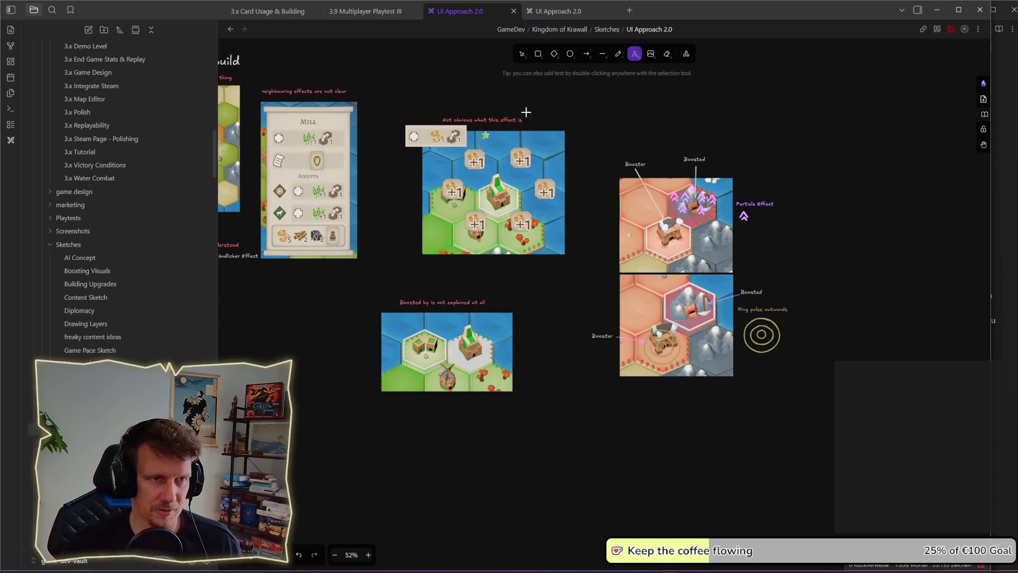
click(522, 56)
mouse_move(501, 121)
mouse_down()
mouse_move(629, 130)
mouse_move(642, 152)
mouse_up()
Step: Change the copied label's text to 'Show particle when boosting'
key(Return)
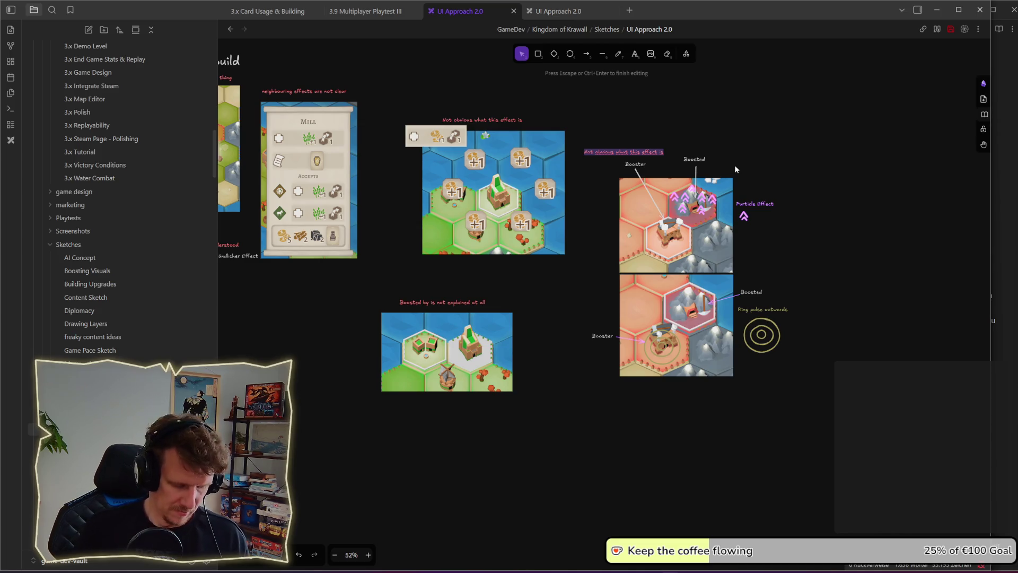
text(Show P)
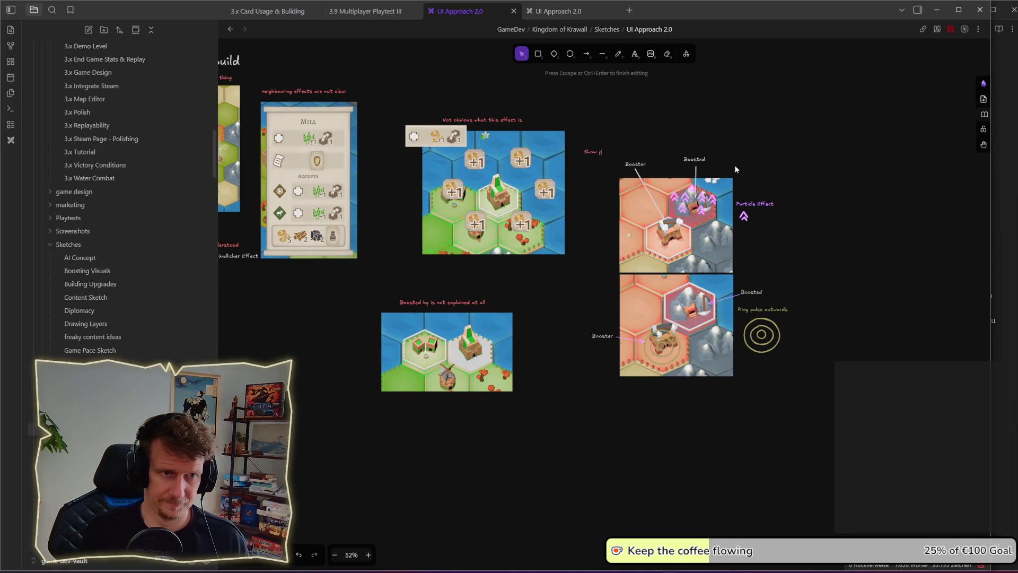
text(article)
key(BackSpace)
key(BackSpace)
text(le when bo)
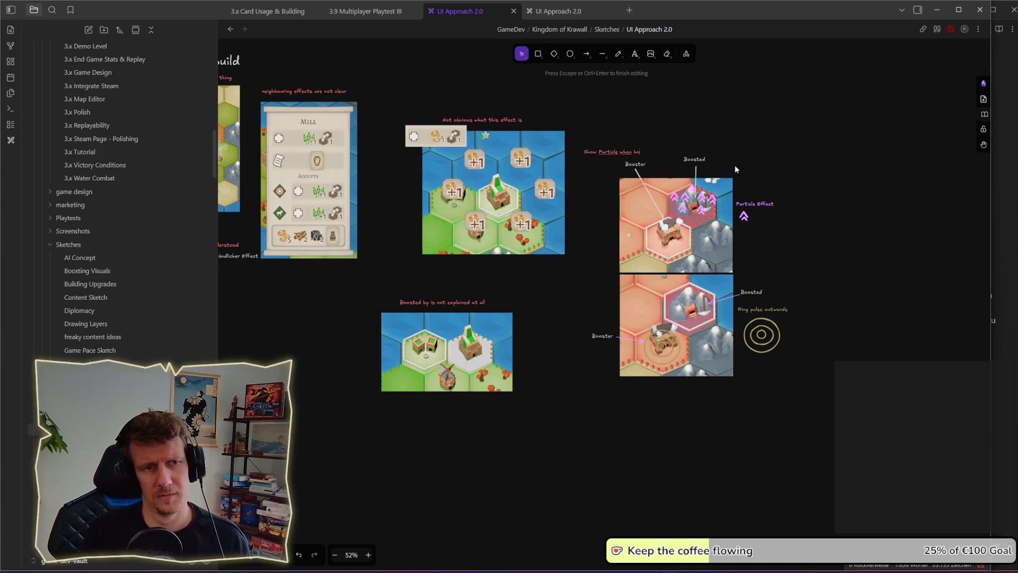
text(osting)
click(673, 129)
double_click(635, 151)
click(608, 153)
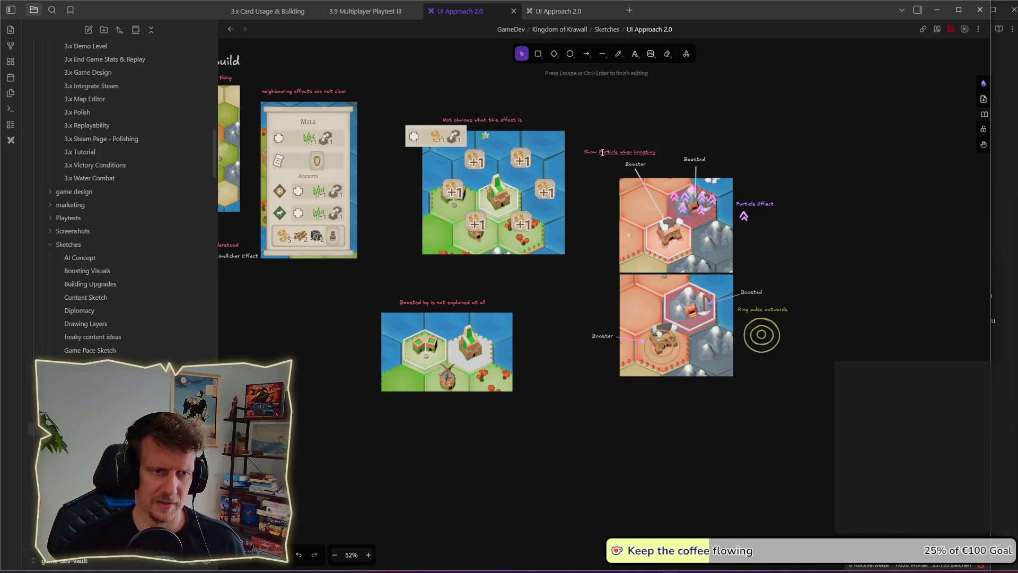
key(BackSpace)
text(p)
key(Escape)
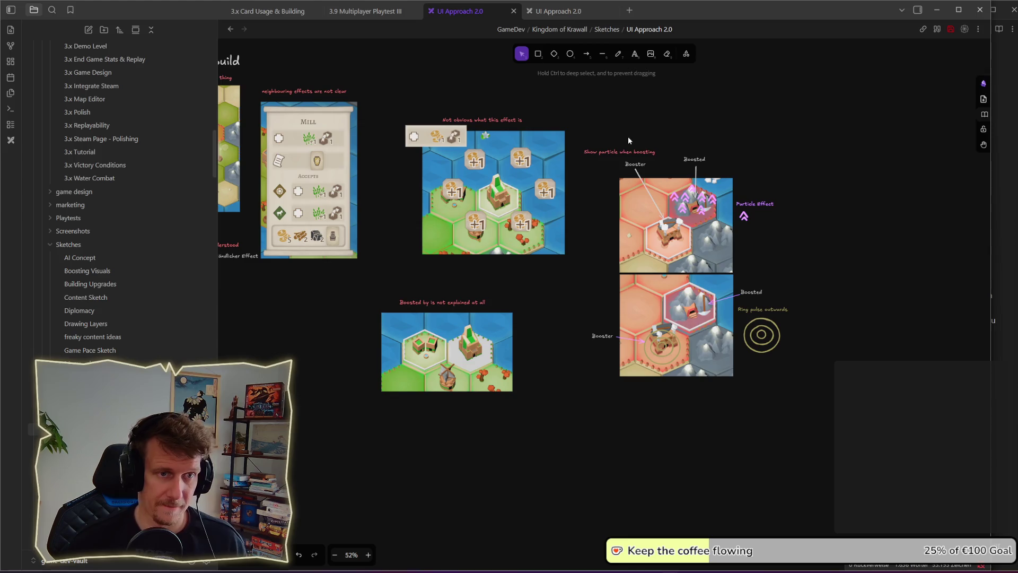
key(Right)
key(Right)
key(Right)
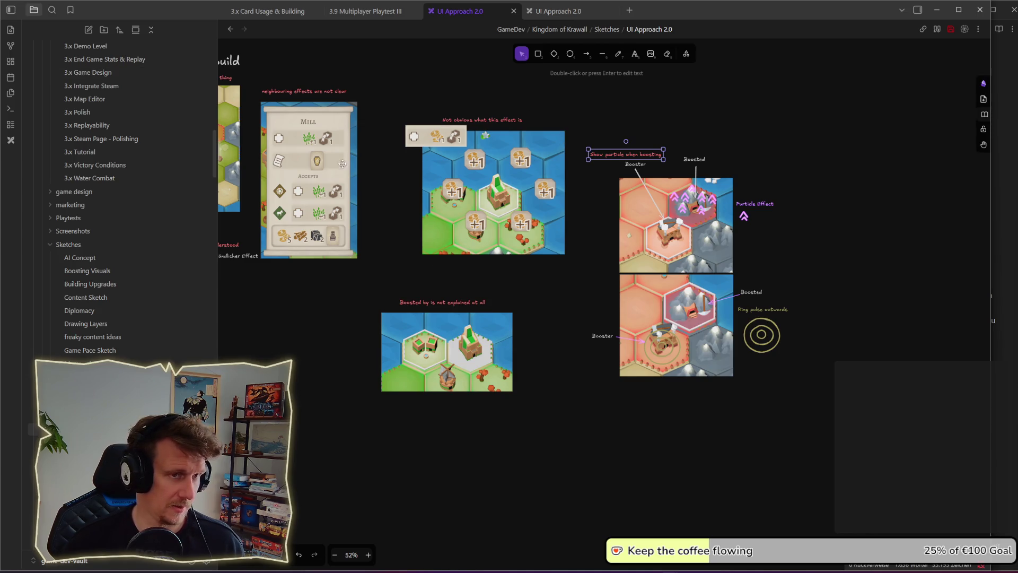
Step: Turn the label green, copy it above the ring-pulse sketch, and move that sketch lower
key(s)
key(shift+3)
mouse_move(653, 155)
alt+mouse_down()
mouse_move(653, 404)
mouse_move(648, 276)
mouse_move(658, 282)
alt+mouse_up()
mouse_move(872, 422)
mouse_down()
mouse_move(555, 276)
mouse_move(605, 313)
mouse_up()
click(604, 291)
click(813, 279)
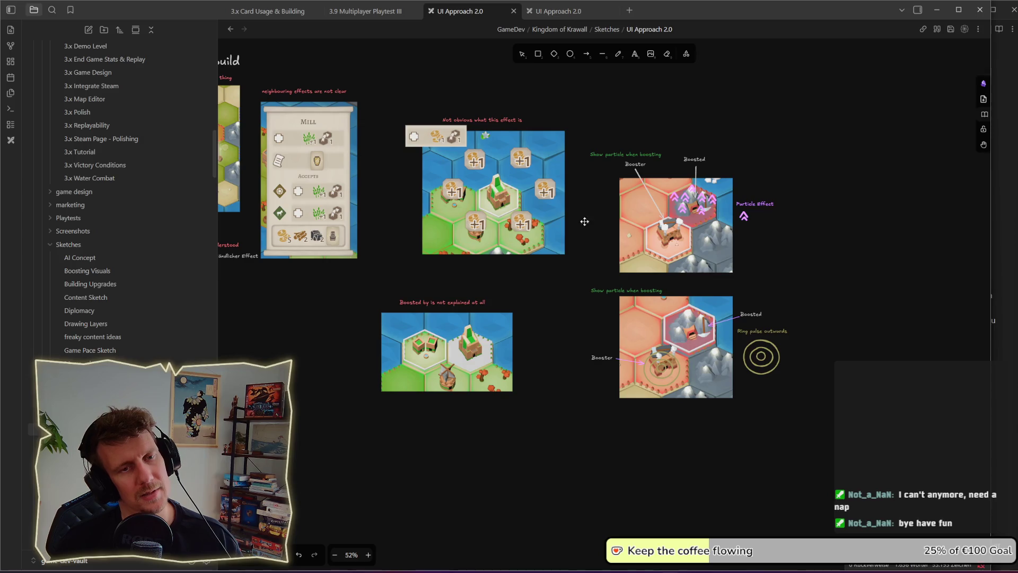
Step: Copy the green label to the right and rename it 'pending boost'
click(801, 244)
drag(626, 156, 836, 157)
double_click(837, 158)
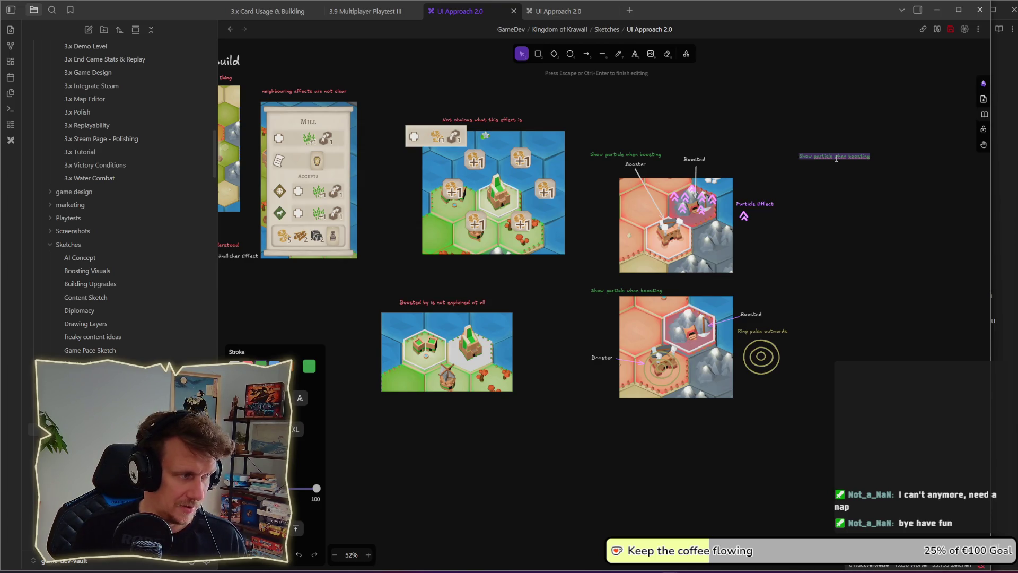
text(pneding b)
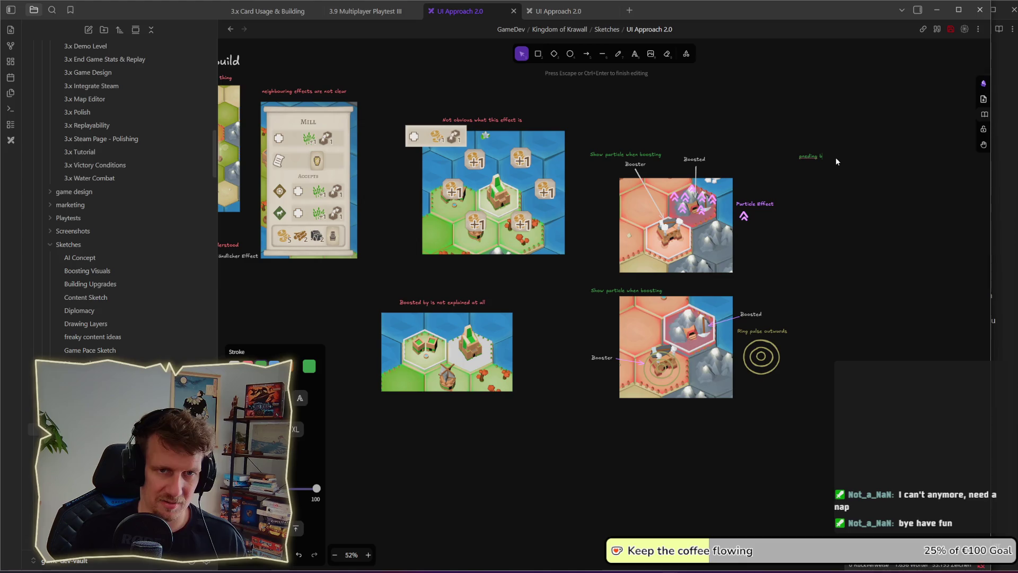
text(oost)
key(Escape)
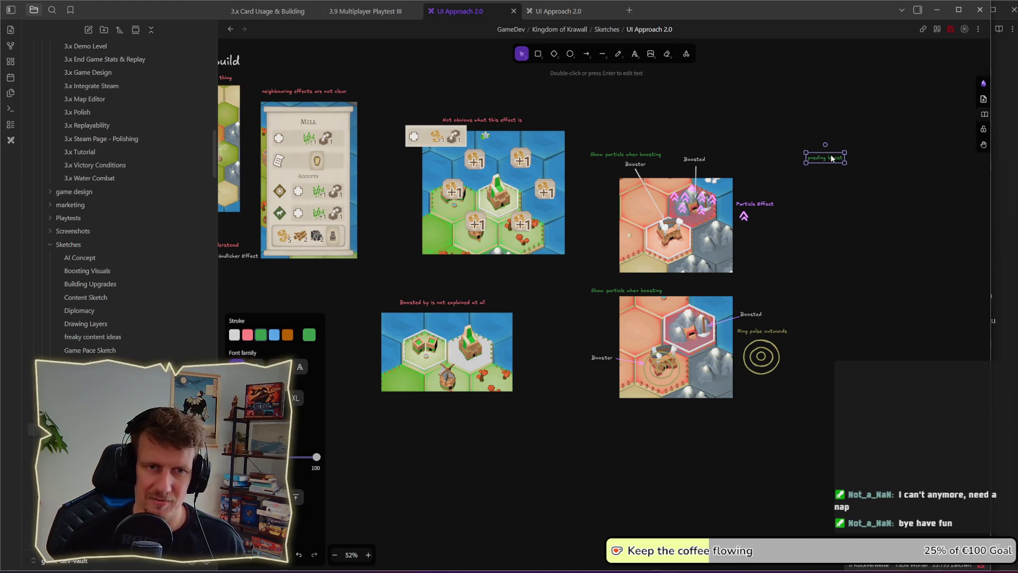
double_click(831, 156)
text(pending)
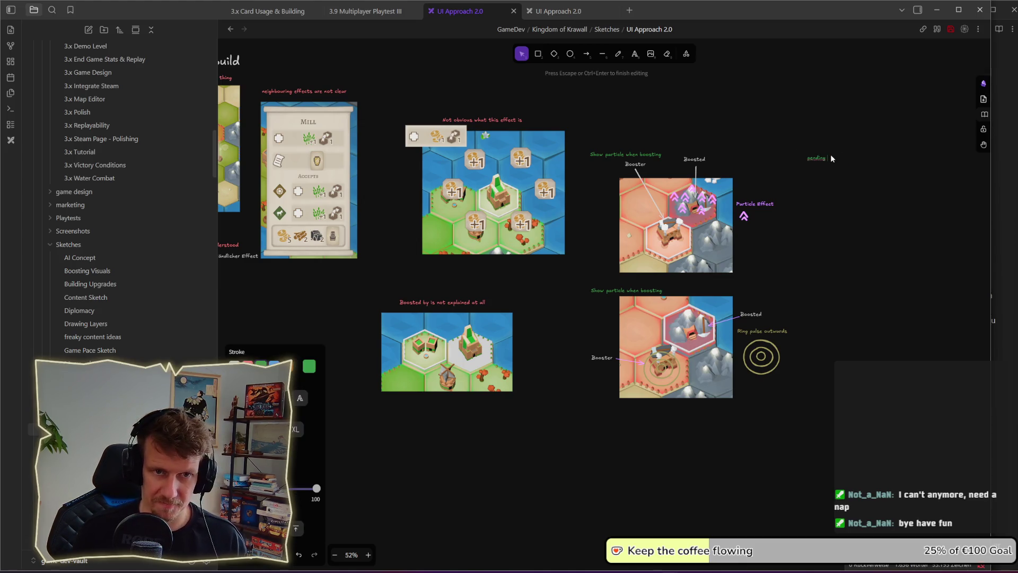
text( boost)
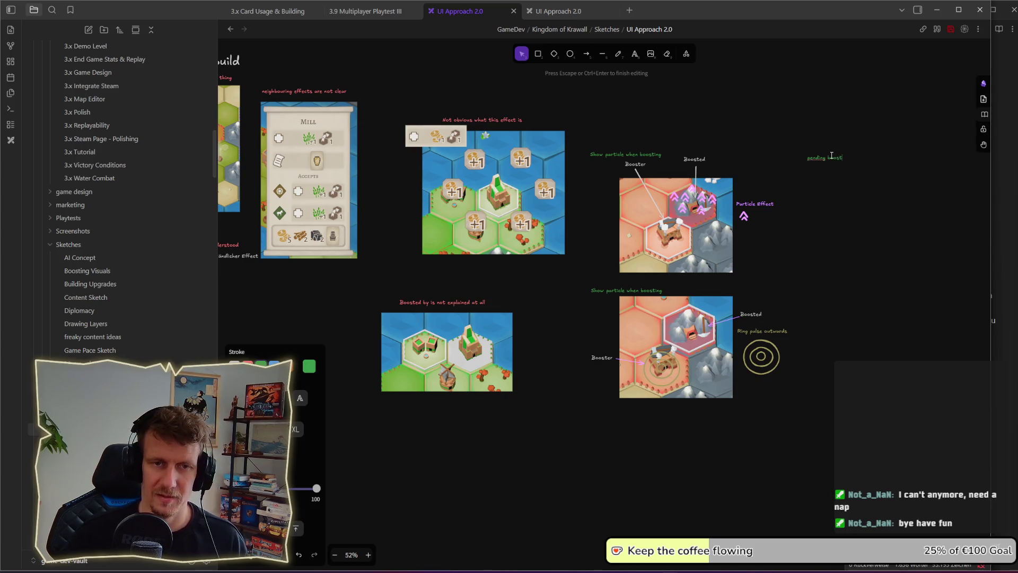
key(Escape)
scroll(743, 221, up, 3)
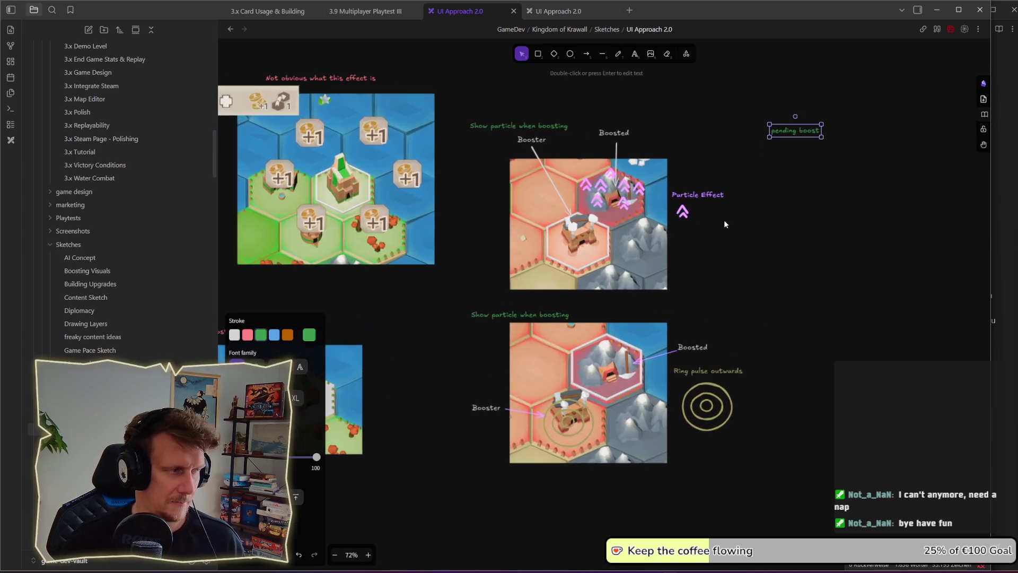
scroll(677, 221, left, 2)
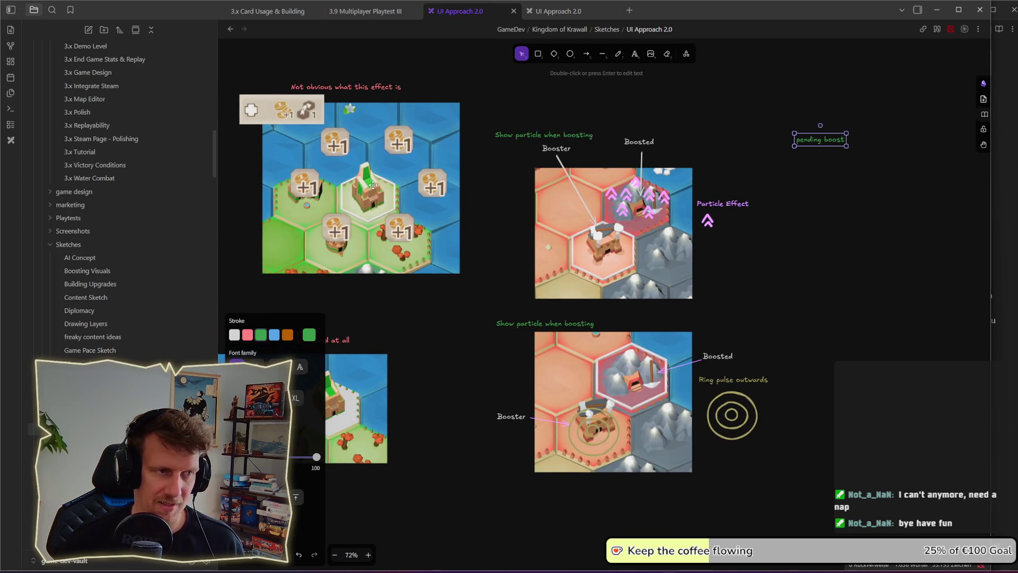
click(801, 176)
Step: Add another copy of the label reading 'active boost'
mouse_move(809, 147)
mouse_down()
mouse_move(814, 224)
mouse_move(881, 148)
mouse_up()
double_click(883, 142)
key(Left)
key(Delete)
key(Delete)
key(Delete)
text(active)
click(885, 166)
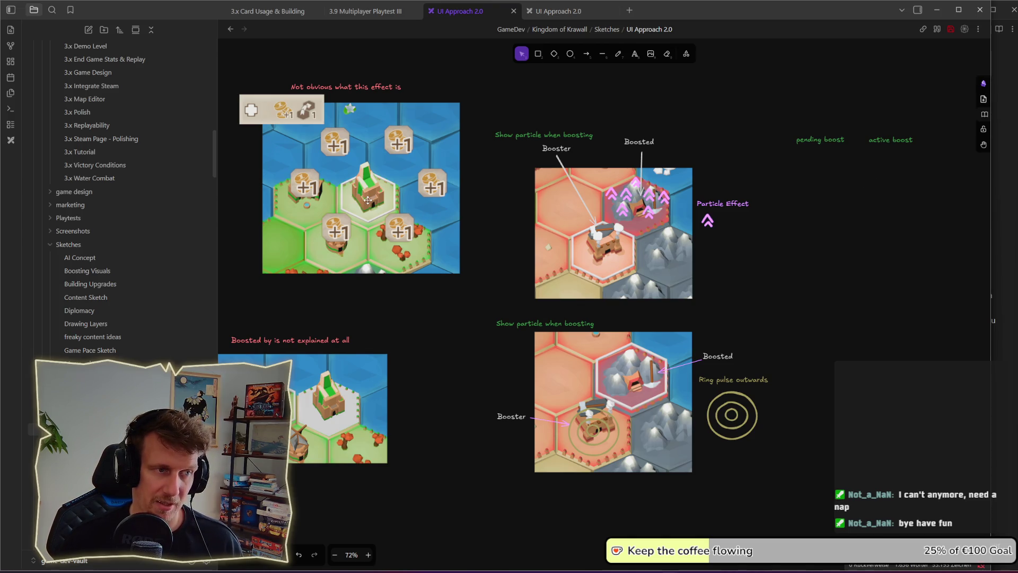
Step: Line up the two boost labels and place a copy of the +1 screenshot beneath them
drag(762, 114, 857, 162)
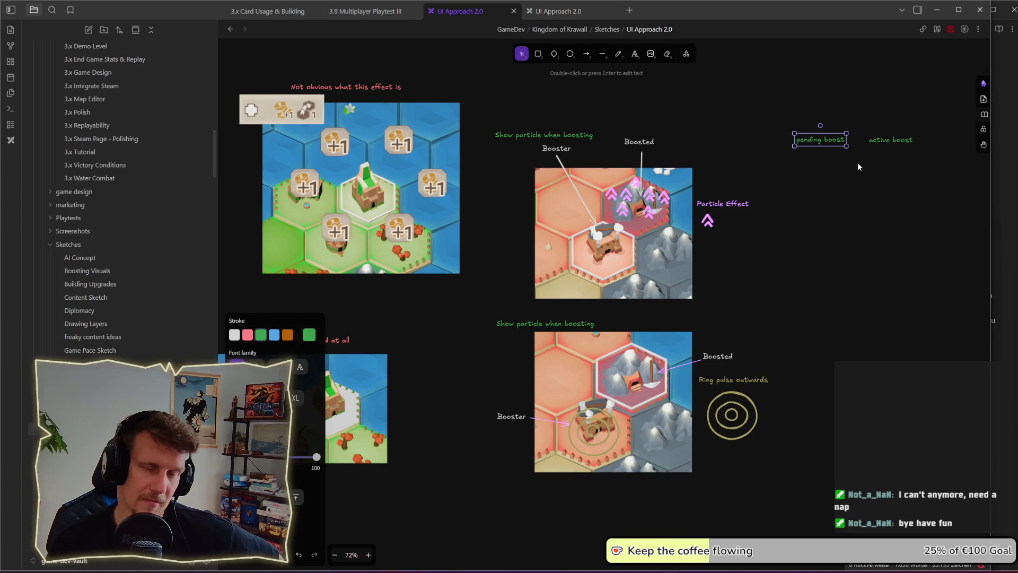
mouse_move(823, 139)
mouse_down()
mouse_move(889, 153)
mouse_move(810, 144)
mouse_up()
drag(888, 155, 888, 144)
key(Escape)
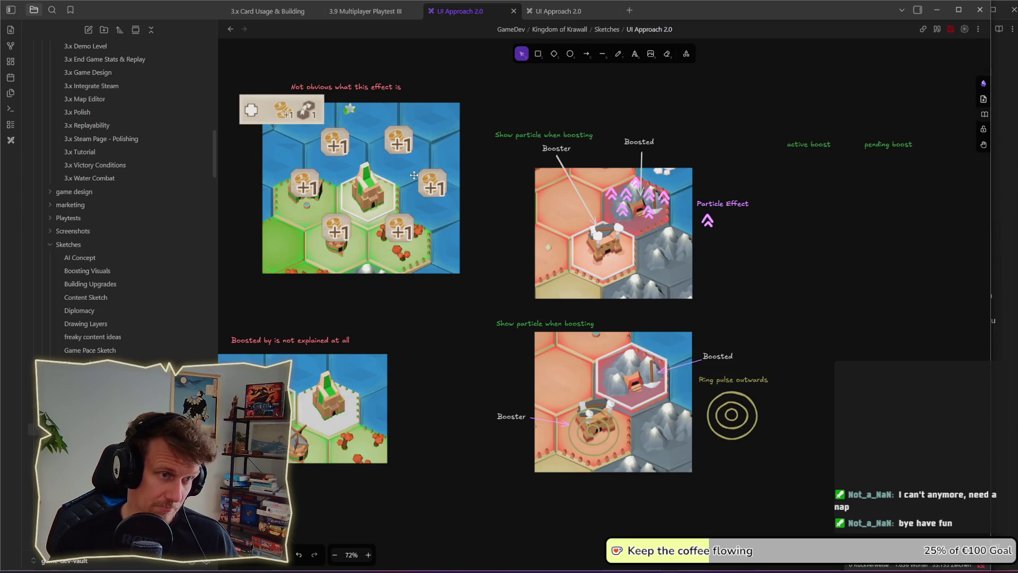
mouse_move(366, 192)
mouse_down()
mouse_move(842, 253)
mouse_move(866, 245)
mouse_up()
ctrl+click(852, 263)
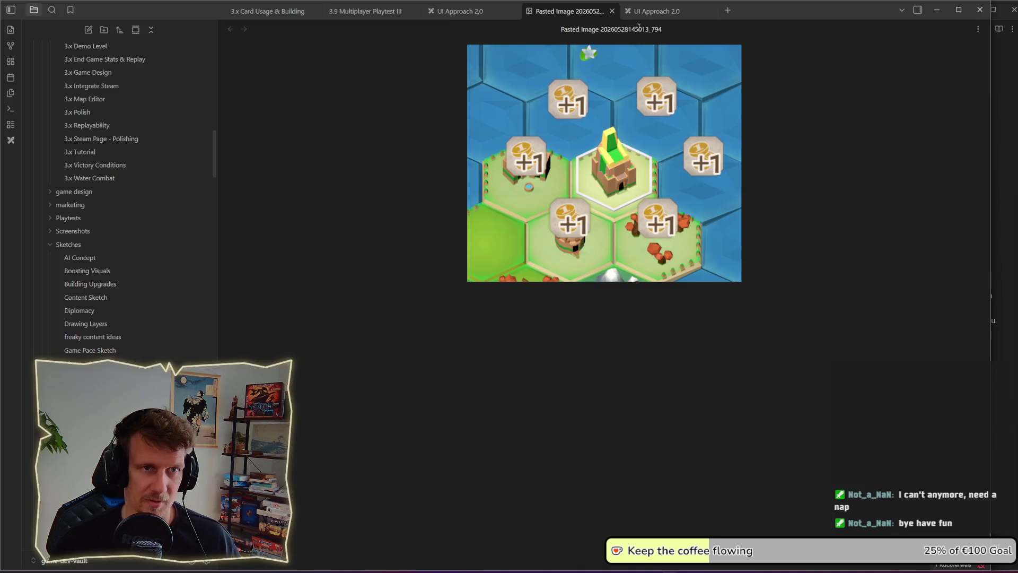
Step: Draw a rounded square over the top-right +1 token on the copied screenshot
click(612, 11)
drag(678, 244, 414, 244)
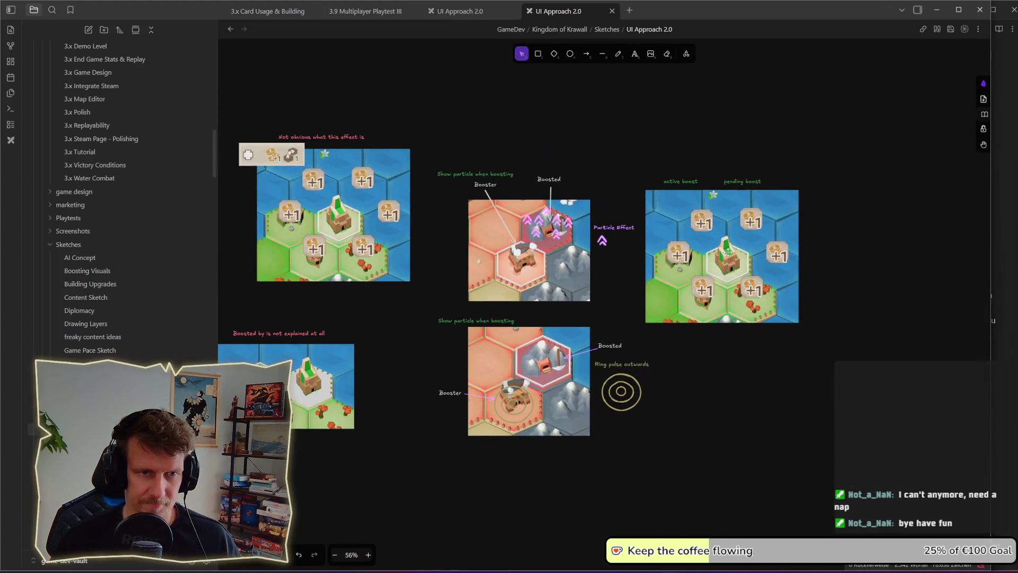
scroll(639, 228, up, 5)
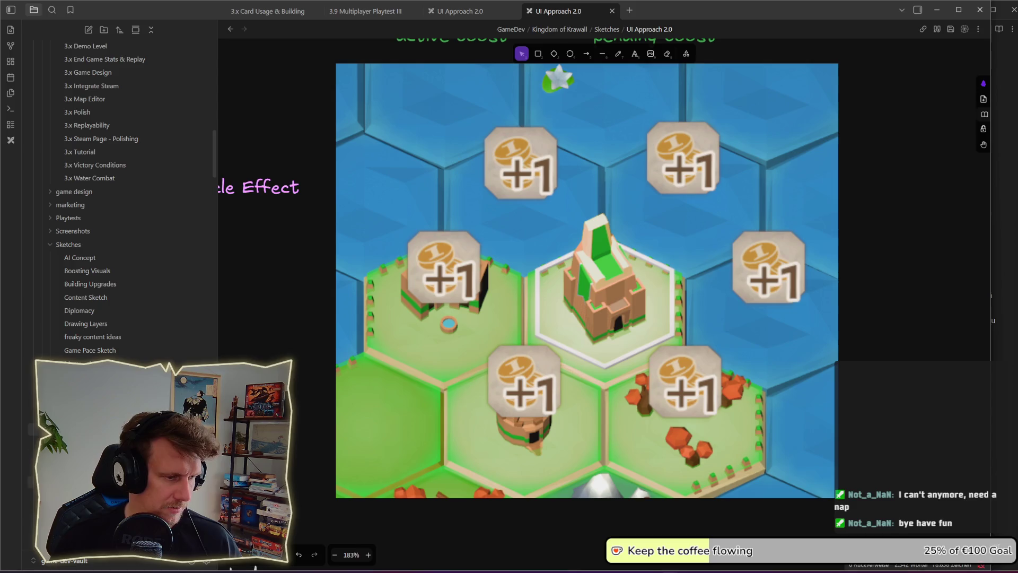
scroll(257, 115, down, 4)
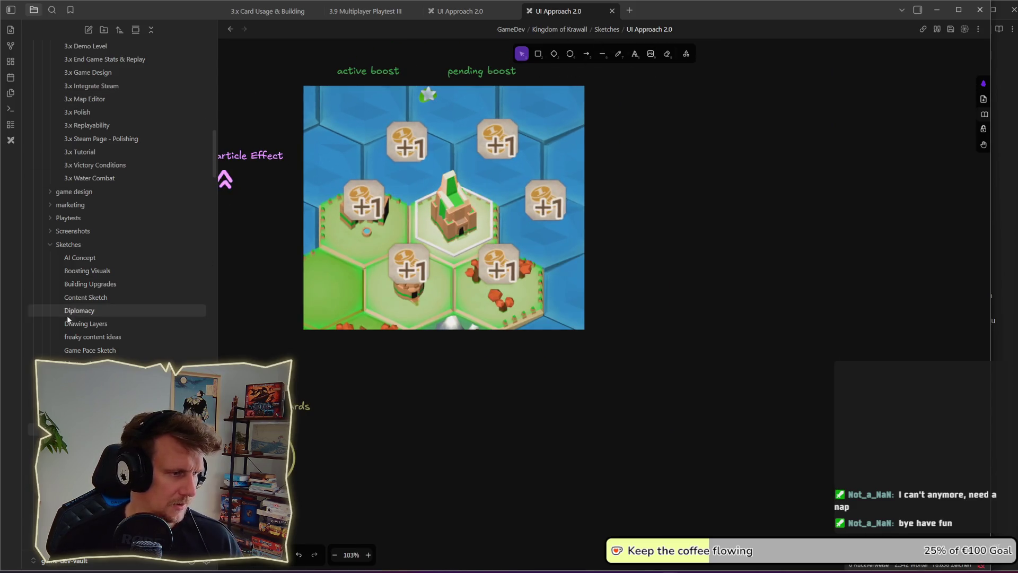
click(236, 560)
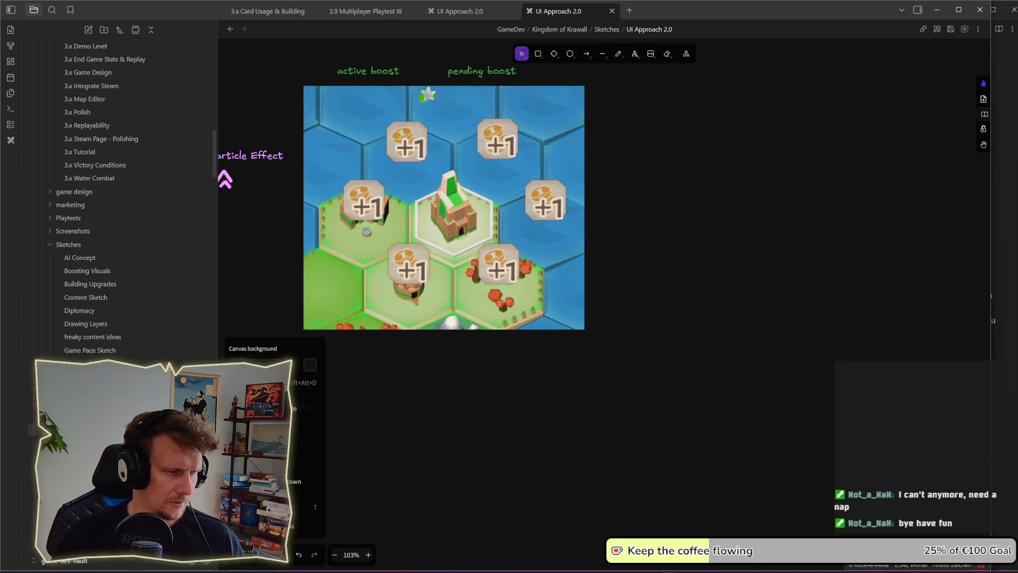
click(519, 399)
click(538, 53)
mouse_move(635, 146)
mouse_down()
mouse_move(697, 196)
mouse_move(675, 177)
mouse_move(494, 152)
mouse_move(494, 143)
mouse_move(522, 163)
mouse_up()
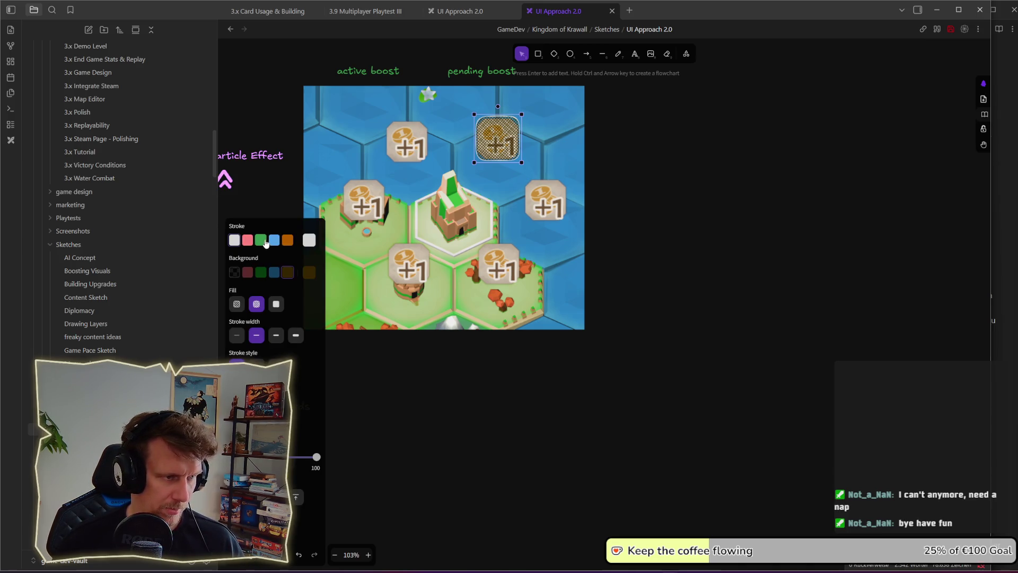
Step: Give the square a dark grey outline, solid dark fill and reduced opacity
click(310, 241)
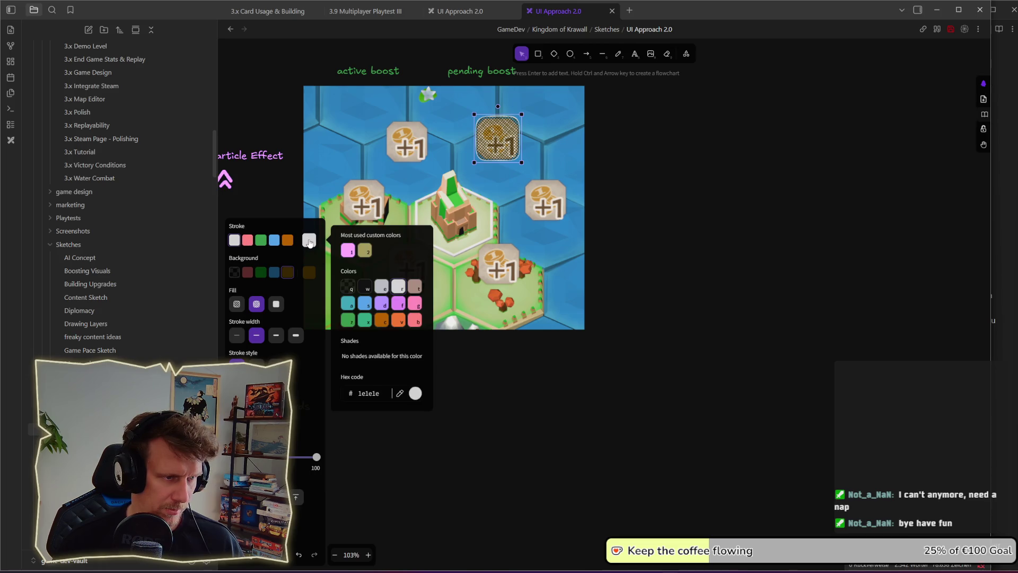
click(382, 287)
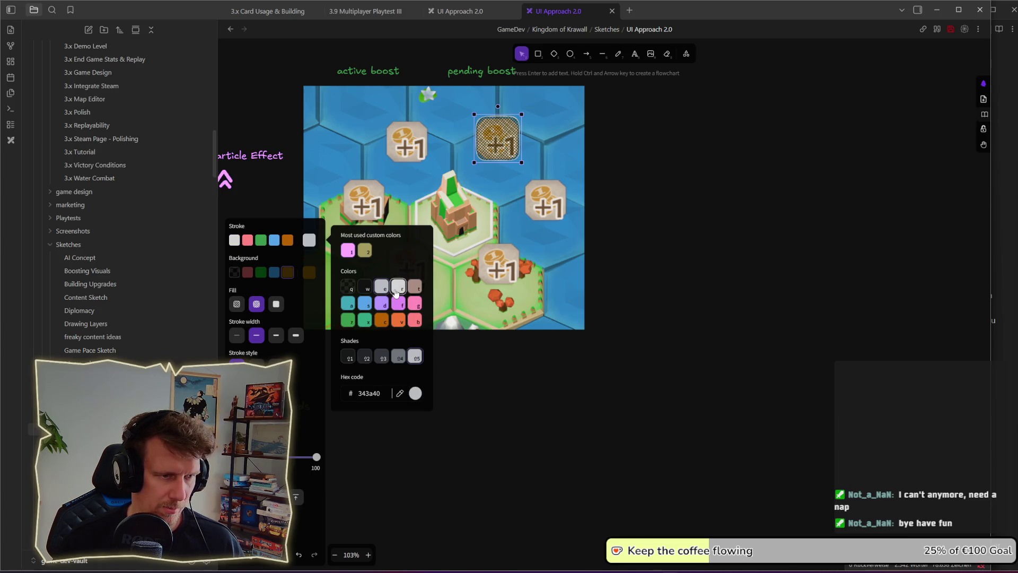
click(398, 287)
click(309, 272)
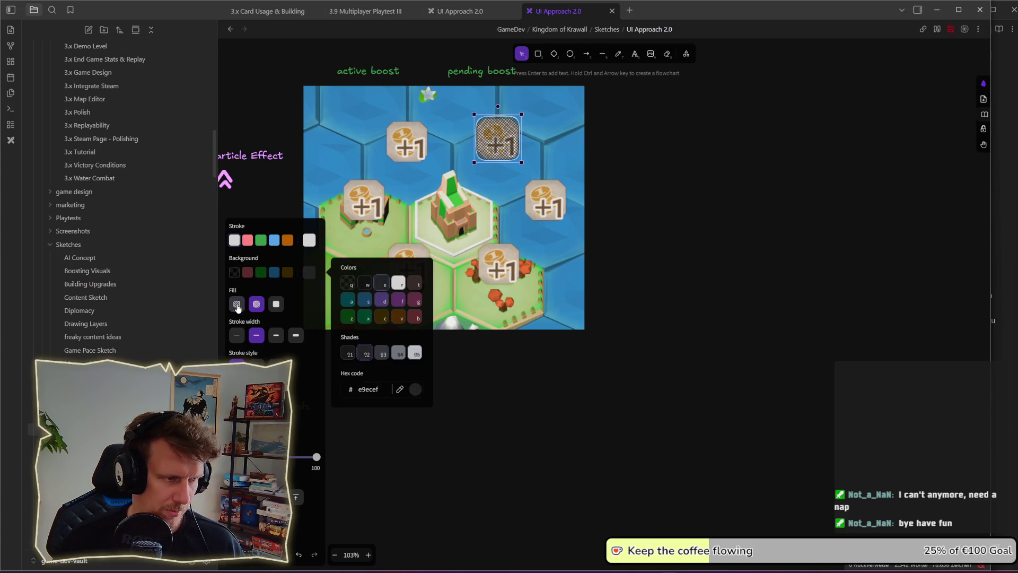
click(276, 305)
drag(317, 457, 284, 457)
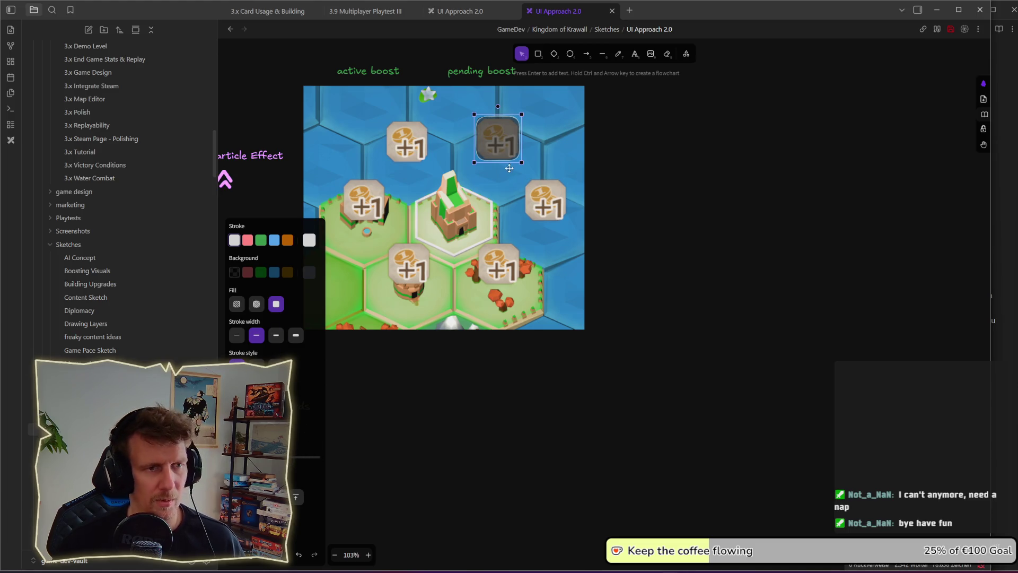
Step: Place translucent copies of the dark square over the other pending +1 tokens
key(ctrl+v)
key(ctrl+v)
mouse_move(423, 260)
mouse_down()
mouse_move(409, 266)
mouse_move(508, 274)
mouse_move(555, 213)
mouse_up()
key(ctrl+v)
key(ctrl+v)
click(648, 238)
scroll(683, 237, down, 3)
Step: Reposition the 'pending boost' and 'active boost' labels above the map
click(532, 113)
drag(533, 113, 552, 112)
click(437, 115)
mouse_move(438, 115)
mouse_down()
mouse_move(403, 109)
mouse_move(435, 198)
mouse_up()
Step: Draw arrows from the boost labels to their +1 tokens
key(a)
click(668, 145)
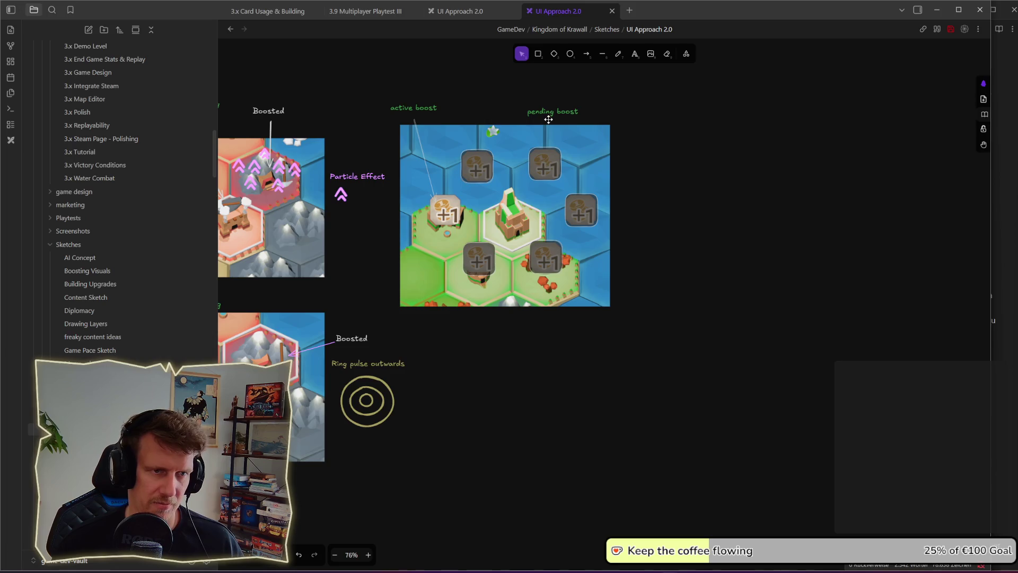
scroll(625, 133, up, 2)
mouse_move(557, 182)
mouse_down()
mouse_move(562, 173)
mouse_move(552, 232)
mouse_up()
click(629, 170)
click(586, 54)
scroll(655, 244, down, 1)
scroll(655, 244, down, 1)
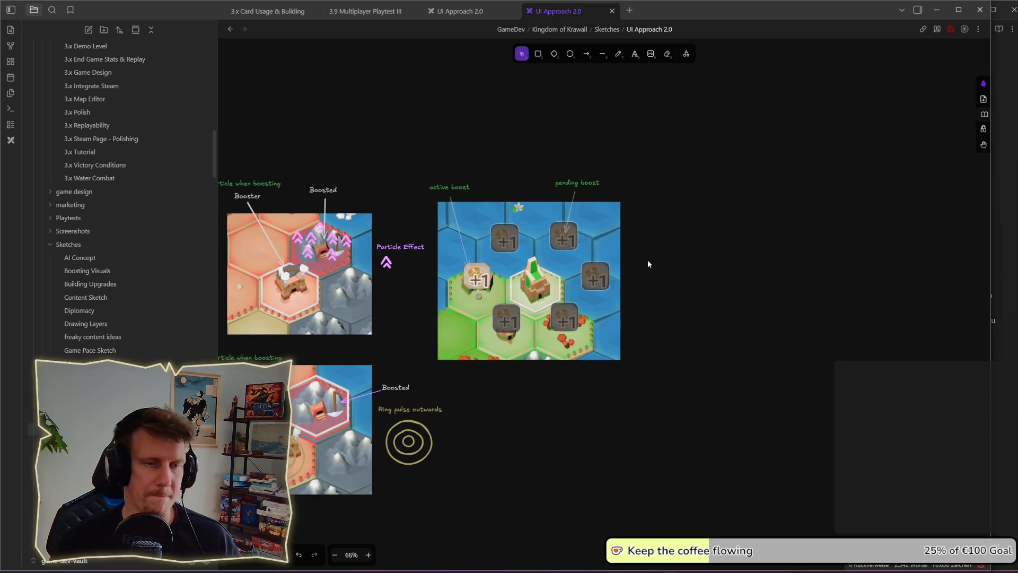
scroll(639, 302, down, 1)
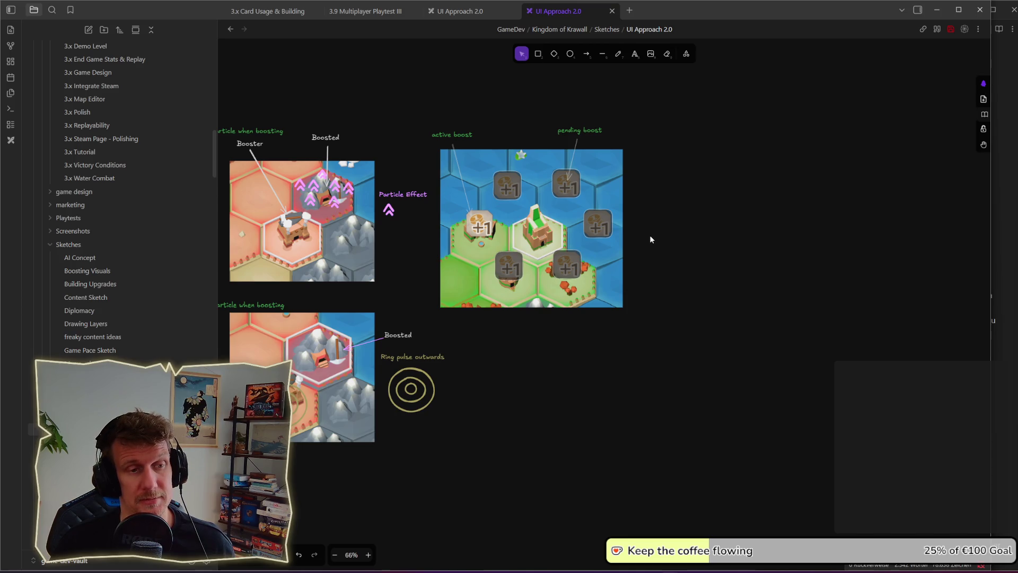
Step: Paste copies of the pink Particle Effect chevron around the active +1 tile, deleting the extra one
click(414, 205)
click(402, 239)
key(ctrl+v)
drag(446, 250, 480, 255)
key(ctrl+v)
key(ctrl+v)
key(ctrl+v)
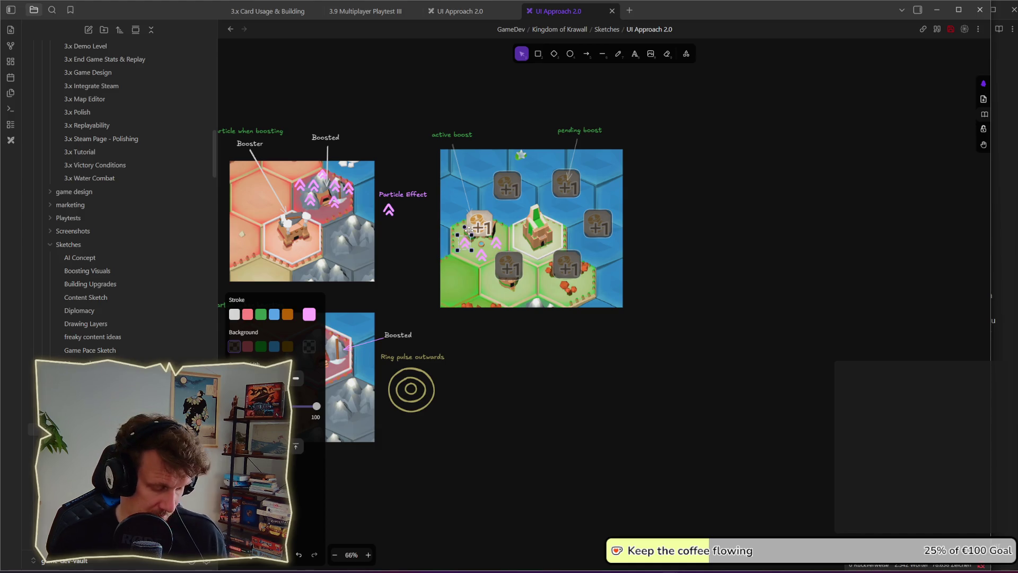
drag(469, 234, 497, 248)
key(ctrl+v)
click(689, 225)
click(498, 228)
key(Delete)
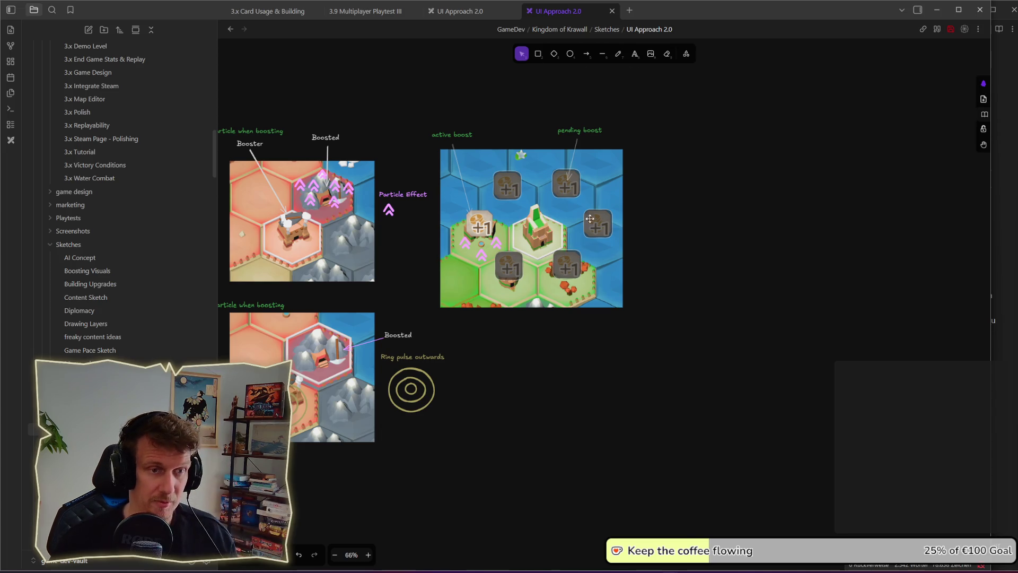
scroll(650, 246, down, 2)
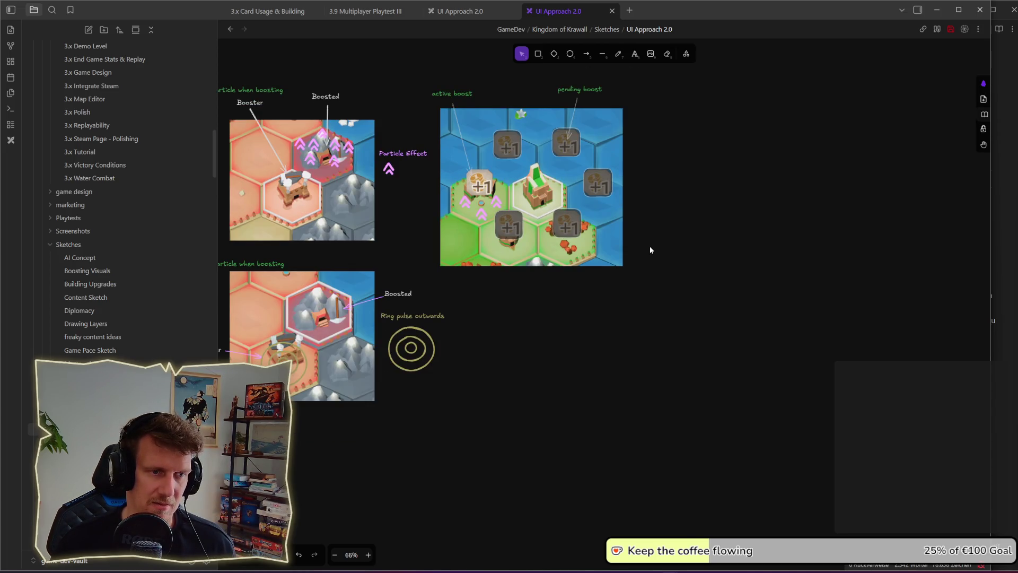
ctrl+scroll(650, 246, down, 2)
ctrl+scroll(628, 240, up, 2)
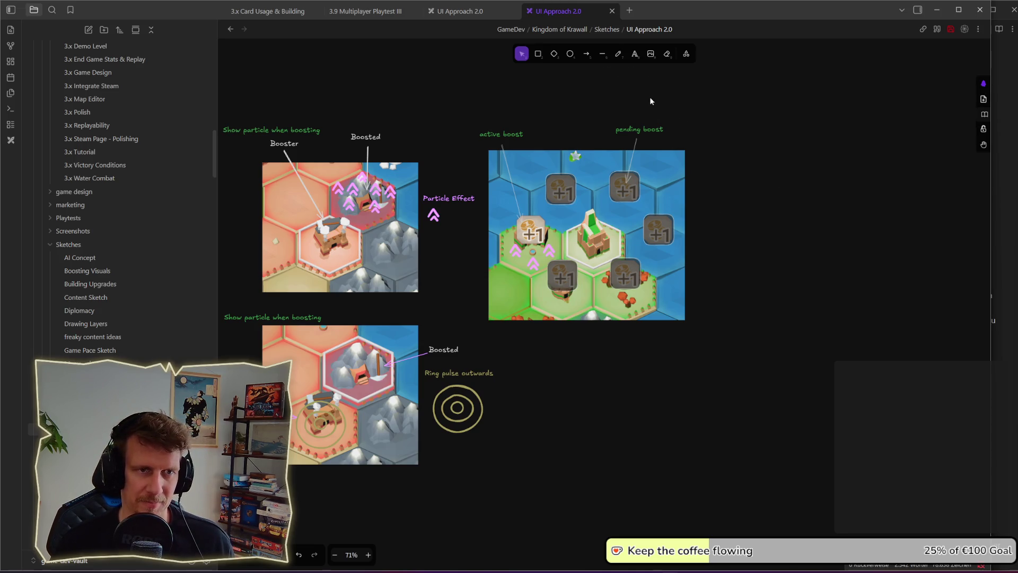
Step: Write a 'Coins Boost +1' text note right of the boost map
click(634, 54)
click(724, 158)
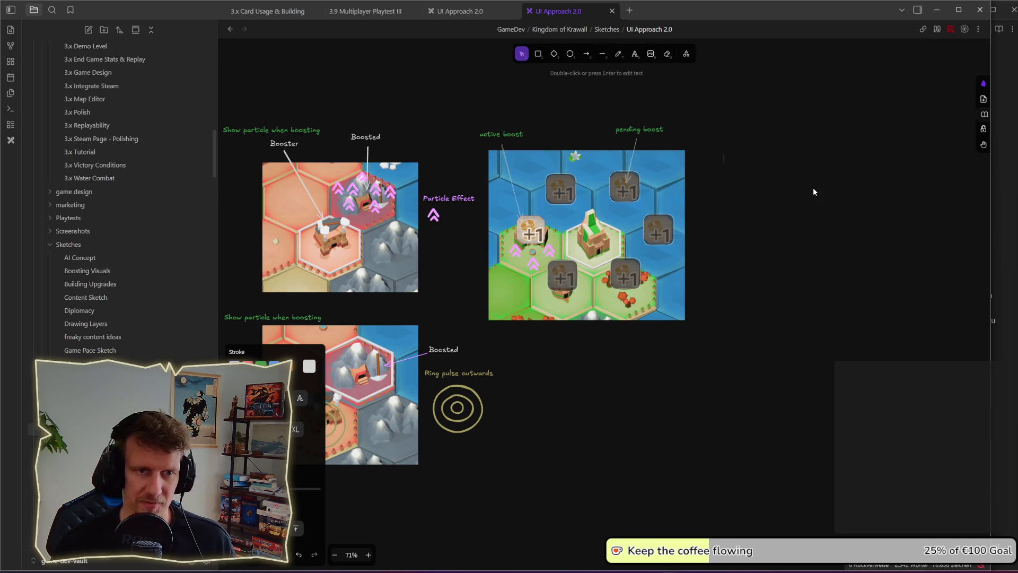
text(P)
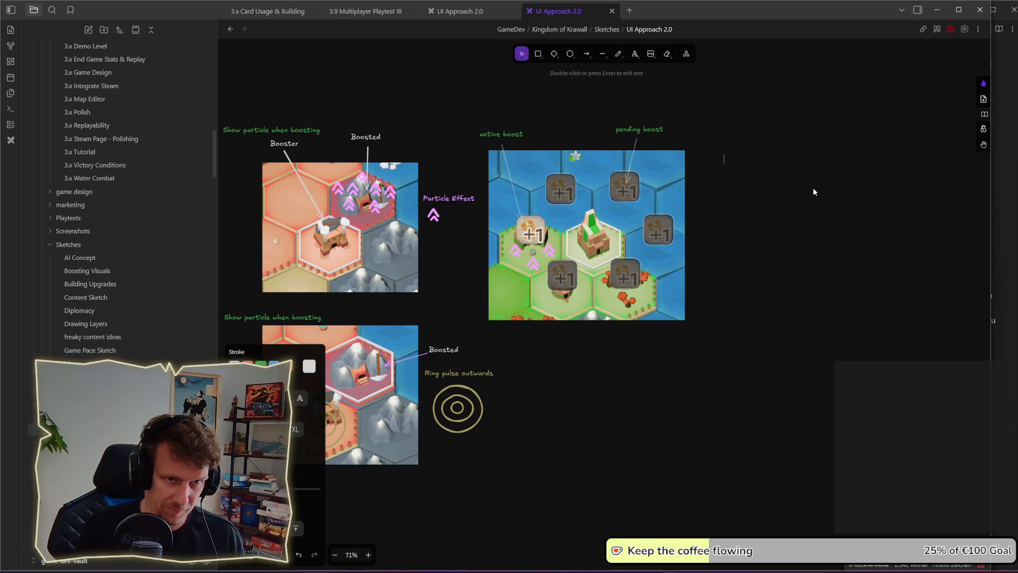
text(Coins Boost +1)
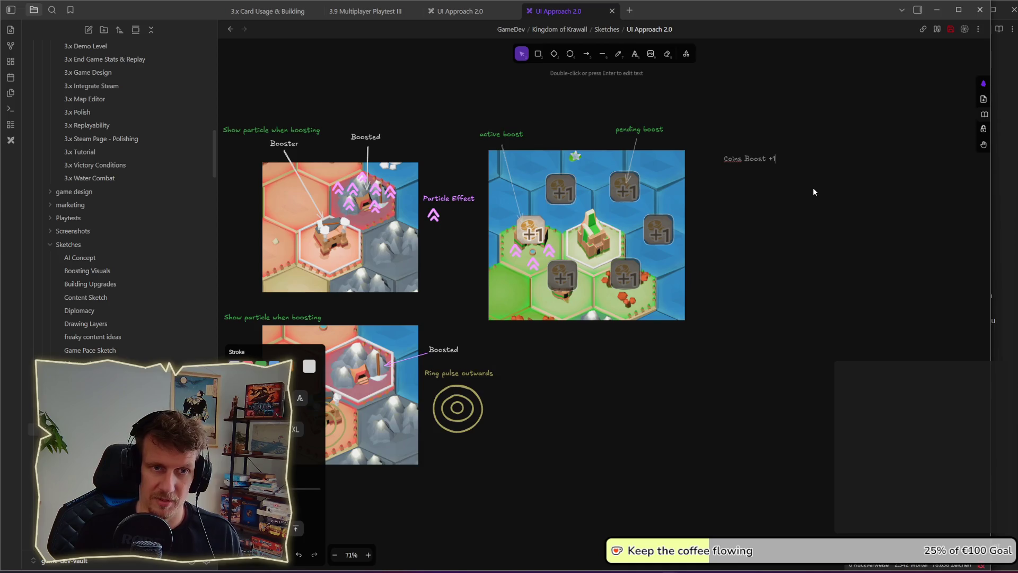
key(Escape)
Step: Add a copy below reading 'if there is coin production we add up +1 coin'
alt+drag(738, 157, 750, 170)
double_click(750, 170)
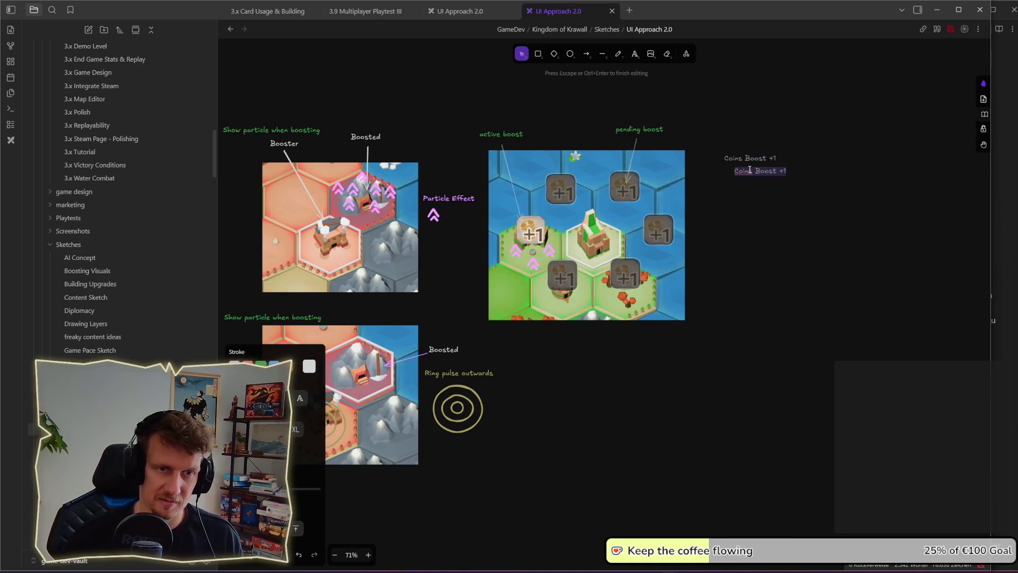
text(if there is coin production)
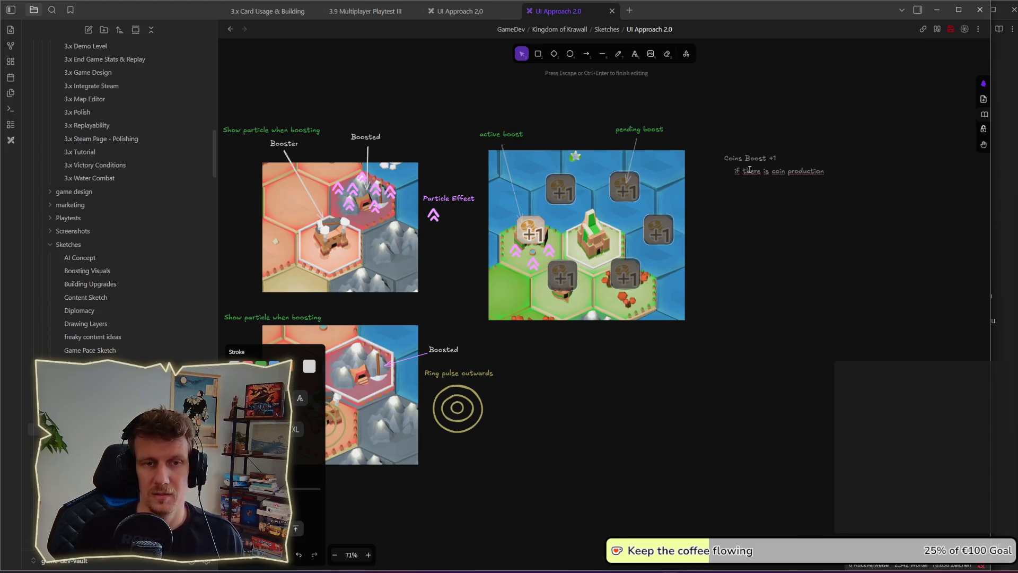
key(Return)
text(we add up +1 coin)
click(764, 209)
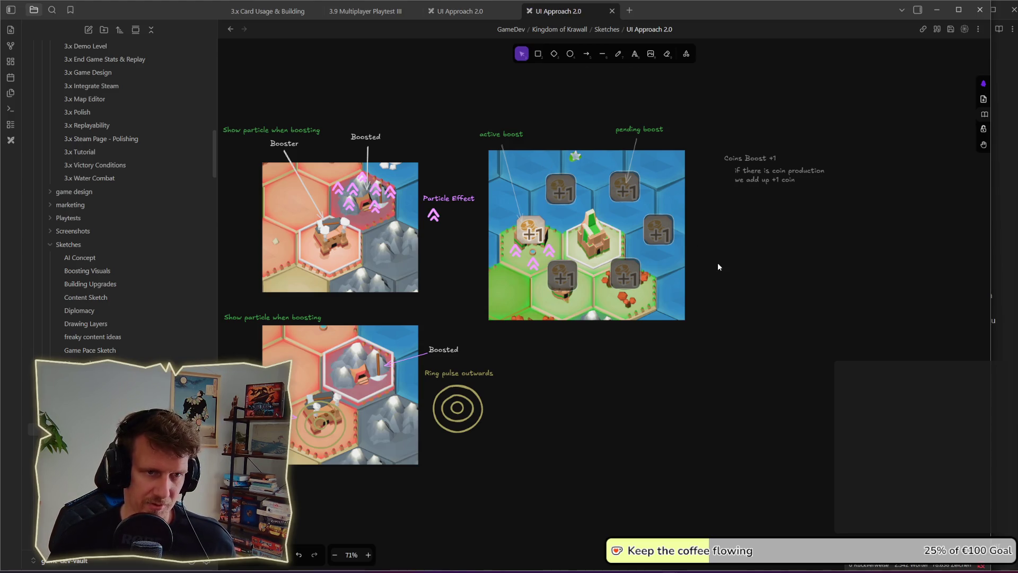
ctrl+scroll(719, 265, down, 2)
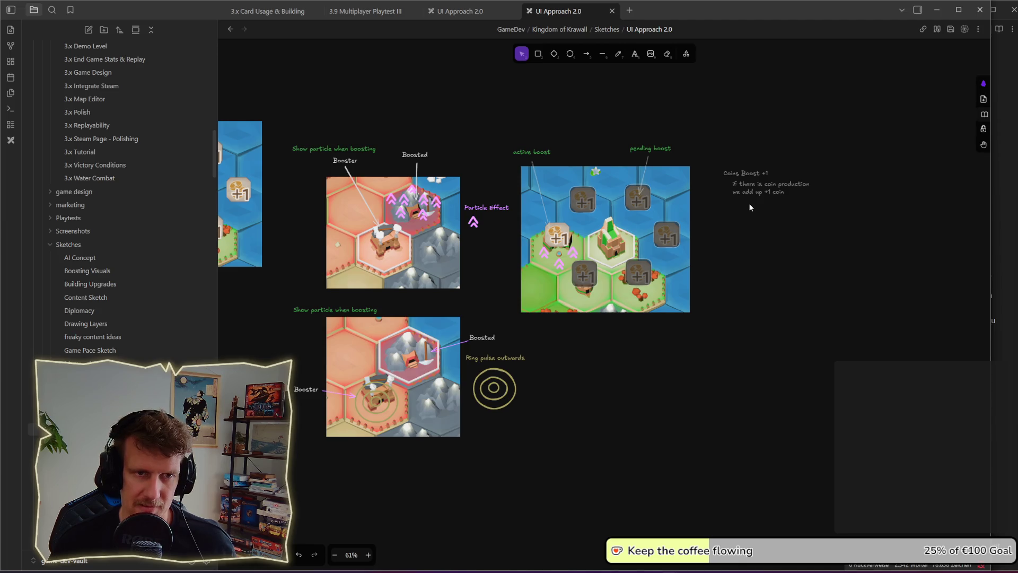
scroll(668, 304, left, 4)
scroll(390, 297, left, 9)
scroll(526, 201, up, 1)
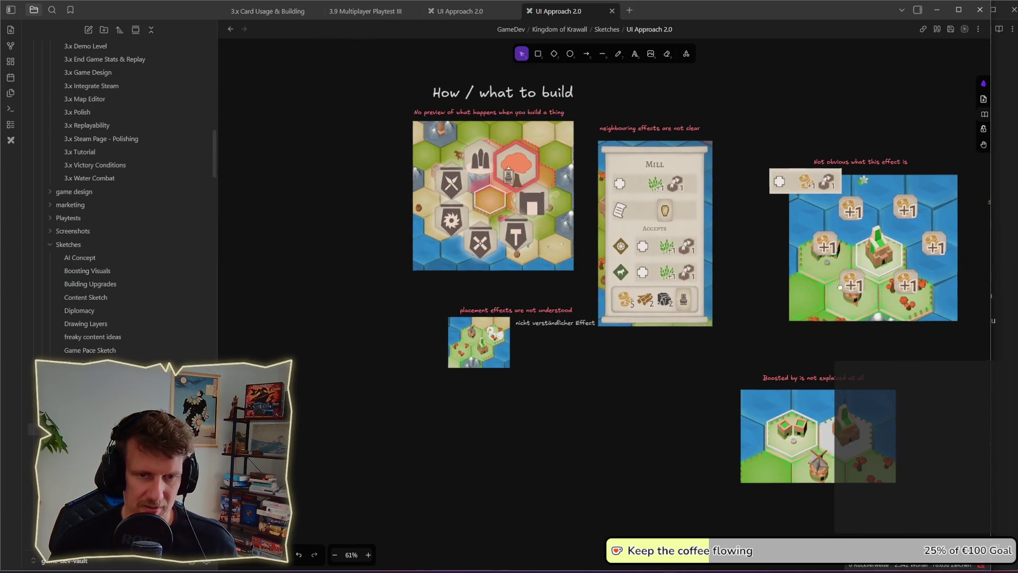
scroll(477, 228, right, 8)
scroll(478, 229, down, 2)
mouse_move(432, 370)
mouse_down()
mouse_move(485, 364)
mouse_move(443, 366)
mouse_up()
scroll(521, 374, down, 5)
scroll(554, 313, left, 6)
scroll(554, 313, up, 2)
scroll(439, 228, up, 3)
scroll(534, 200, down, 3)
scroll(601, 276, left, 2)
scroll(600, 275, left, 2)
scroll(601, 276, up, 1)
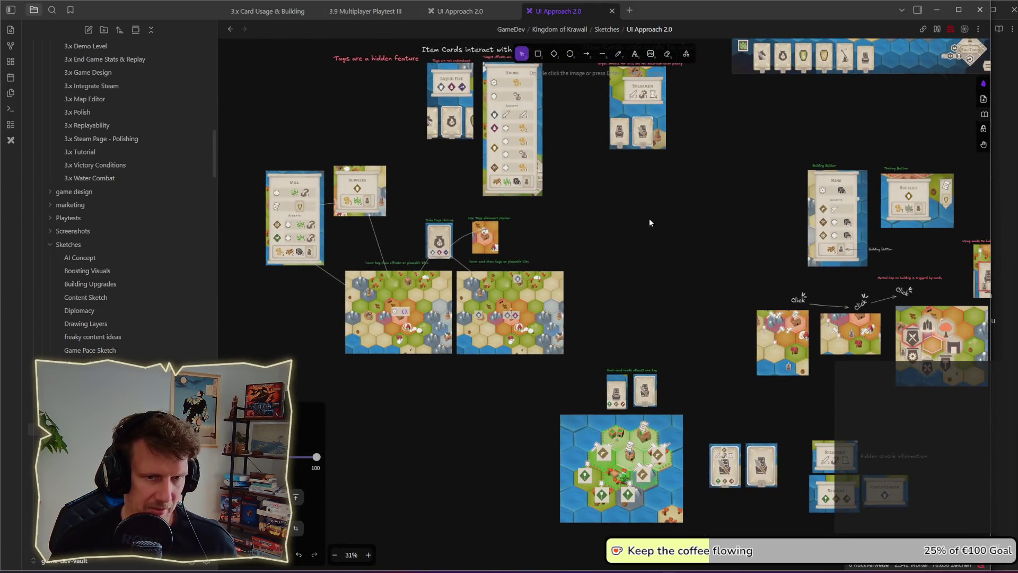
drag(790, 374, 638, 349)
scroll(638, 349, up, 1)
scroll(615, 362, up, 3)
scroll(616, 361, left, 2)
scroll(616, 361, down, 2)
scroll(583, 317, down, 3)
scroll(583, 317, left, 2)
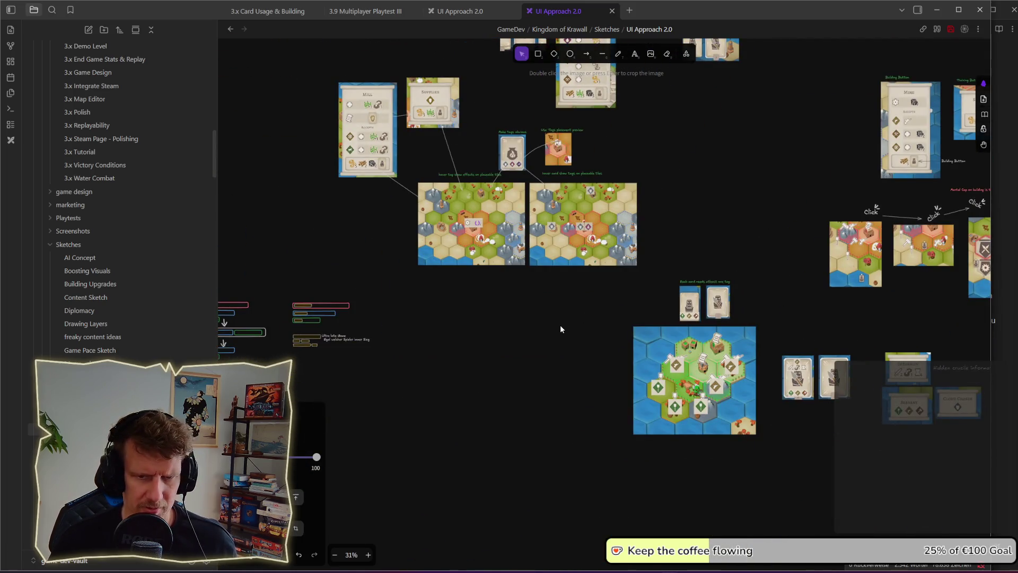
drag(683, 189, 659, 286)
scroll(539, 311, right, 3)
scroll(516, 311, right, 2)
scroll(886, 320, right, 7)
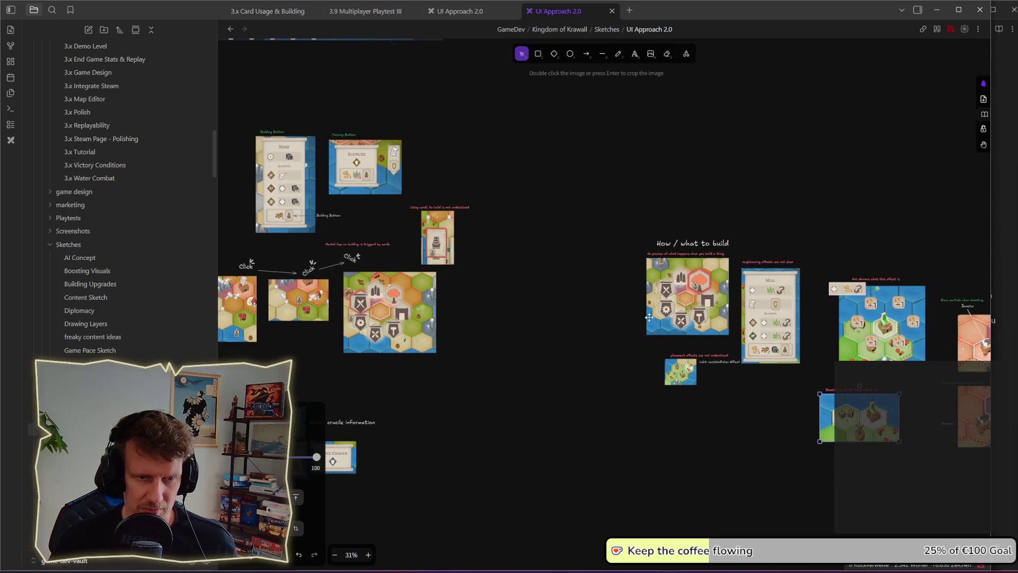
click(737, 393)
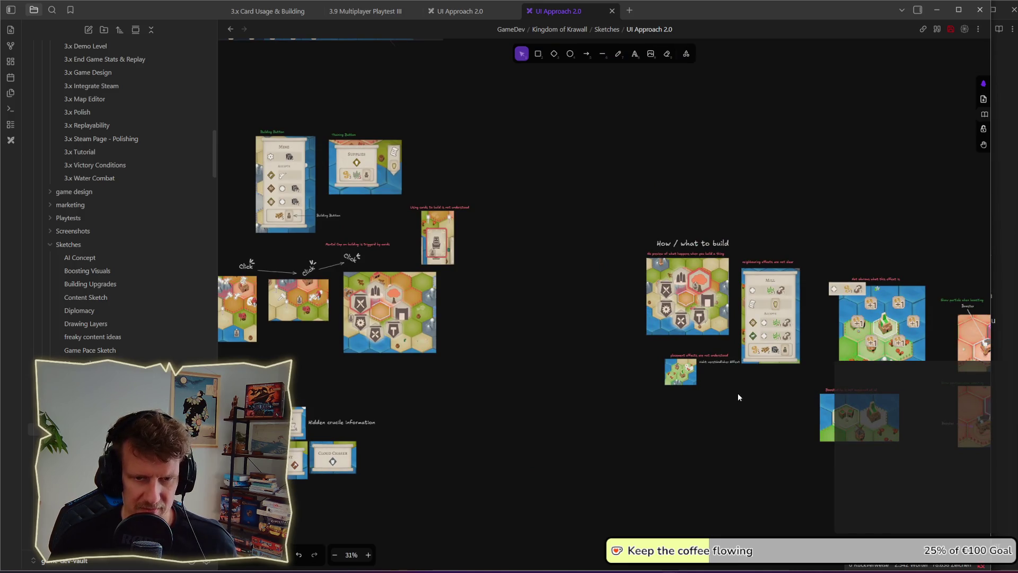
scroll(597, 355, down, 5)
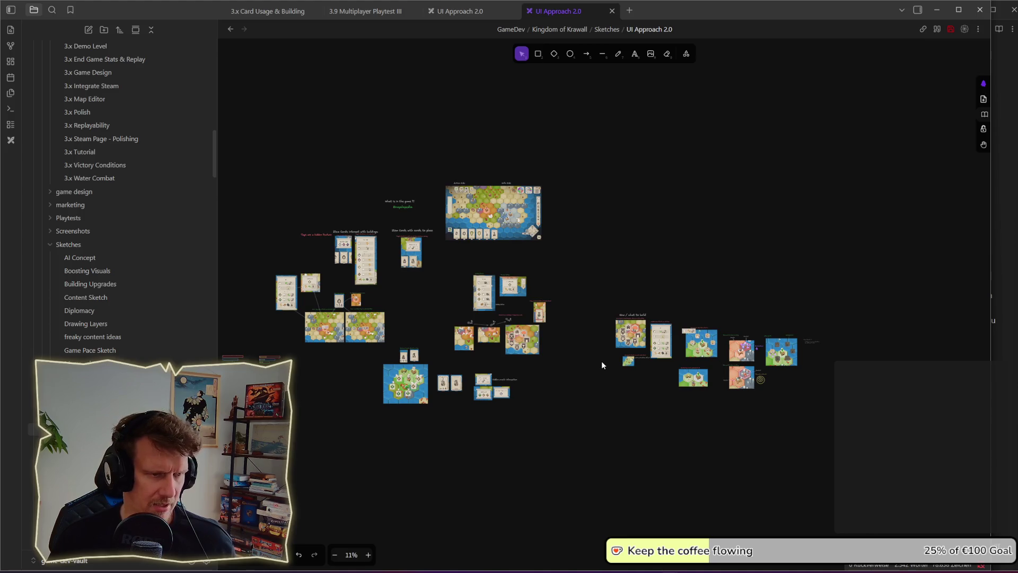
scroll(599, 369, up, 10)
scroll(609, 181, up, 3)
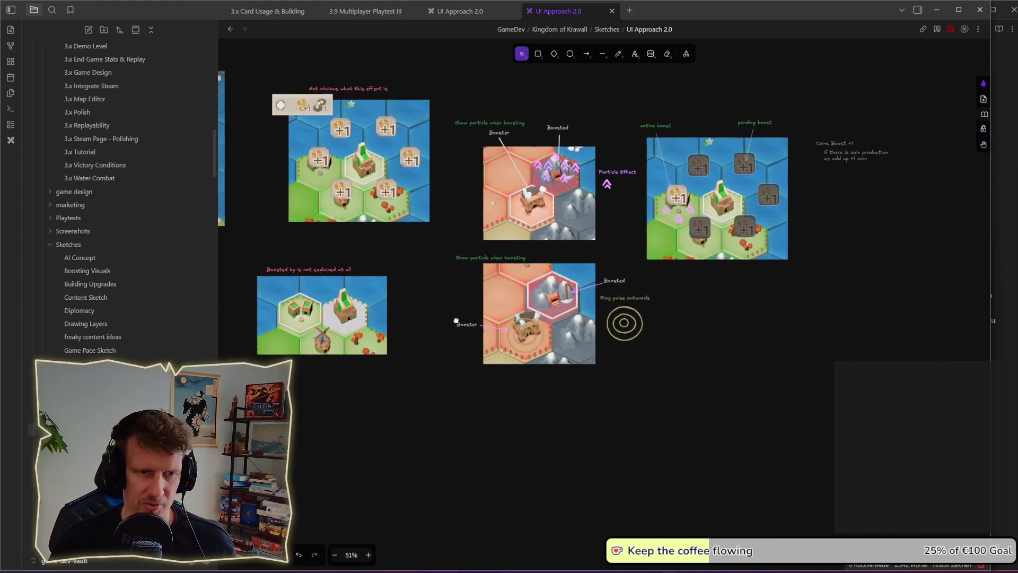
scroll(695, 217, up, 2)
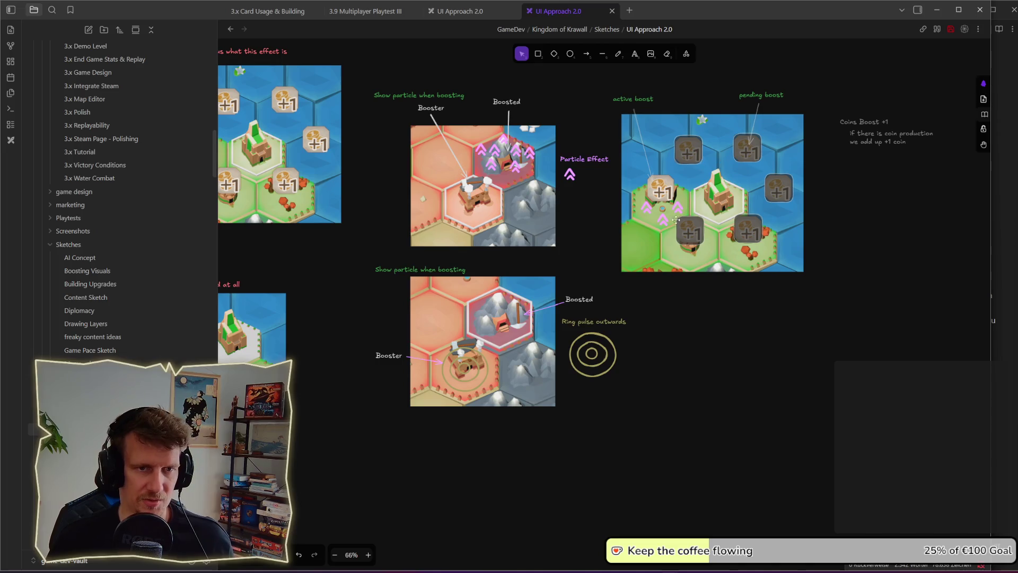
scroll(625, 307, down, 2)
Step: Duplicate the top-left board screenshot to the lower right of the board
drag(637, 291, 691, 294)
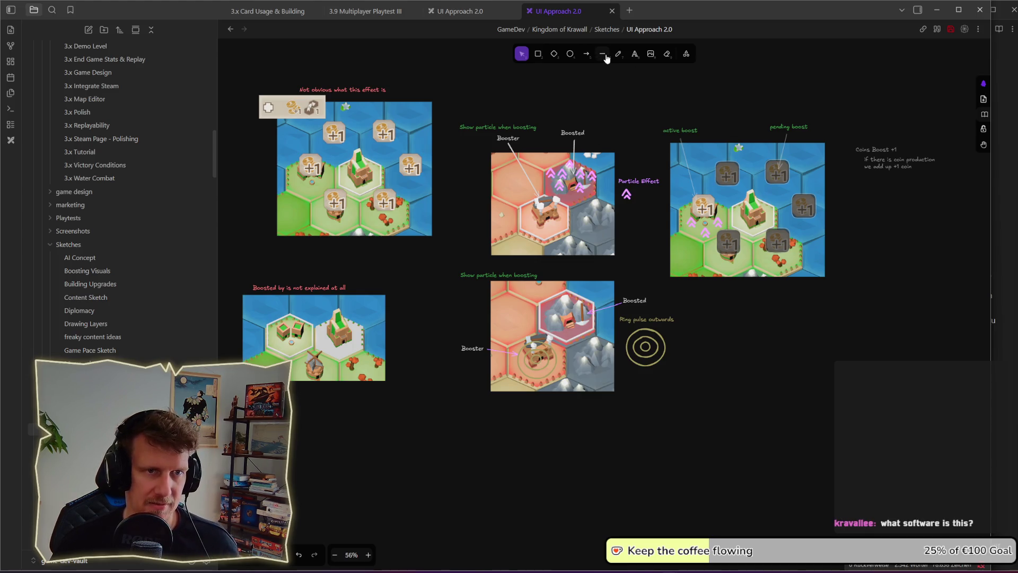
click(585, 55)
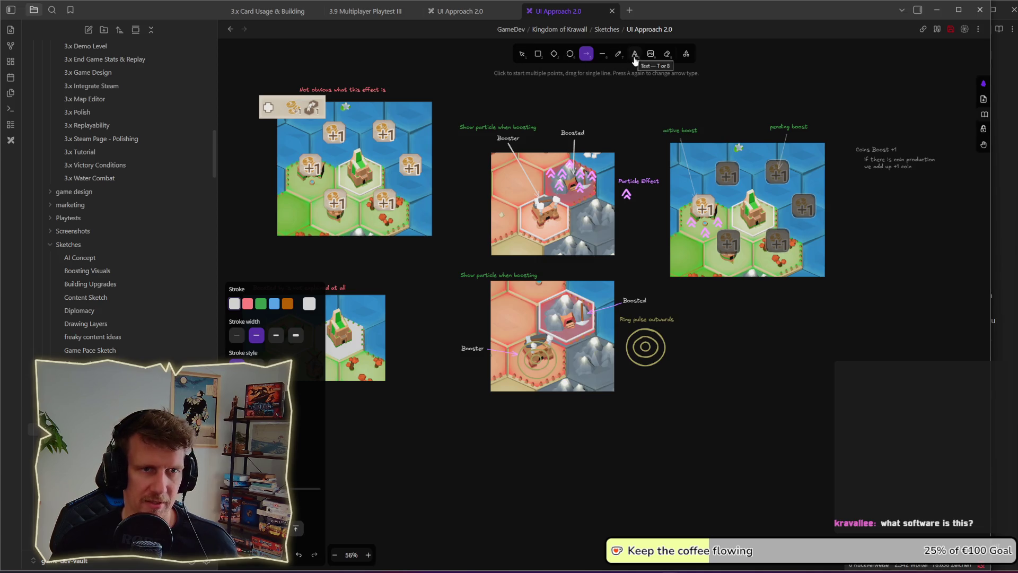
click(522, 55)
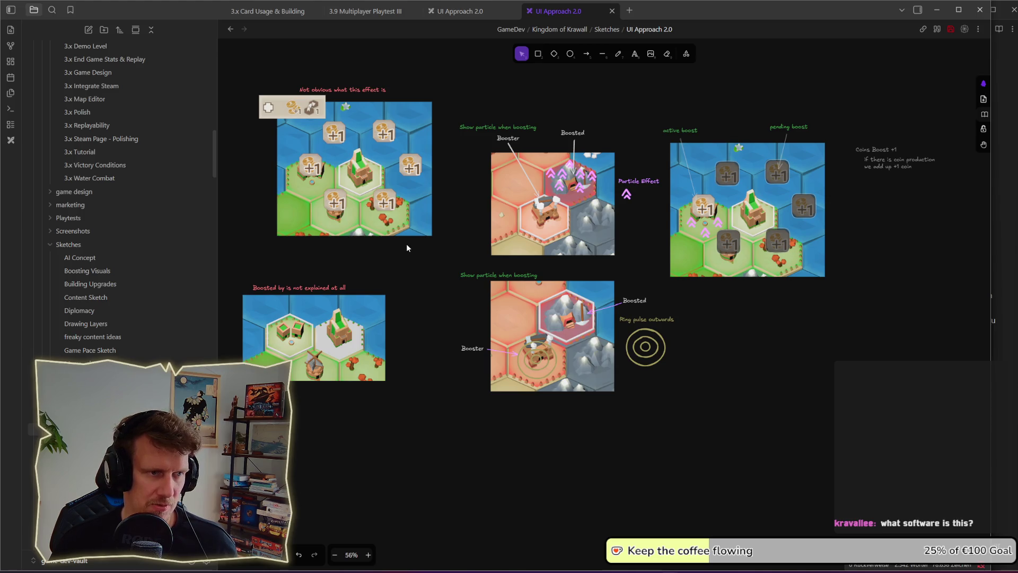
mouse_move(406, 244)
mouse_down()
mouse_move(817, 505)
mouse_move(828, 445)
mouse_up()
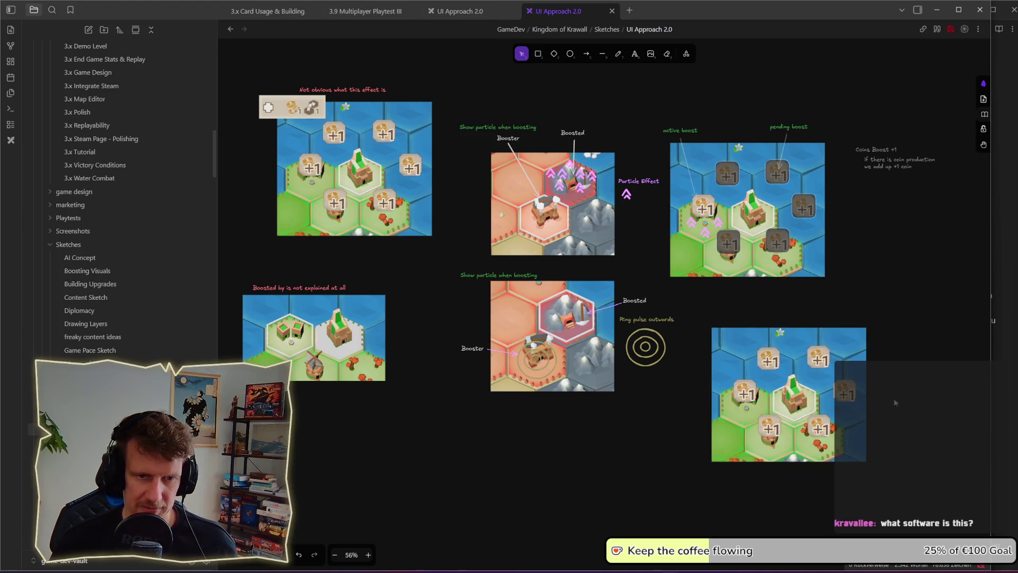
Step: Label the copied screenshot 'Placement Preview' in green
click(635, 54)
click(724, 315)
text(Pal)
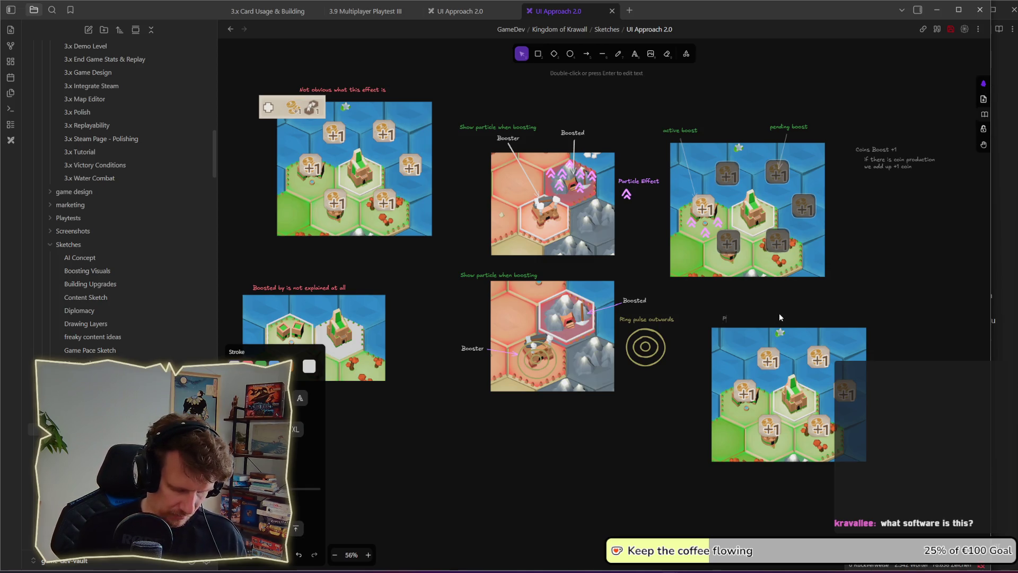
text(lacement Preview)
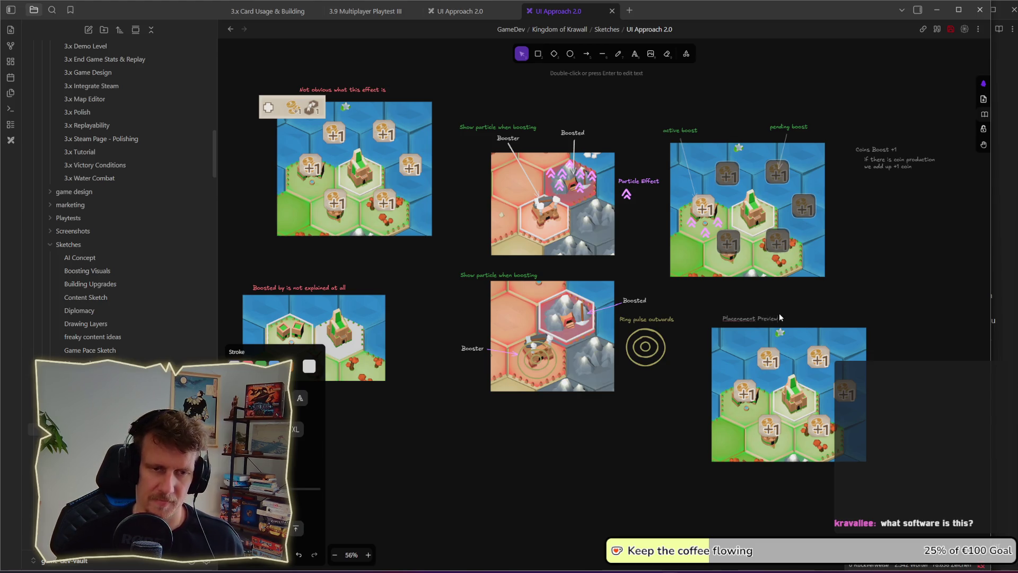
key(Escape)
click(260, 334)
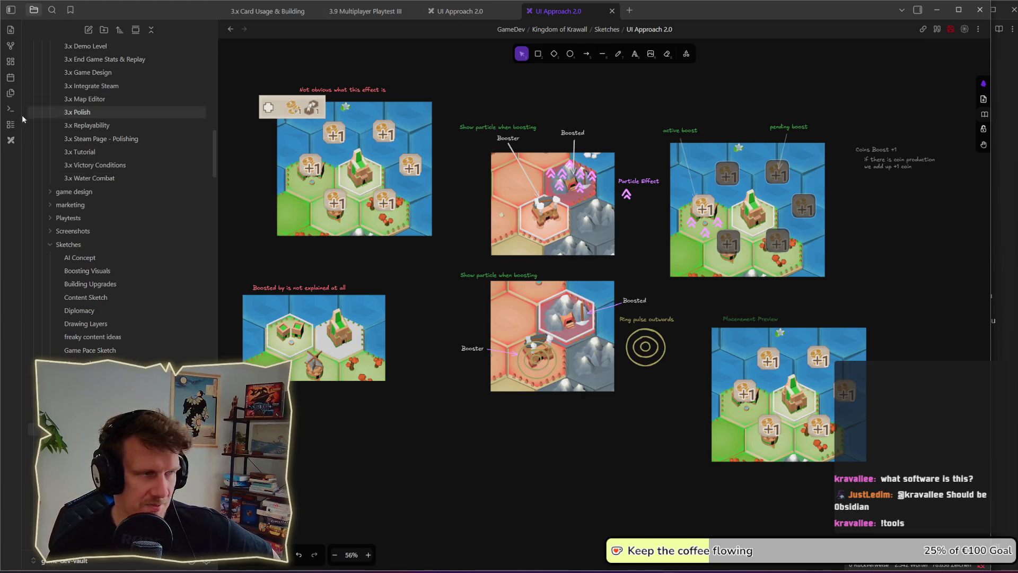
Step: Find and open the '3.9 Multiplayer Playtest III' note in the file list
scroll(127, 191, up, 5)
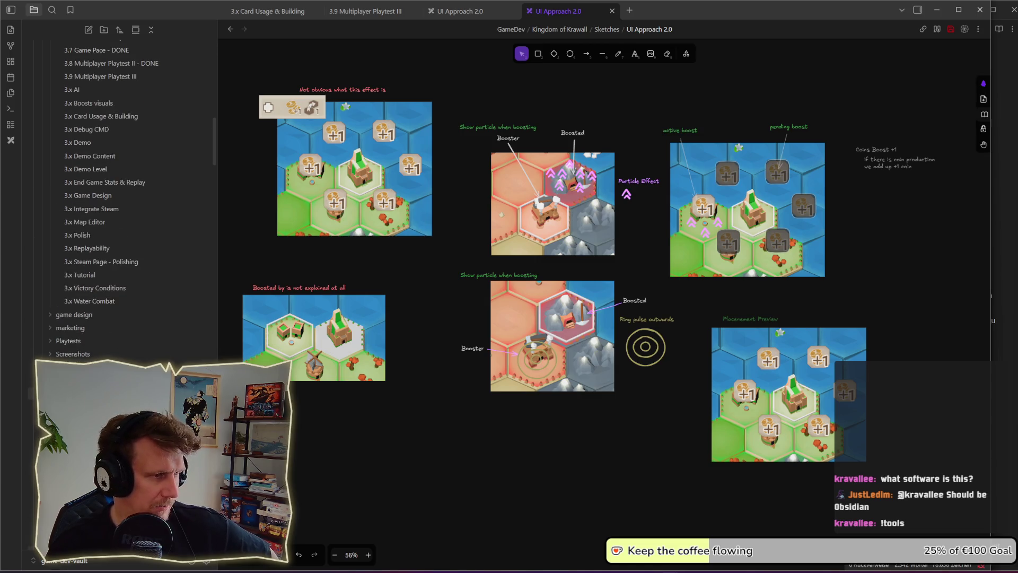
scroll(127, 213, down, 5)
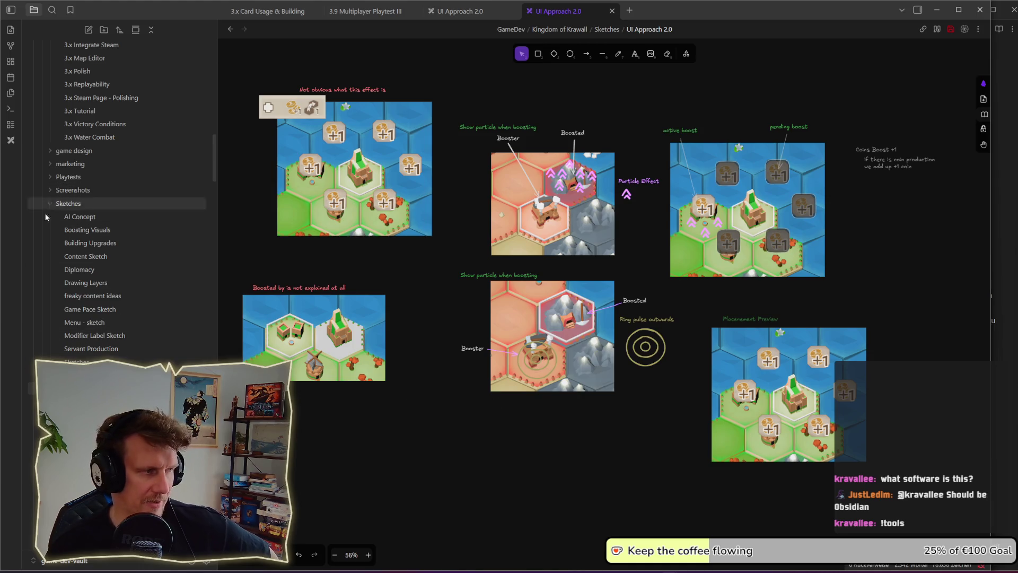
scroll(435, 234, up, 1)
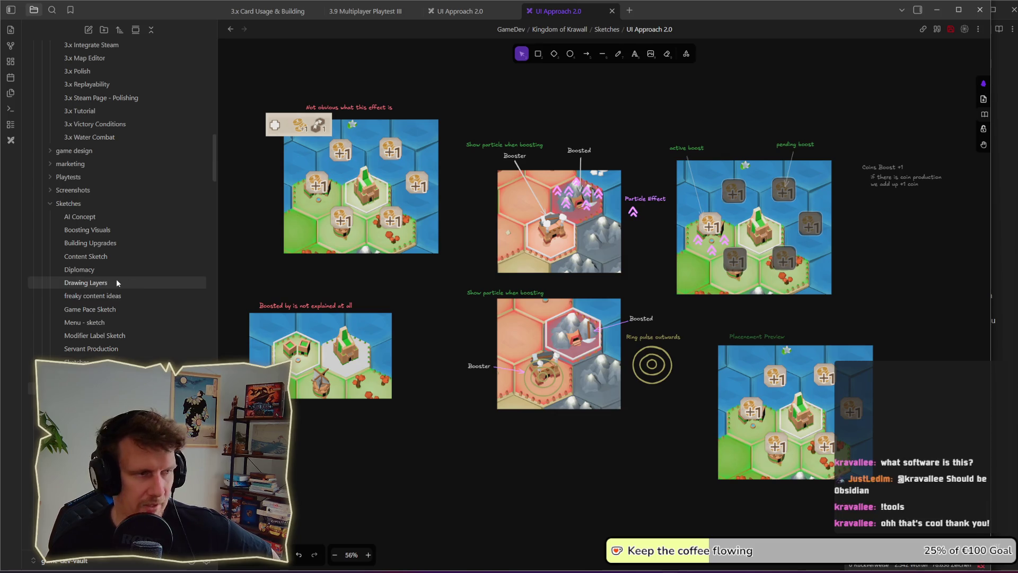
scroll(145, 284, up, 10)
scroll(105, 271, up, 10)
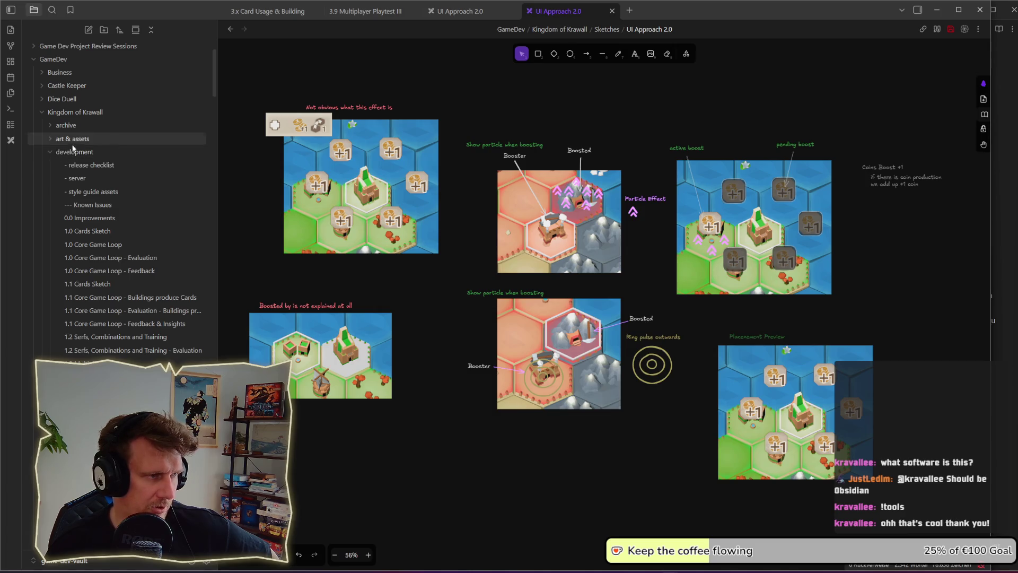
scroll(101, 291, down, 10)
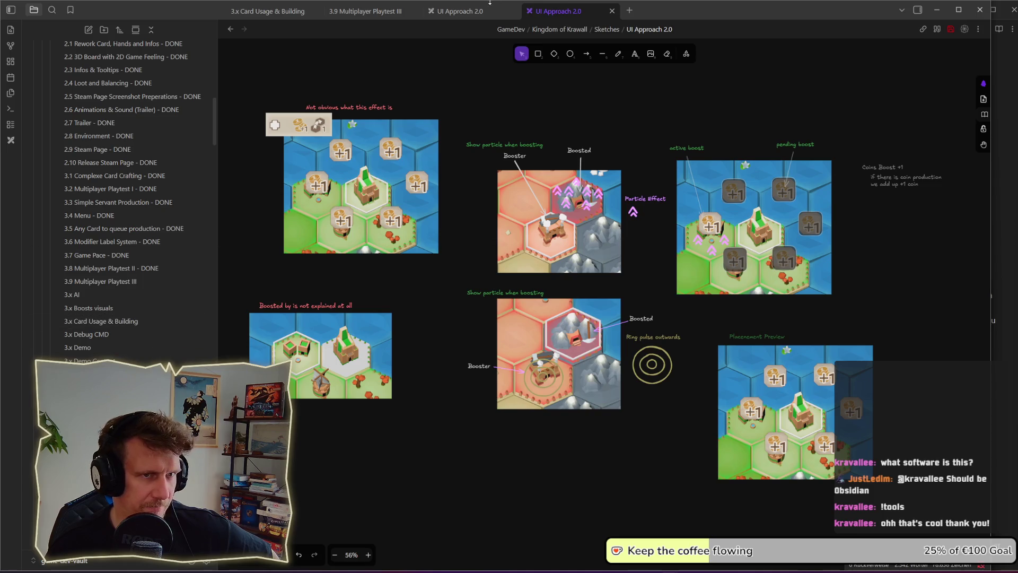
click(122, 282)
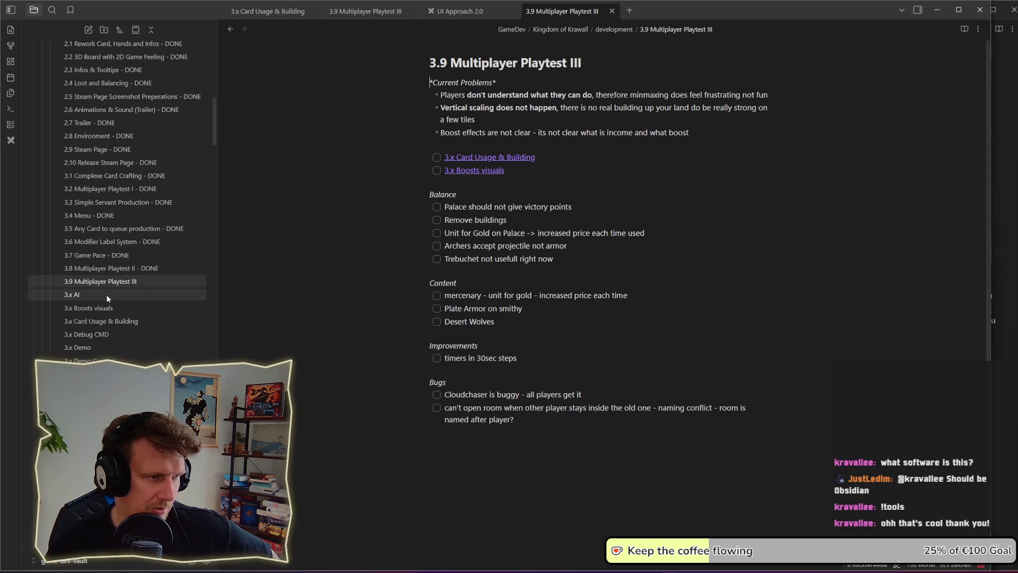
Step: Look over the 3.9 Multiplayer Playtest III note, then go back to the UI Approach 2.0 board
click(89, 293)
click(91, 282)
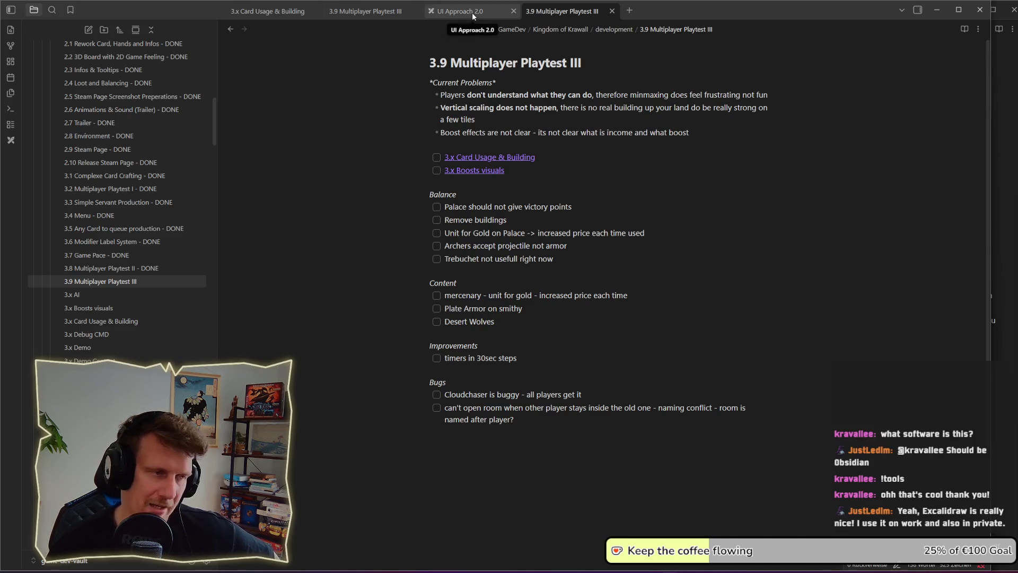
scroll(148, 285, down, 1)
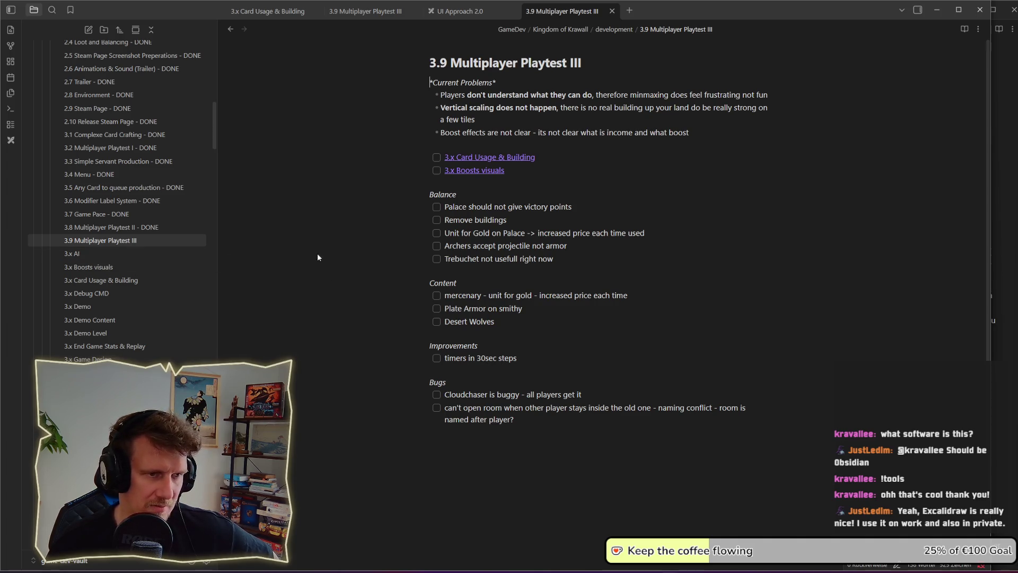
click(479, 13)
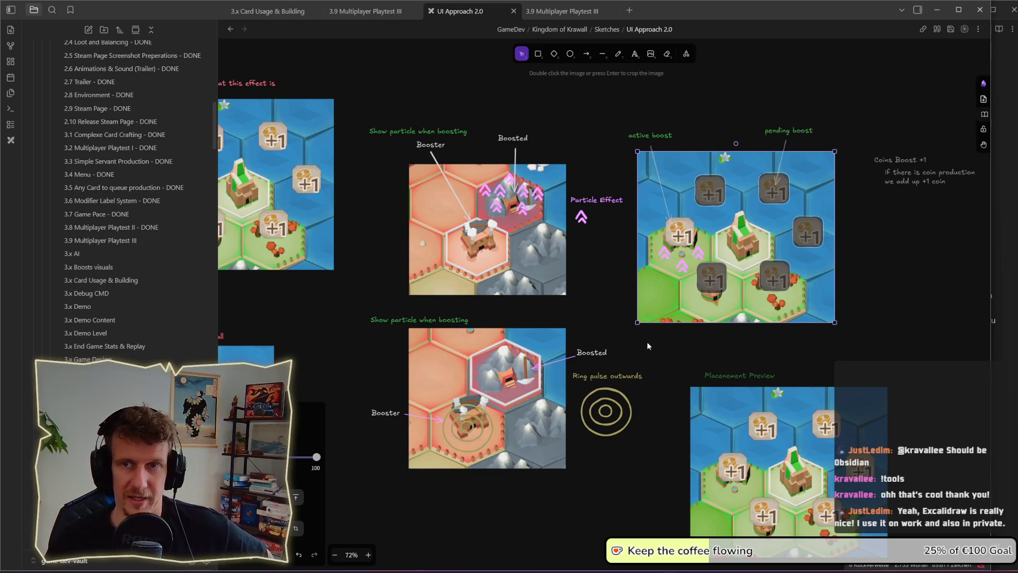
drag(647, 342, 625, 318)
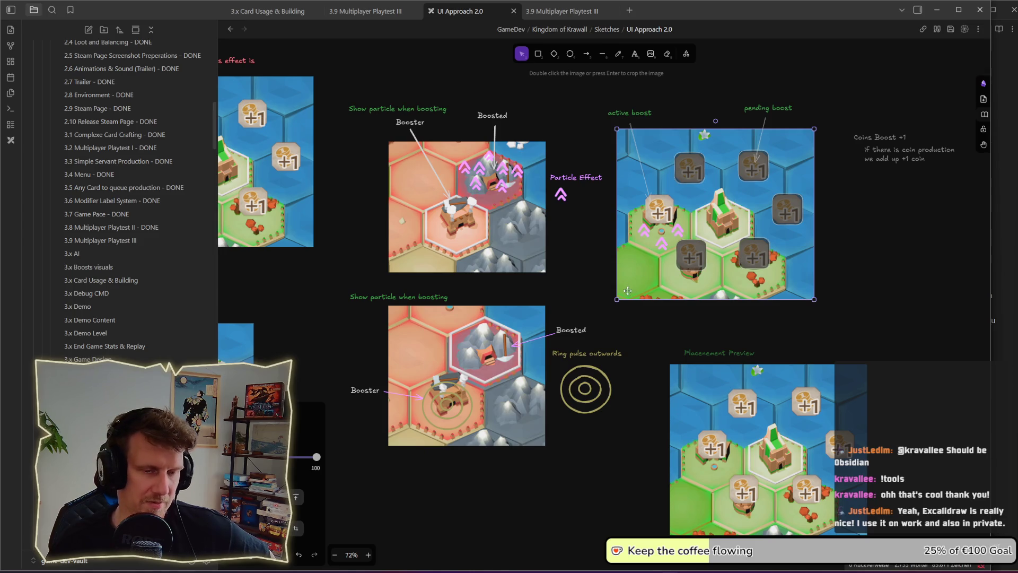
drag(628, 321, 634, 308)
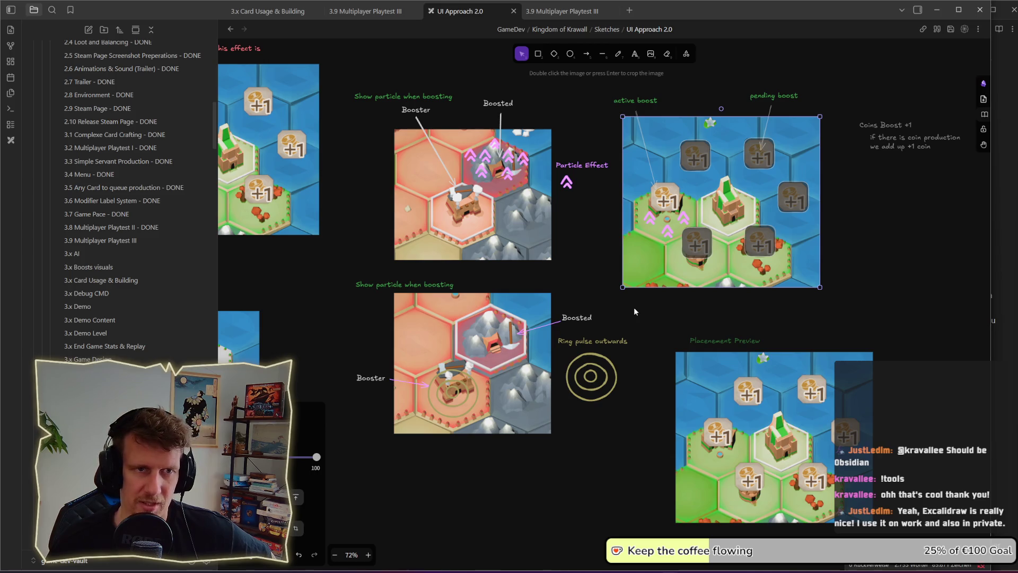
click(622, 307)
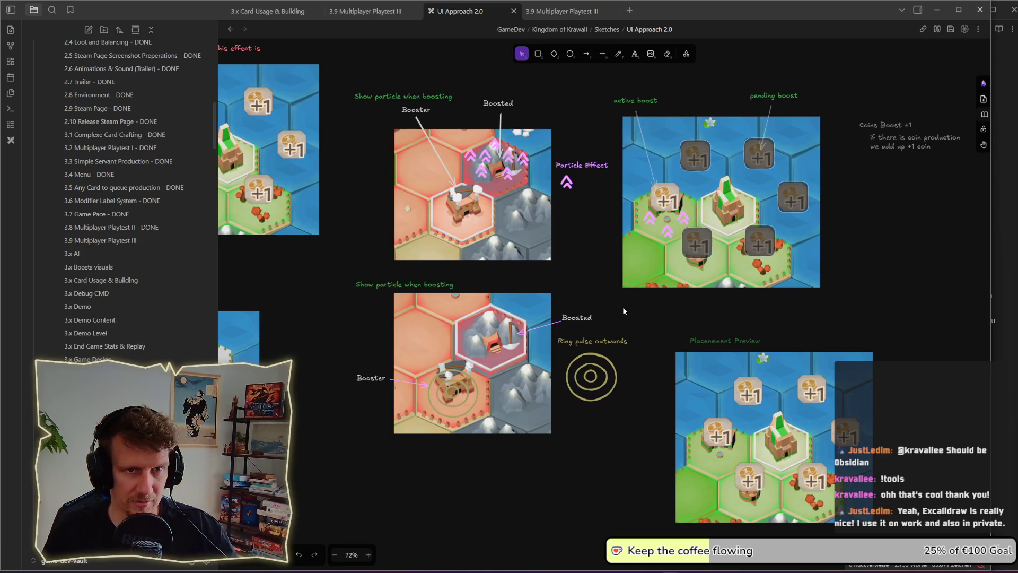
scroll(499, 292, down, 10)
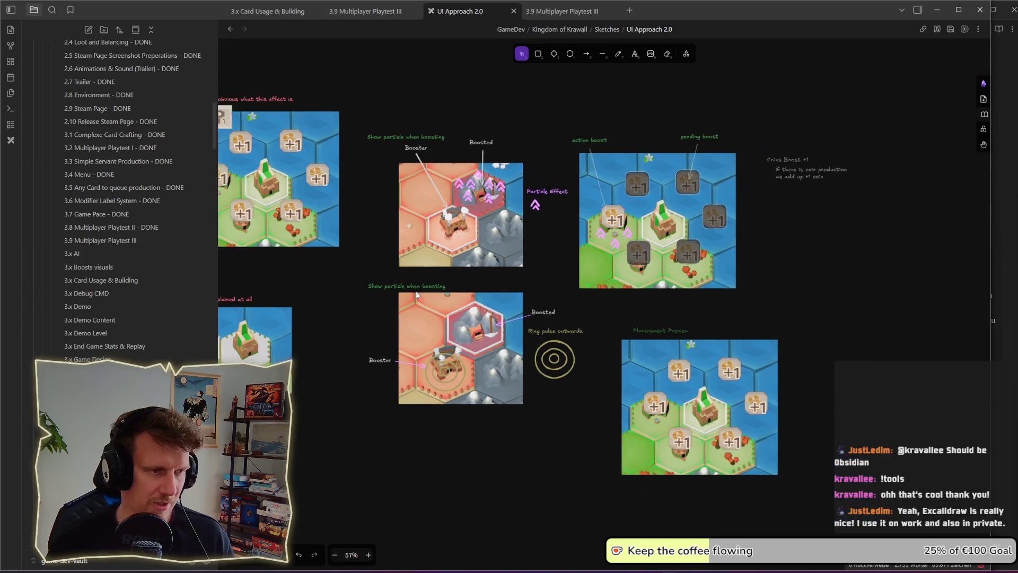
scroll(684, 296, down, 5)
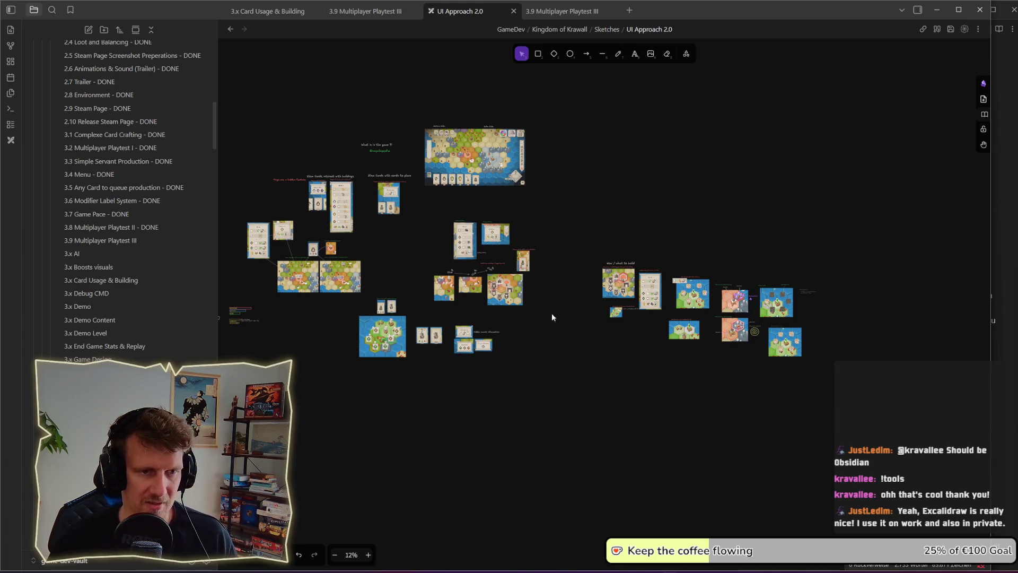
scroll(539, 307, left, 1)
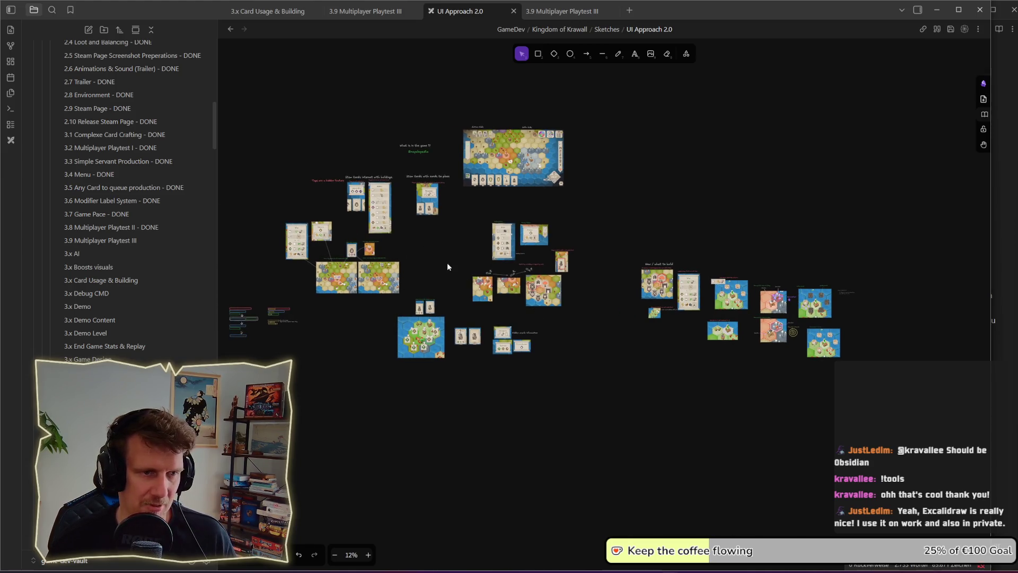
scroll(540, 308, up, 3)
scroll(540, 309, down, 3)
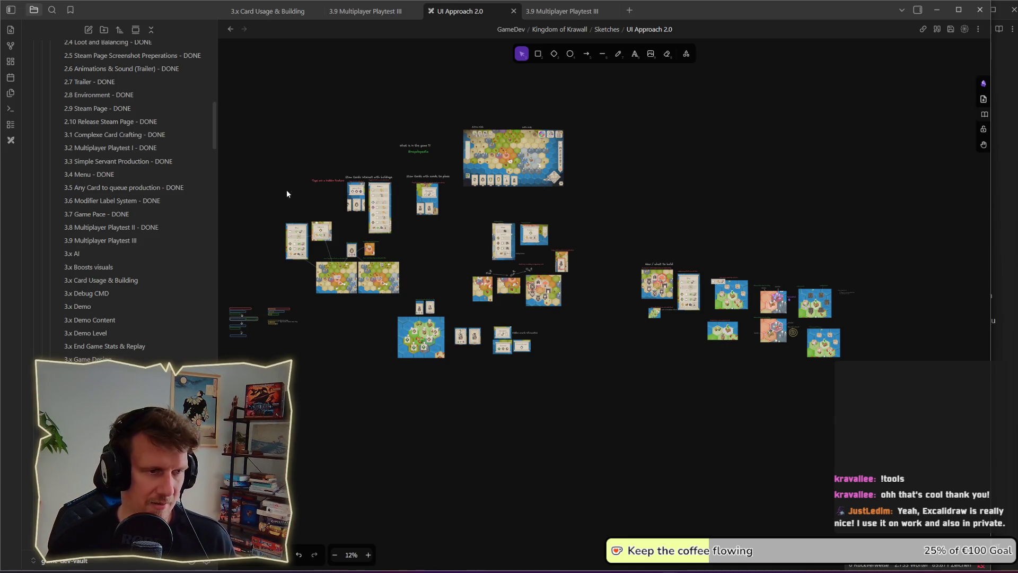
drag(610, 352, 580, 336)
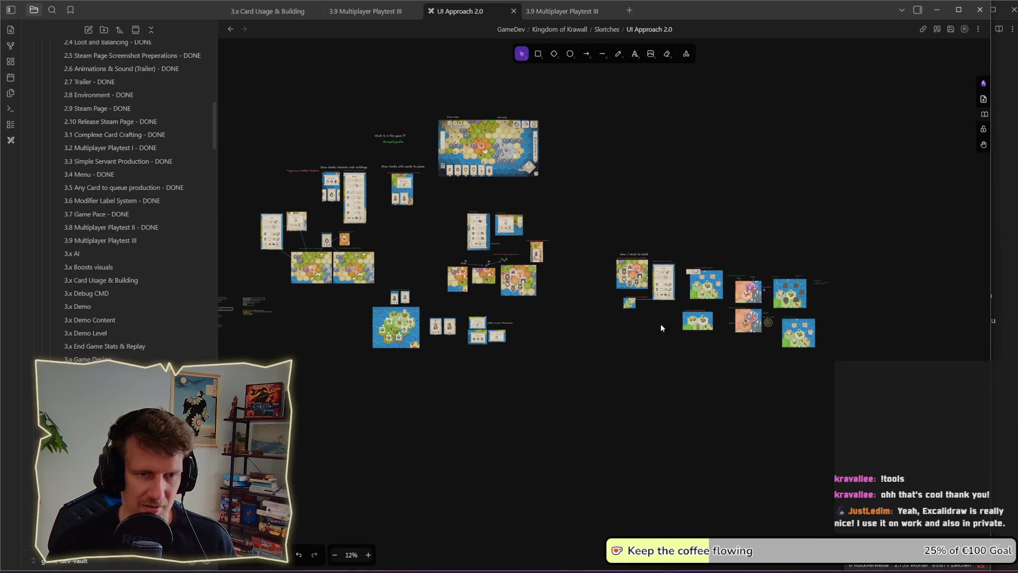
scroll(656, 323, up, 10)
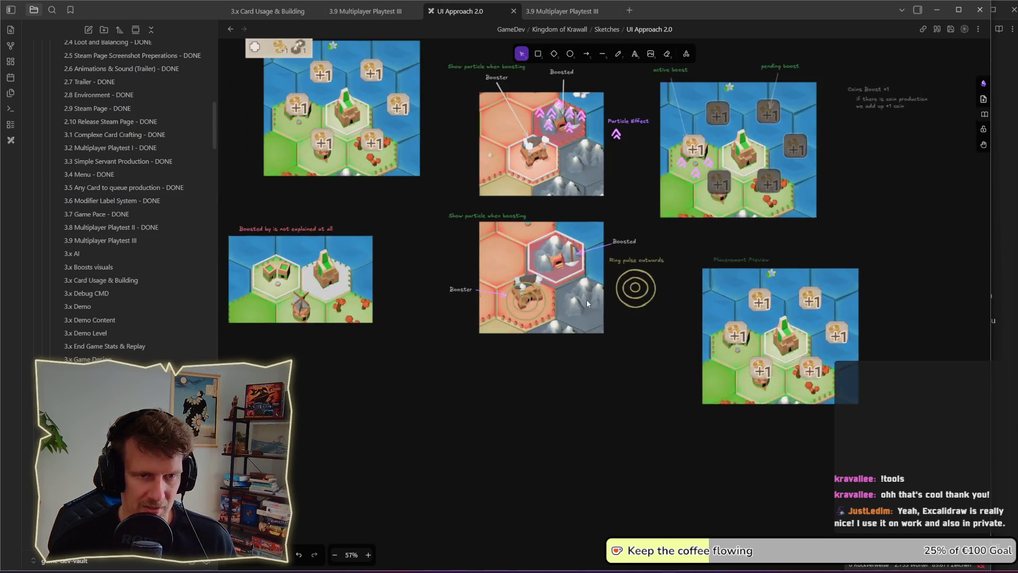
scroll(696, 282, up, 1)
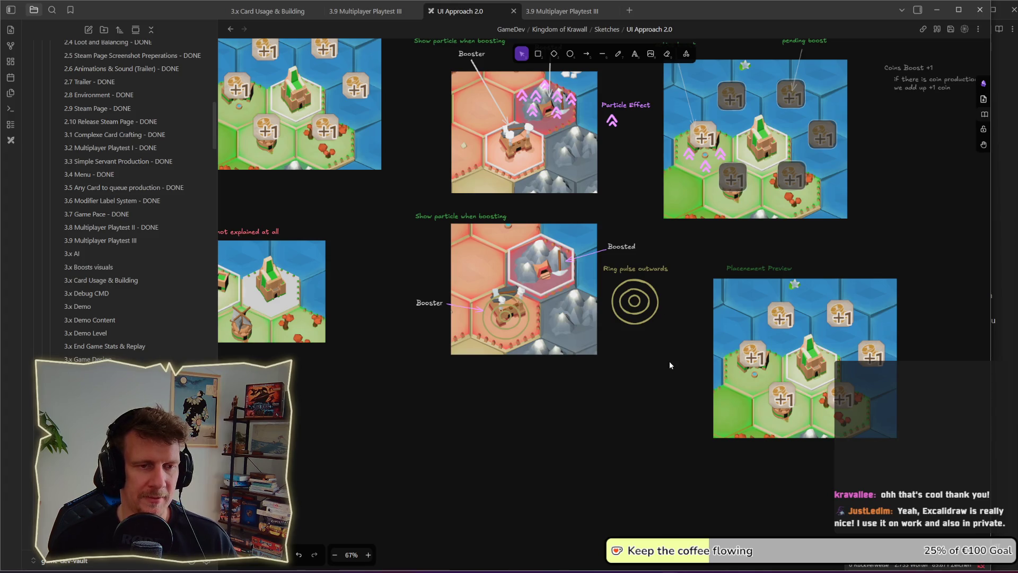
Step: Move the Placement Preview screenshot and its label slightly up and left
scroll(670, 361, right, 2)
scroll(669, 361, down, 1)
drag(583, 197, 798, 392)
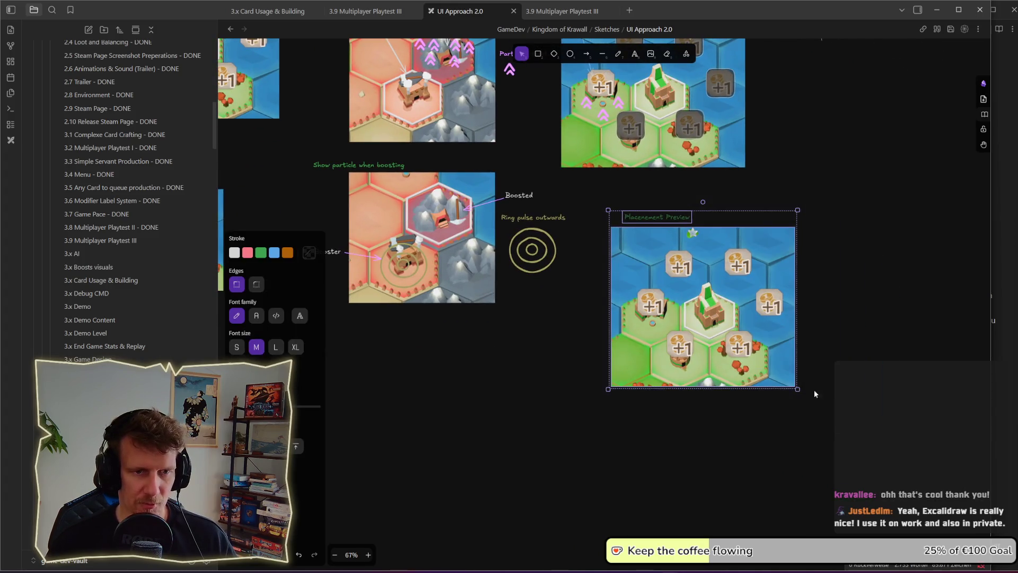
drag(744, 345, 740, 337)
click(854, 331)
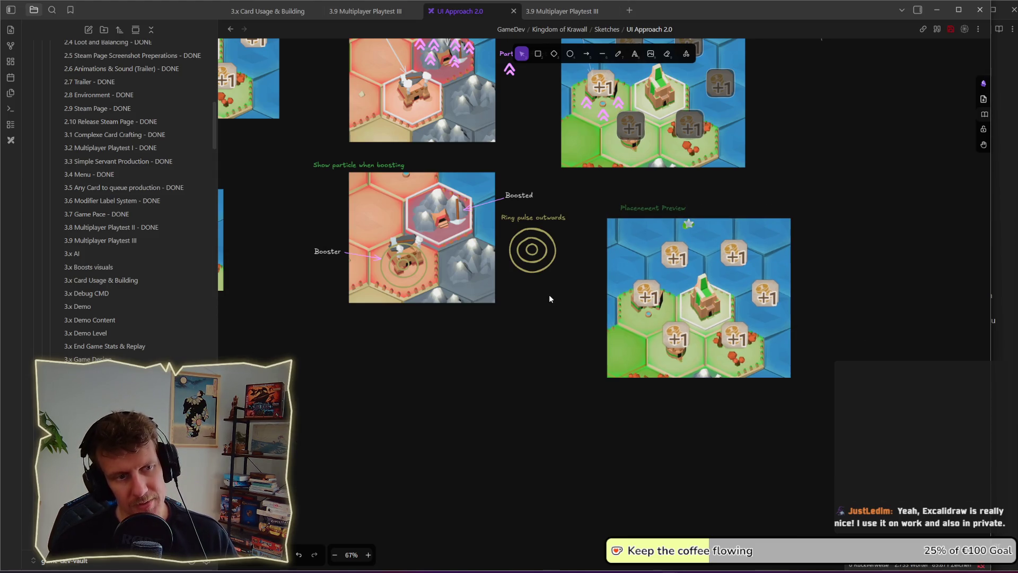
Step: Place a copy of the pink boost arrow on the Placement Preview screenshot
drag(569, 287, 503, 229)
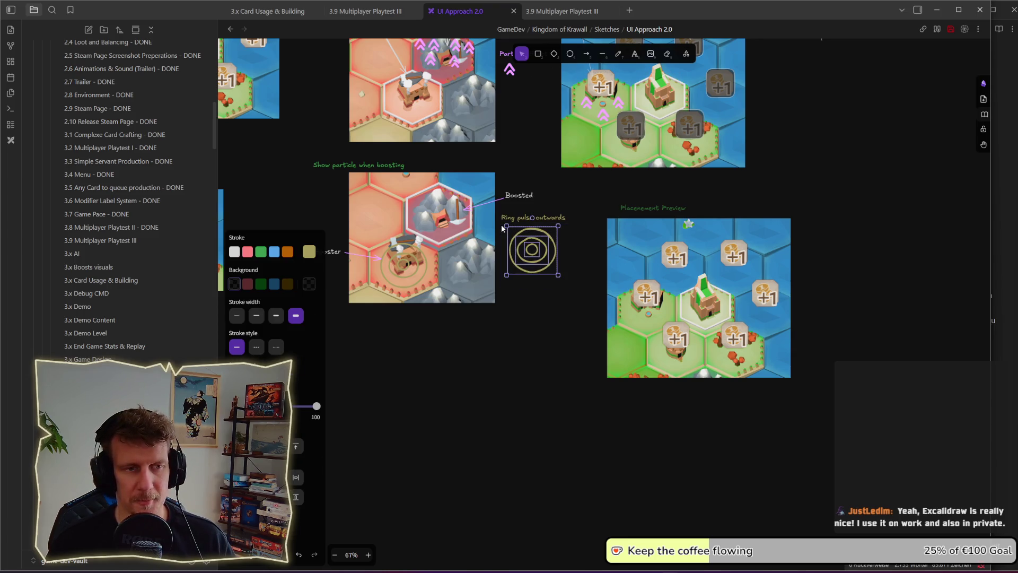
click(580, 188)
click(634, 310)
mouse_move(634, 311)
mouse_down()
mouse_move(643, 325)
mouse_move(625, 313)
mouse_move(664, 318)
mouse_up()
key(ctrl+v)
key(ctrl+v)
key(Escape)
Step: Position the pink arrow on the lower preview image and reselect the ring pulse sketch
scroll(716, 209, up, 3)
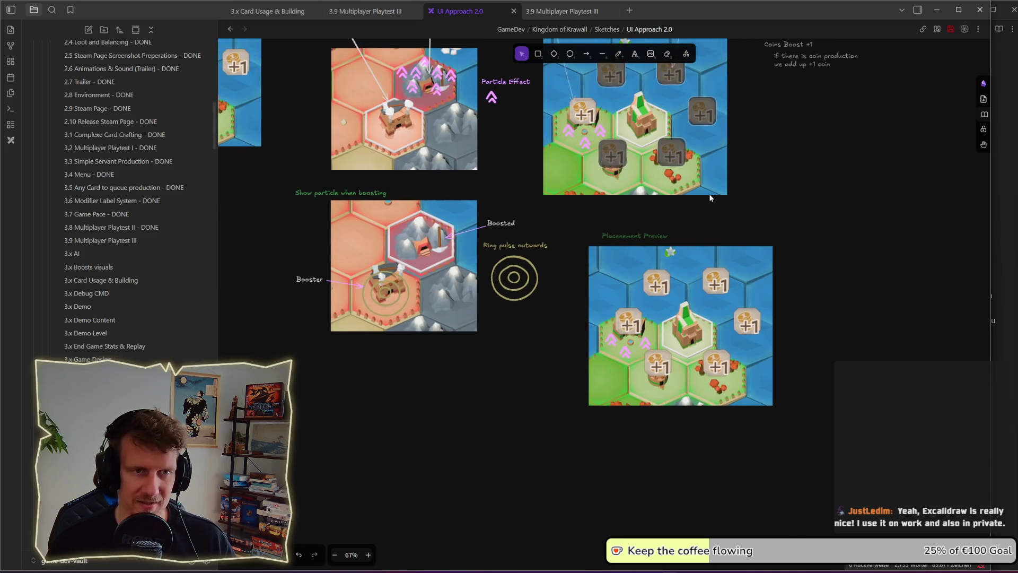
mouse_move(759, 222)
mouse_down()
mouse_move(659, 189)
mouse_move(582, 99)
mouse_move(649, 335)
mouse_up()
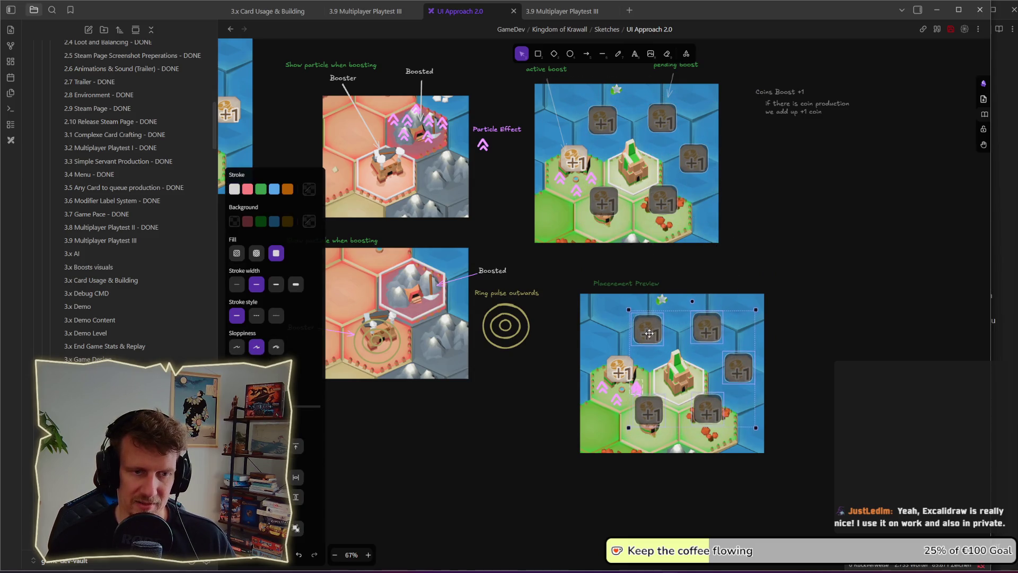
click(638, 388)
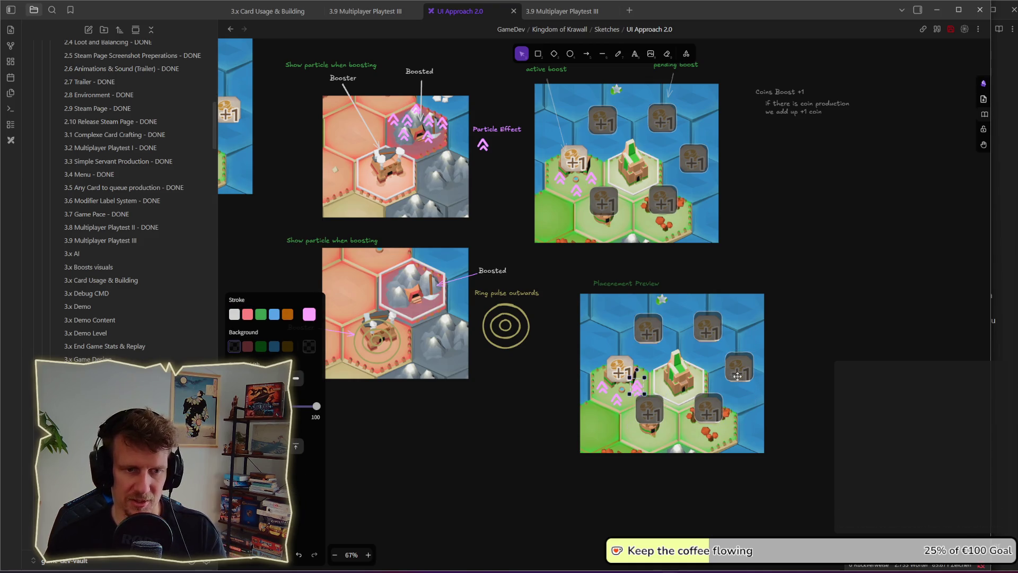
click(829, 414)
scroll(782, 325, down, 4)
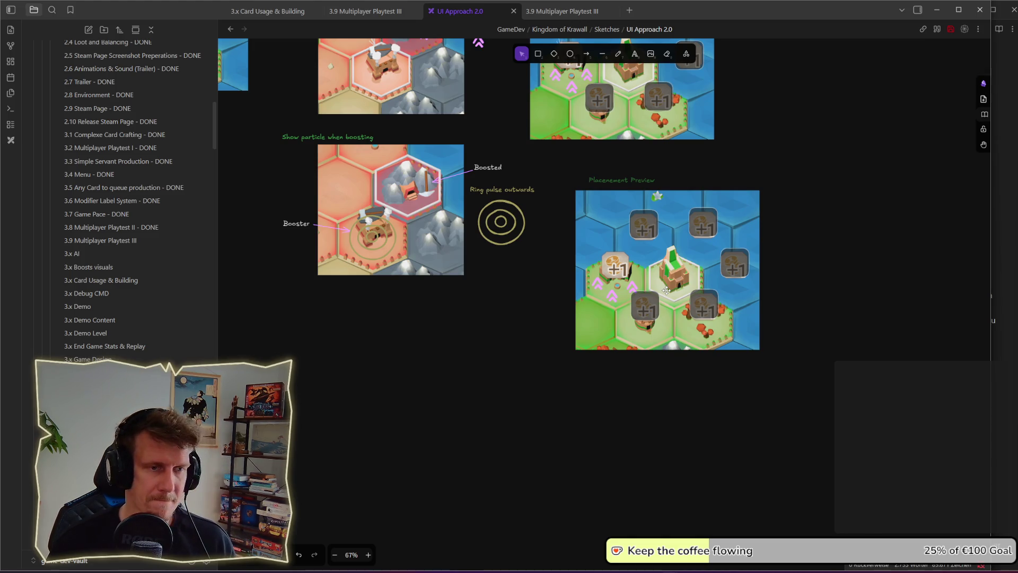
drag(541, 268, 475, 196)
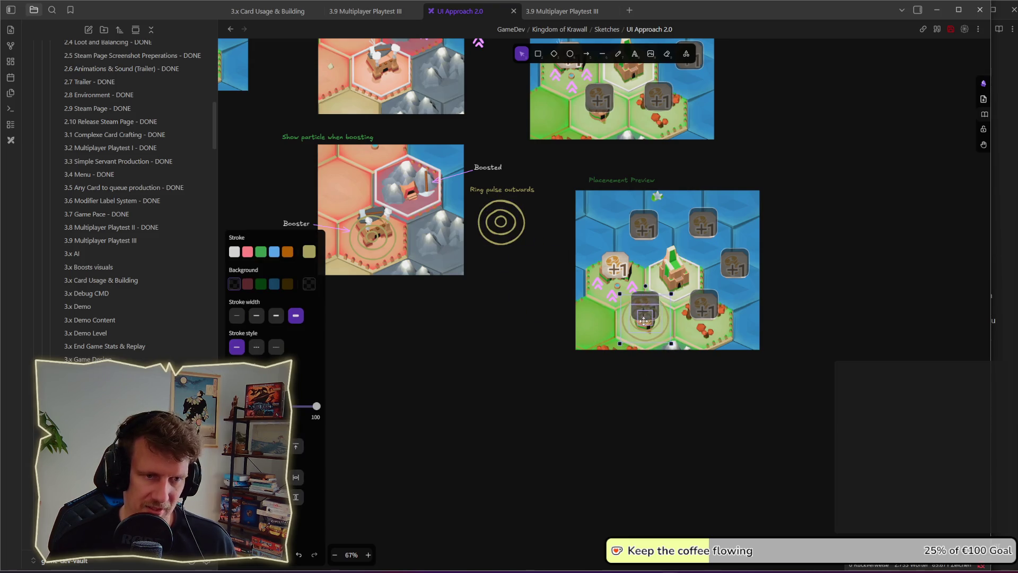
click(845, 340)
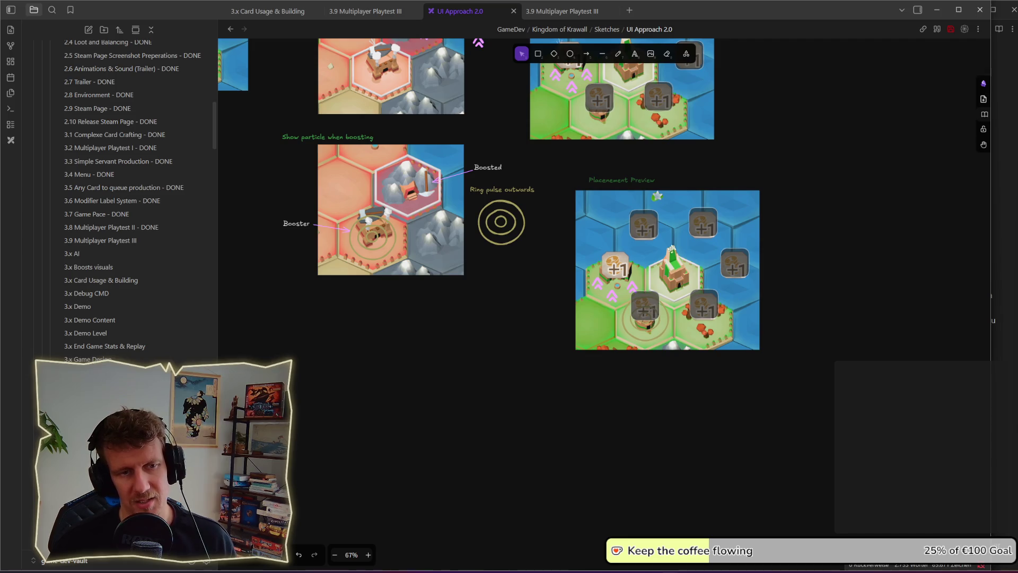
Step: Select the +1 coin markers on the preview and nudge the far-right one slightly down
click(644, 227)
click(705, 229)
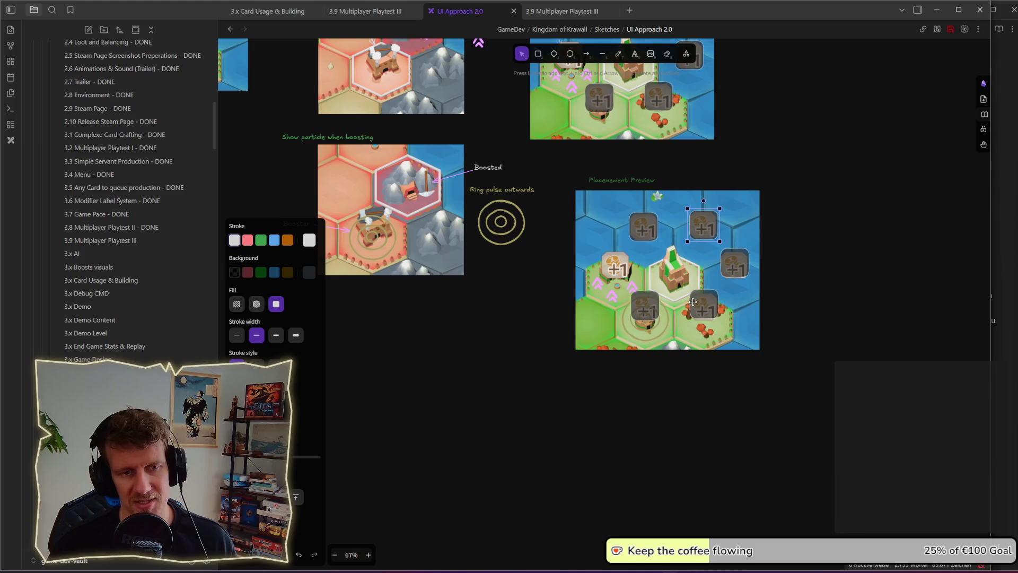
click(826, 299)
click(700, 301)
click(731, 277)
drag(731, 277, 730, 278)
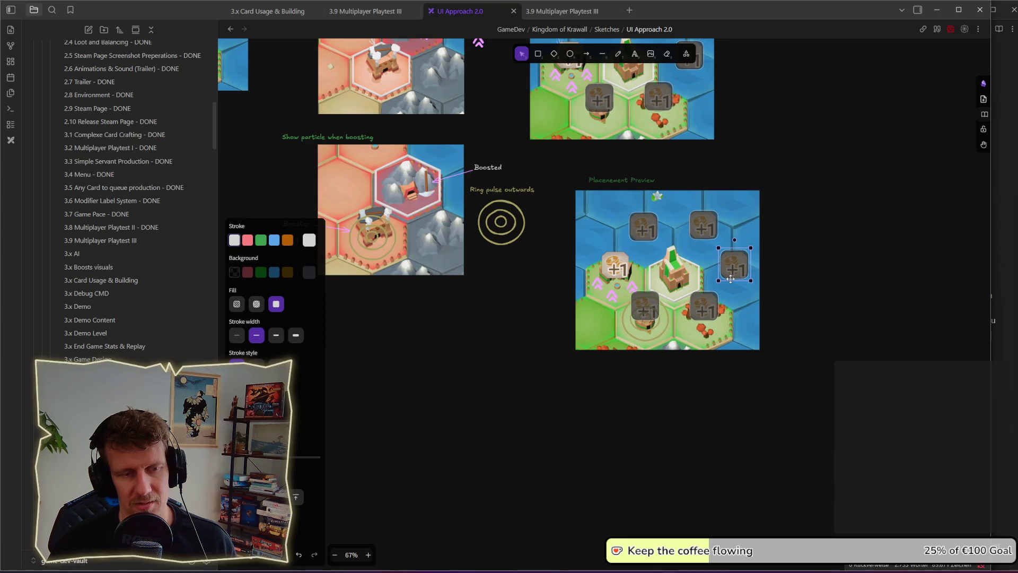
click(810, 300)
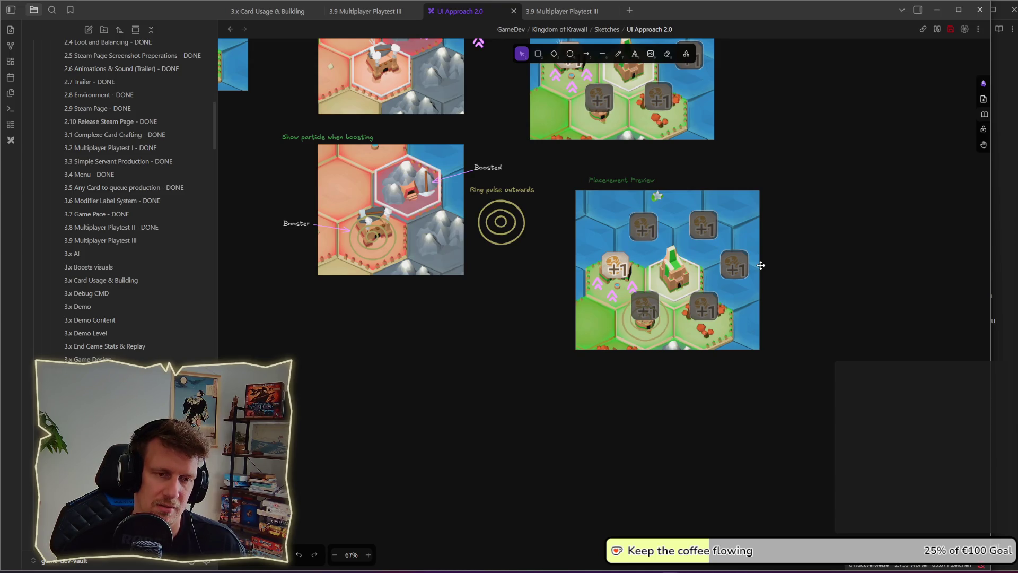
scroll(756, 270, down, 4)
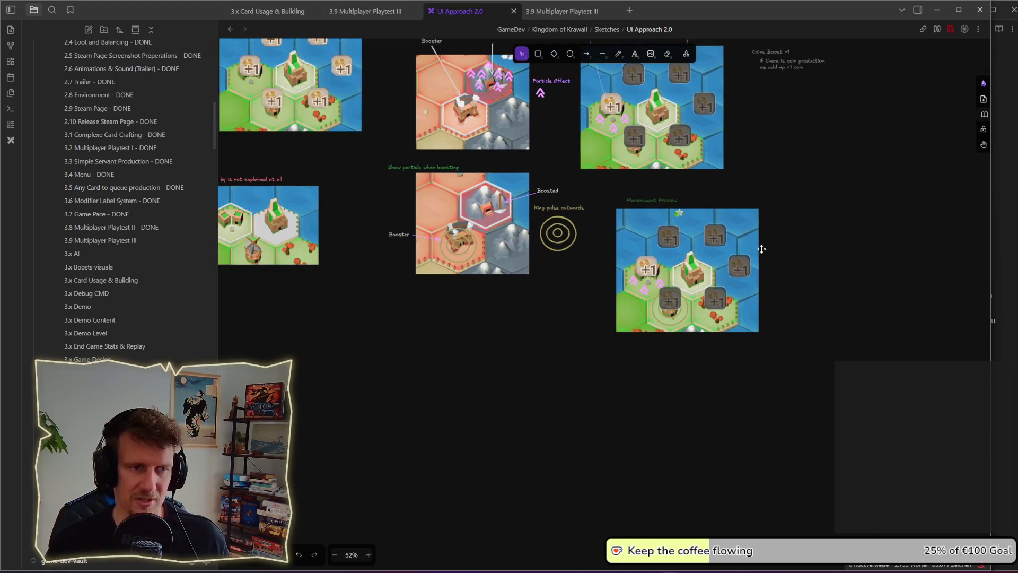
Step: In King's Edict, center the windmill area and select the empty green hex beside it
key(alt+Tab)
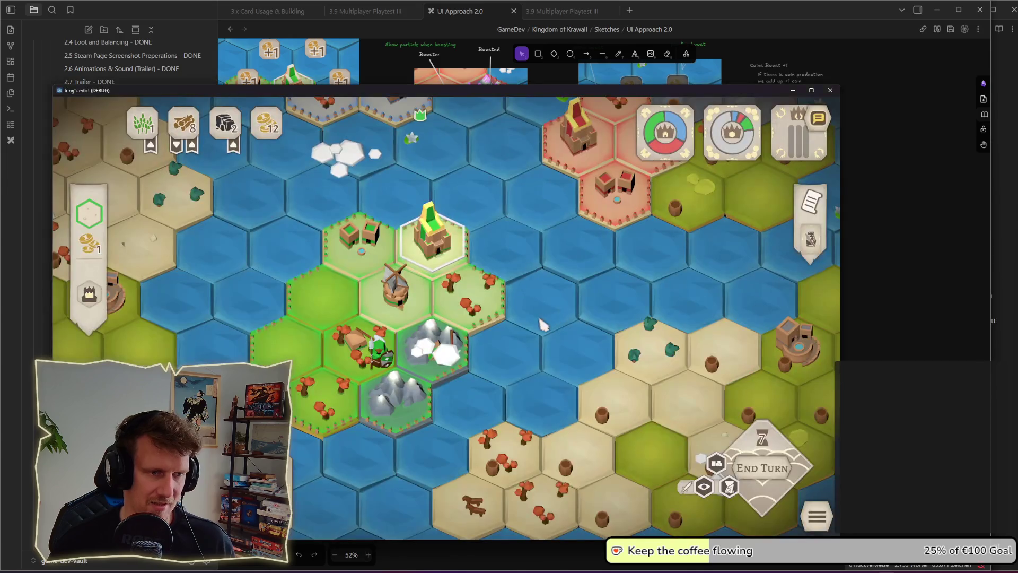
click(406, 302)
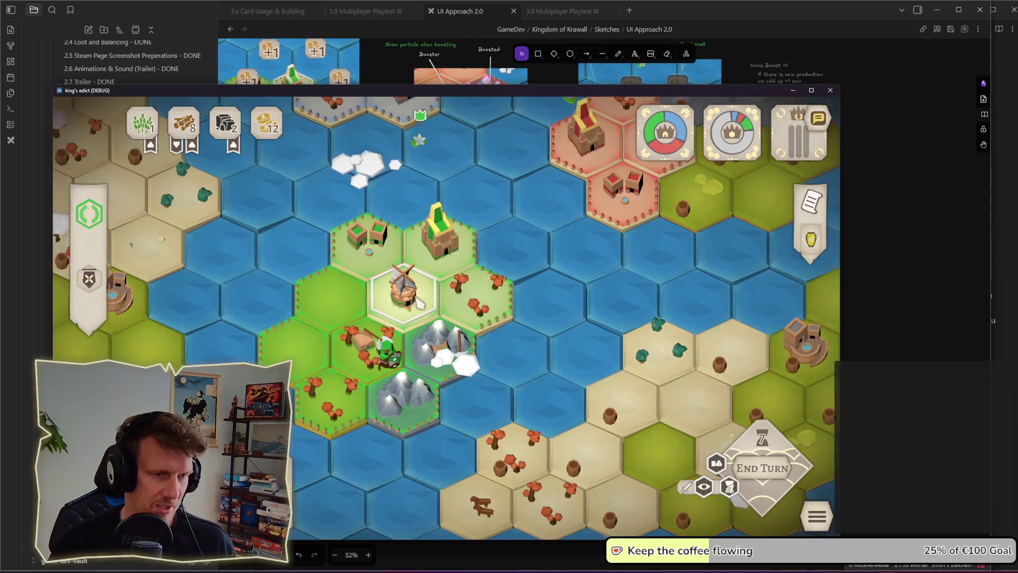
drag(406, 302, 429, 301)
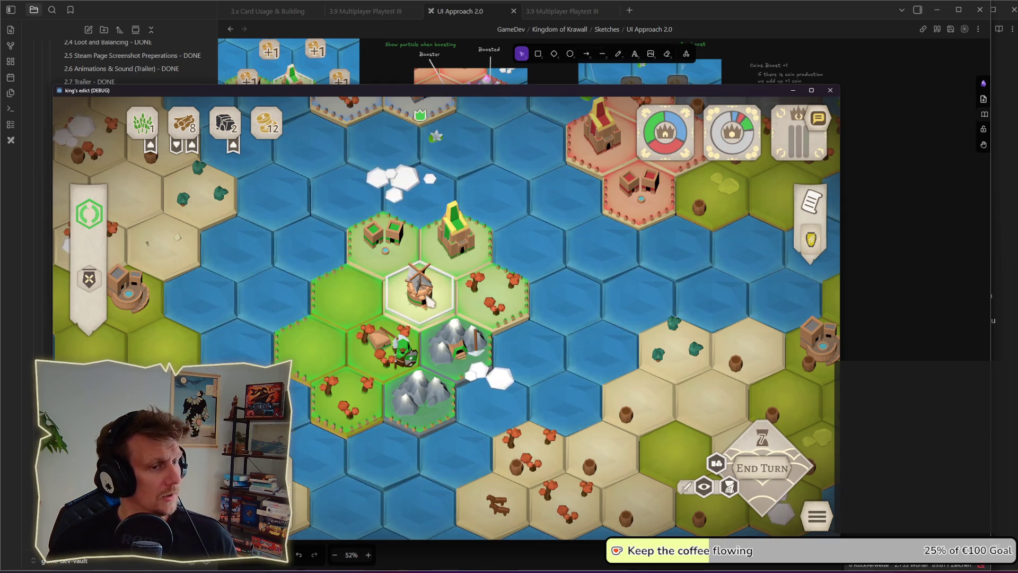
drag(356, 323, 424, 306)
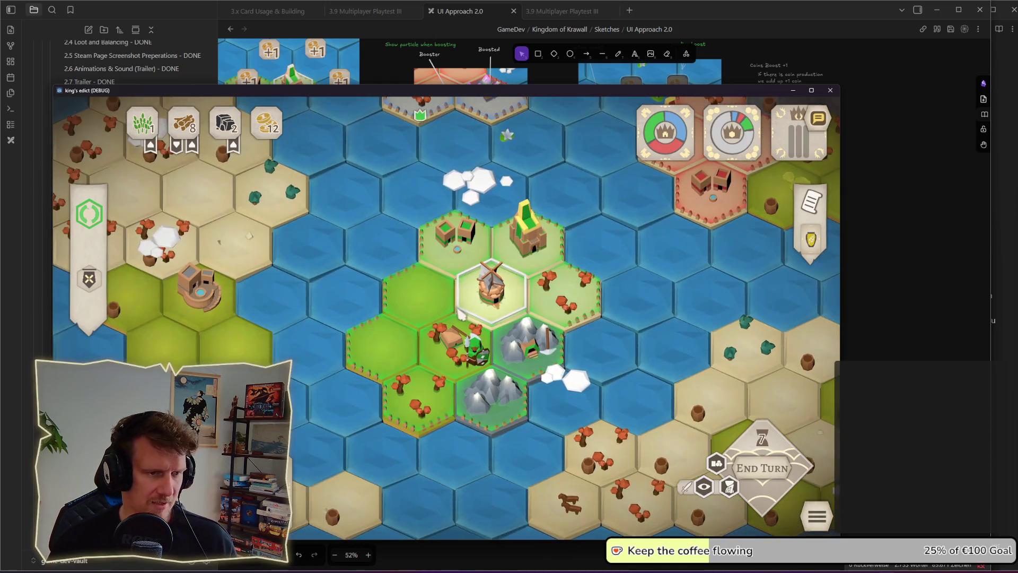
click(426, 307)
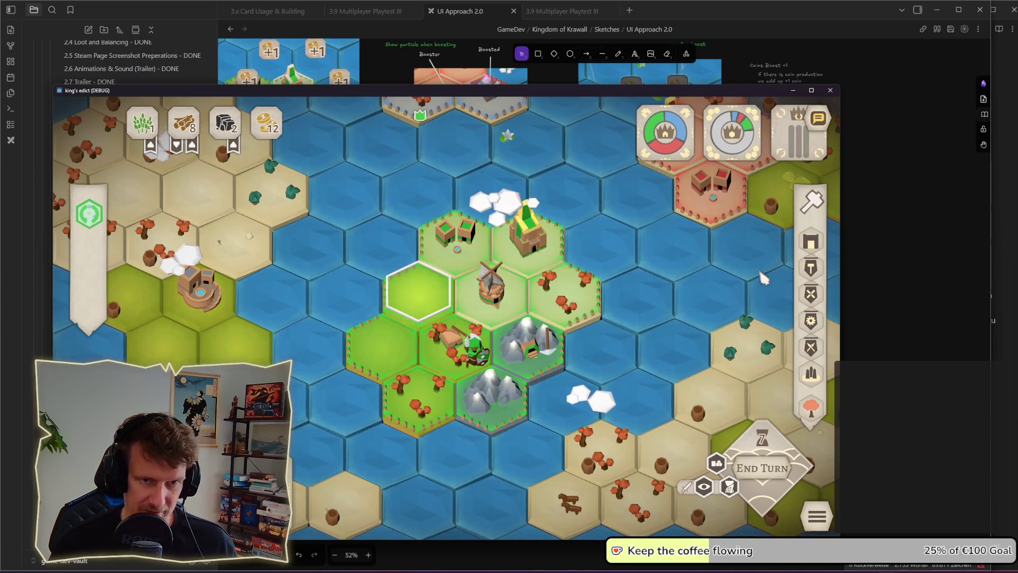
Step: Snip the game map with the Farm info card showing
mouse_move(811, 374)
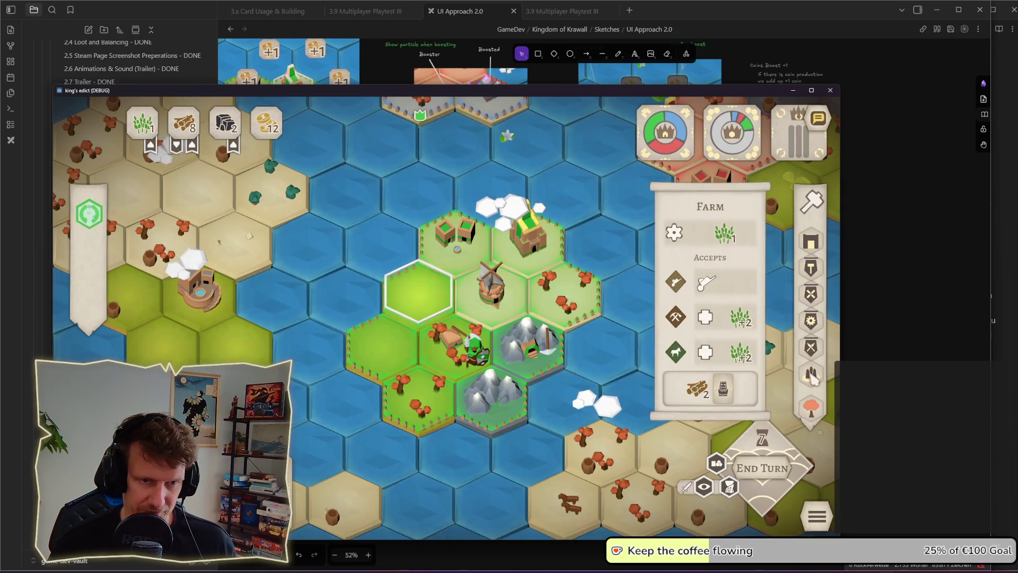
key(super+shift+s)
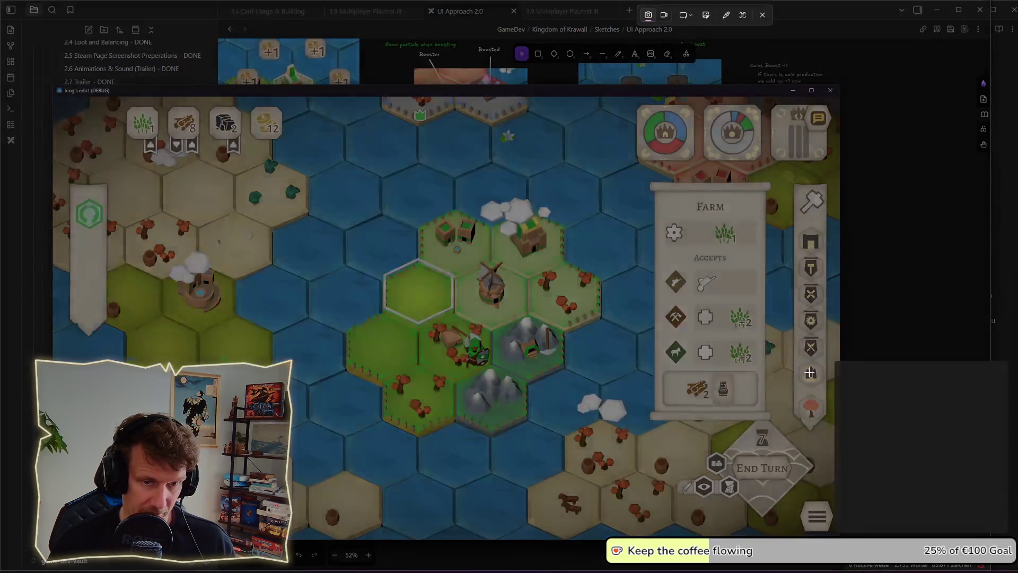
drag(274, 162, 838, 457)
click(881, 399)
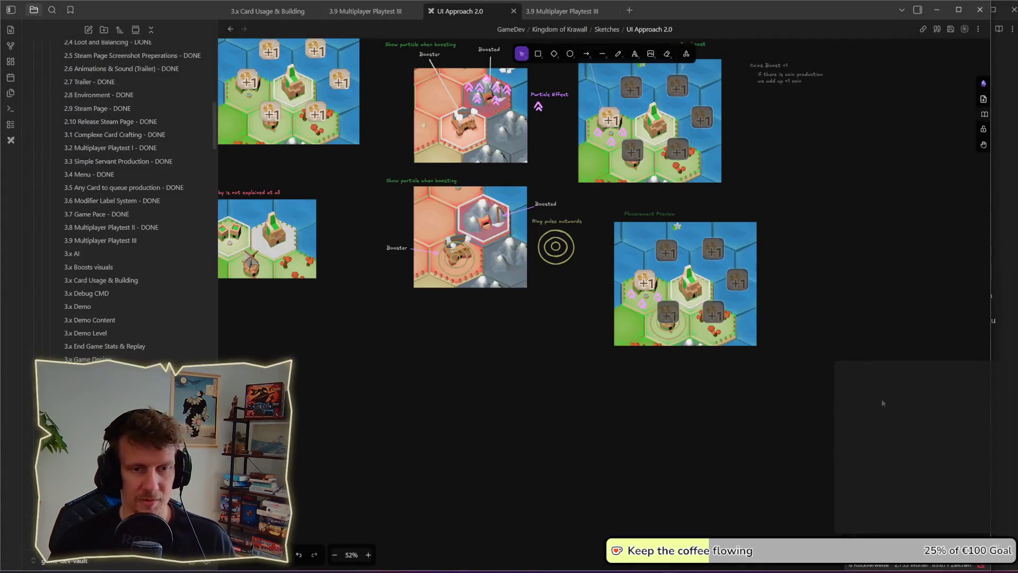
Step: Paste the farm-placement map screenshot onto the board below the sketches
scroll(759, 392, down, 1)
key(ctrl+v)
mouse_move(779, 414)
mouse_down()
mouse_move(716, 448)
mouse_move(524, 445)
mouse_up()
scroll(773, 407, down, 1)
scroll(780, 371, down, 1)
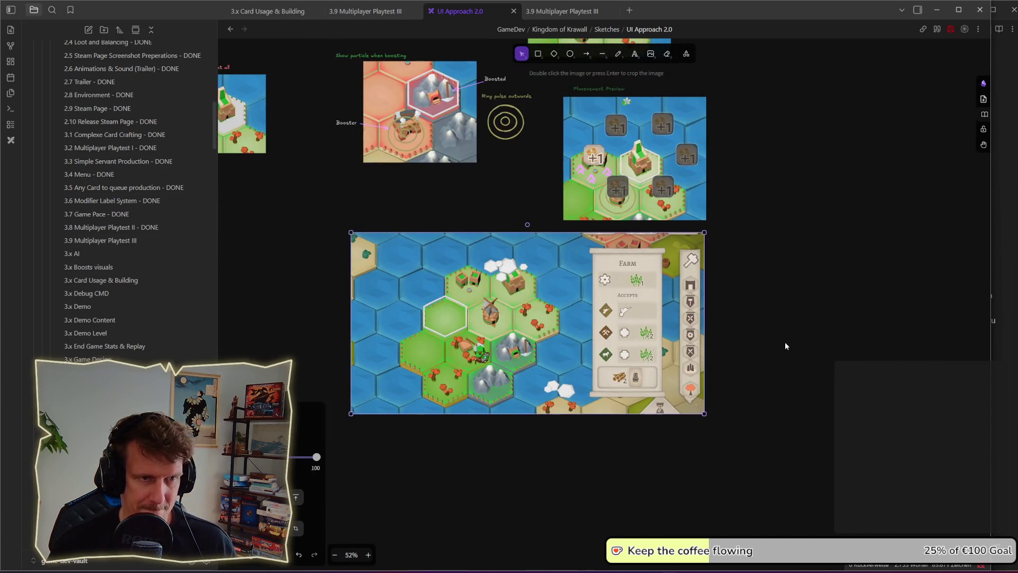
scroll(785, 342, up, 2)
scroll(806, 345, left, 2)
scroll(848, 294, down, 2)
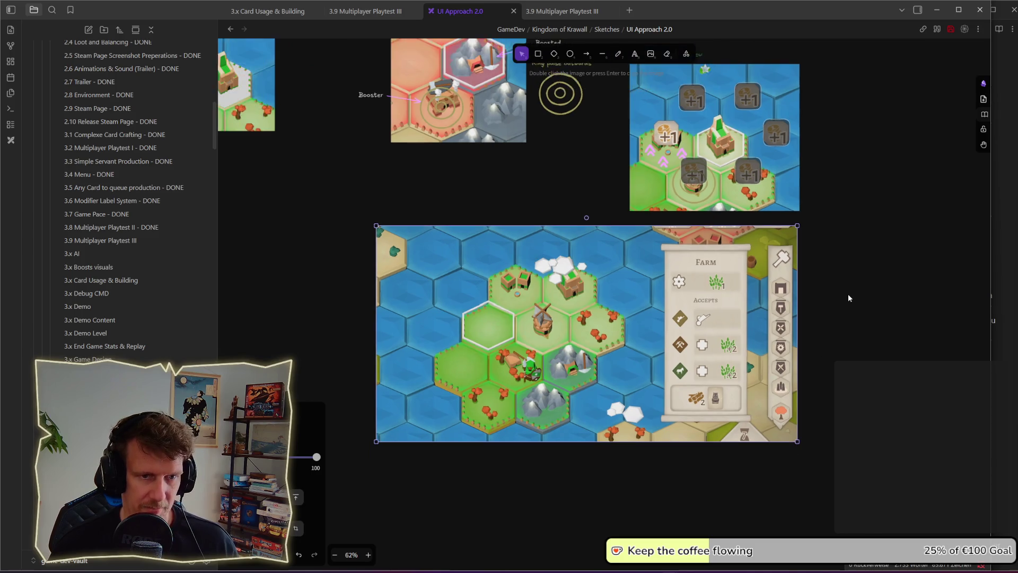
scroll(830, 291, up, 1)
scroll(830, 290, right, 1)
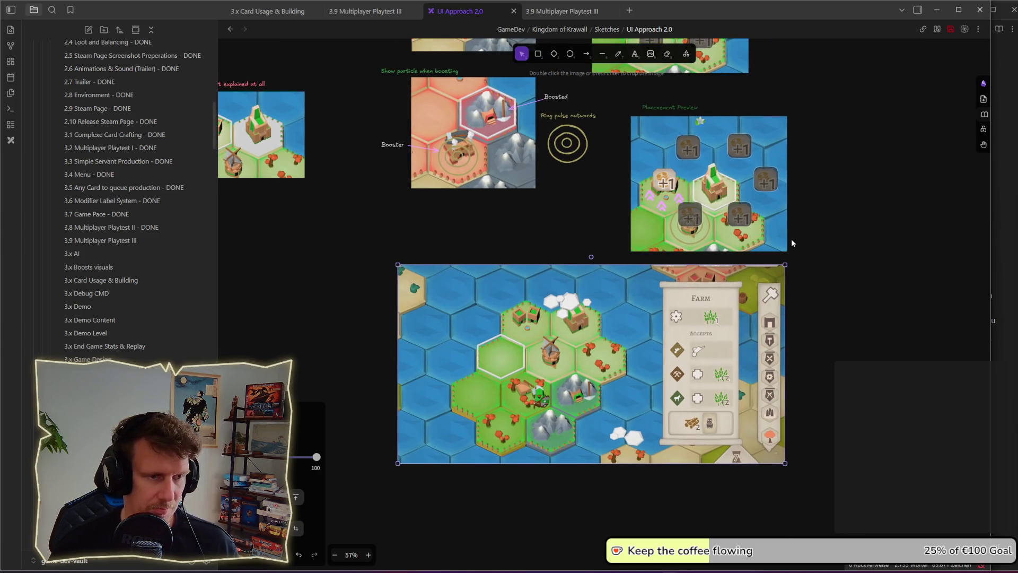
scroll(792, 243, down, 3)
scroll(612, 178, up, 3)
scroll(699, 303, up, 1)
Step: Snip the +2 wheat icon and paste it onto the empty hex, sized to fit
key(super+shift+s)
drag(659, 213, 683, 234)
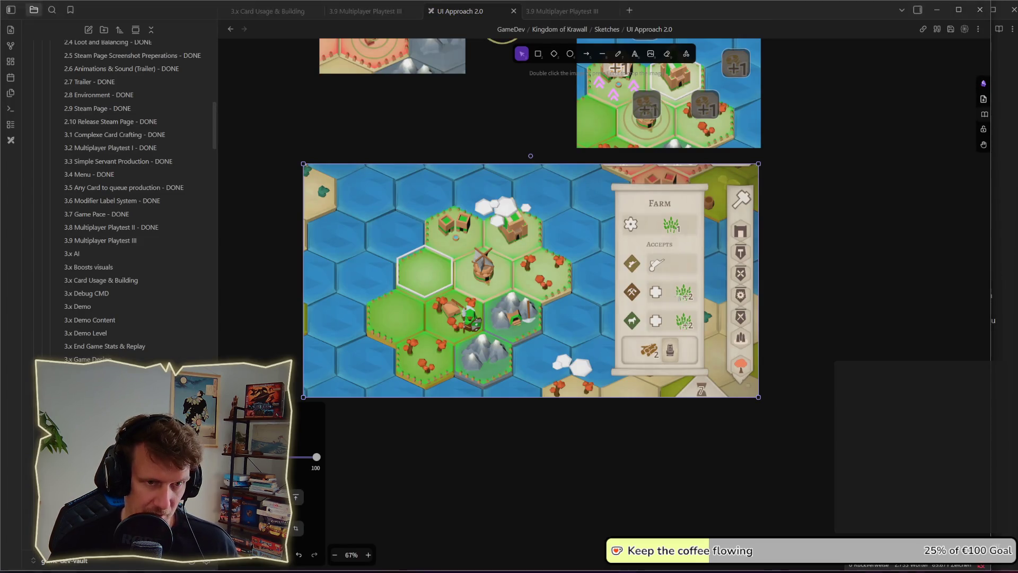
key(super+shift+s)
drag(667, 277, 695, 303)
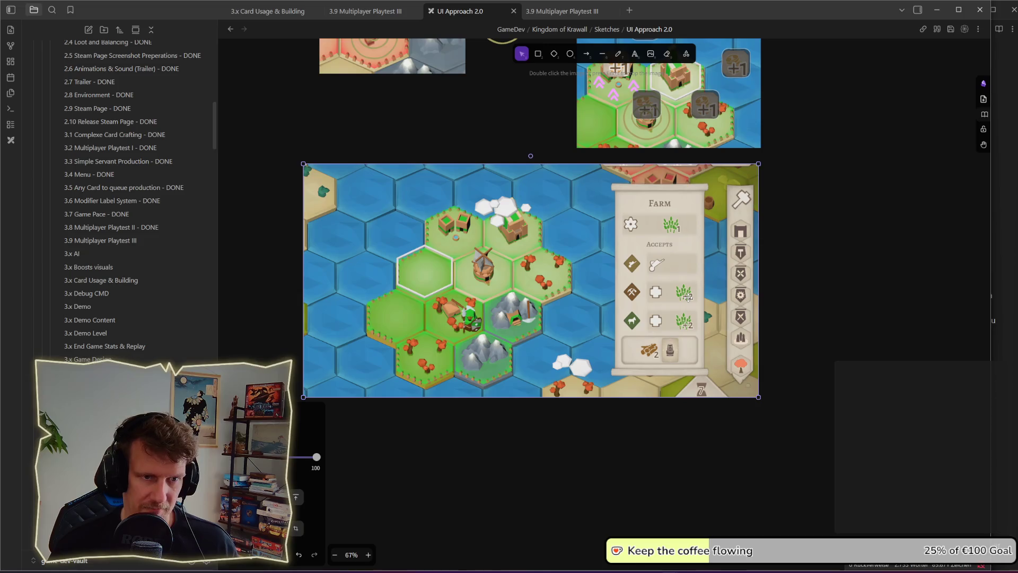
key(ctrl+v)
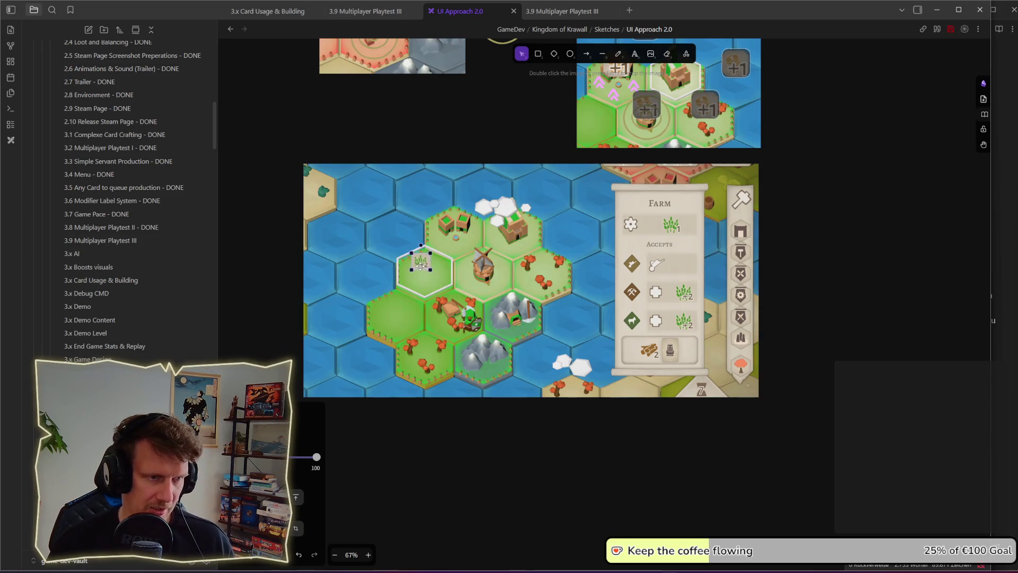
drag(436, 277, 437, 259)
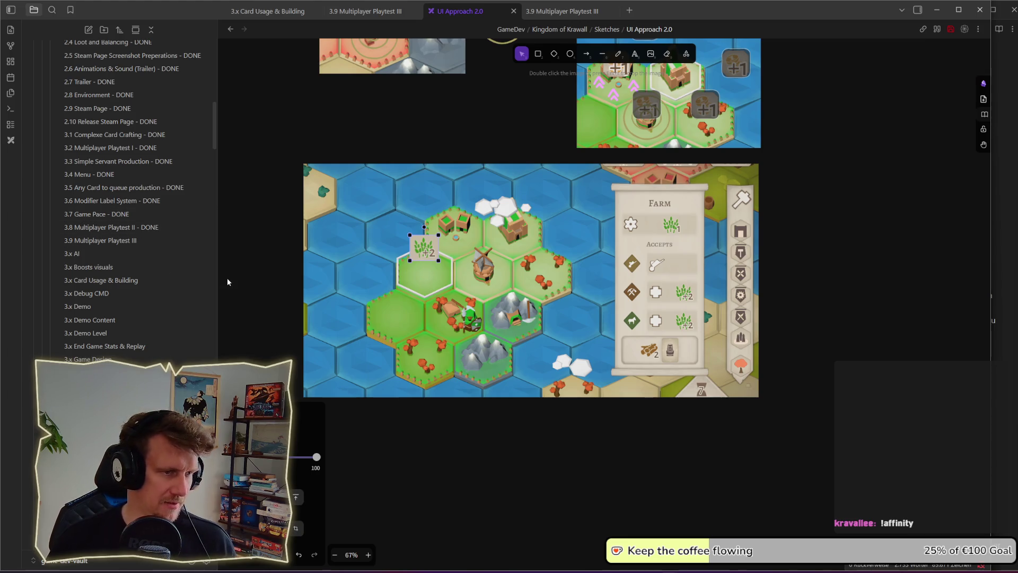
Step: Deselect the +2 wheat icon and bring the King's Edict window to the front
scroll(254, 271, left, 3)
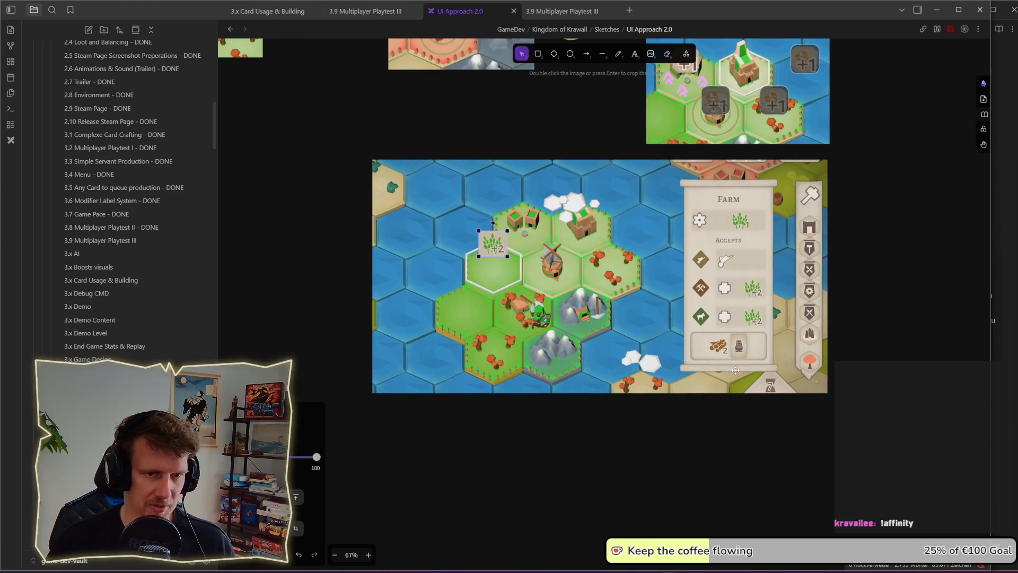
key(alt+Tab)
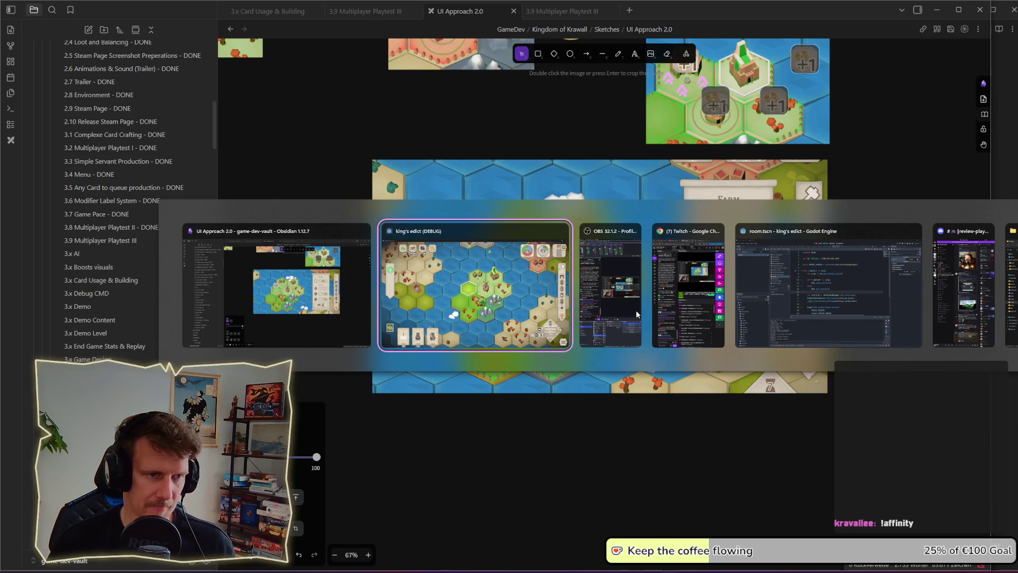
key(alt+Tab)
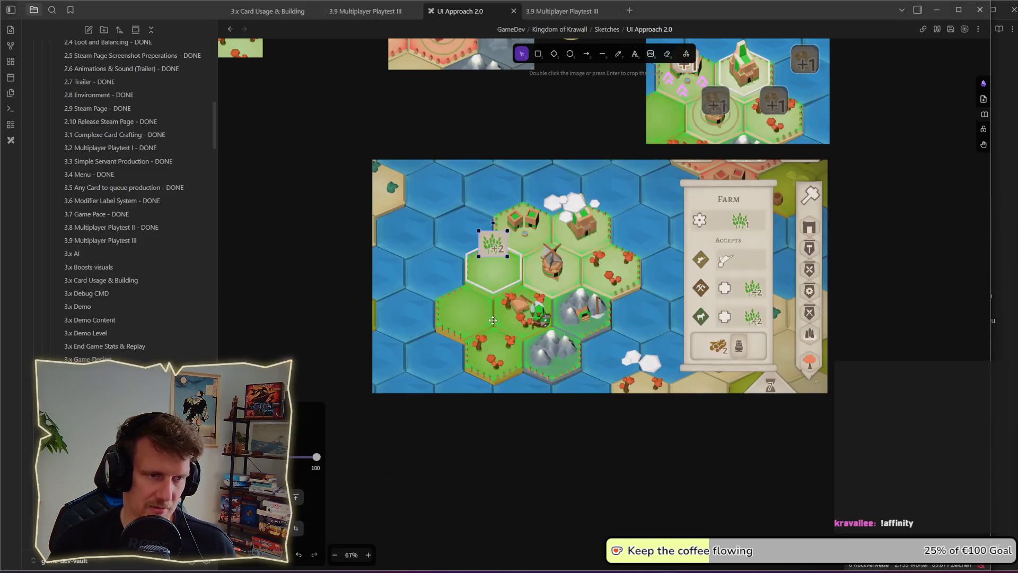
key(Escape)
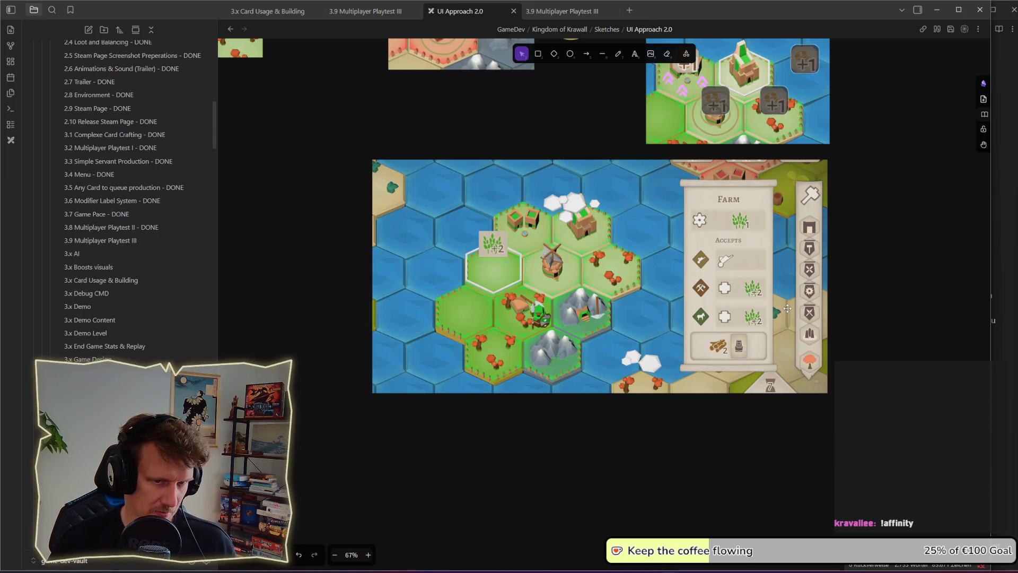
key(alt+Tab)
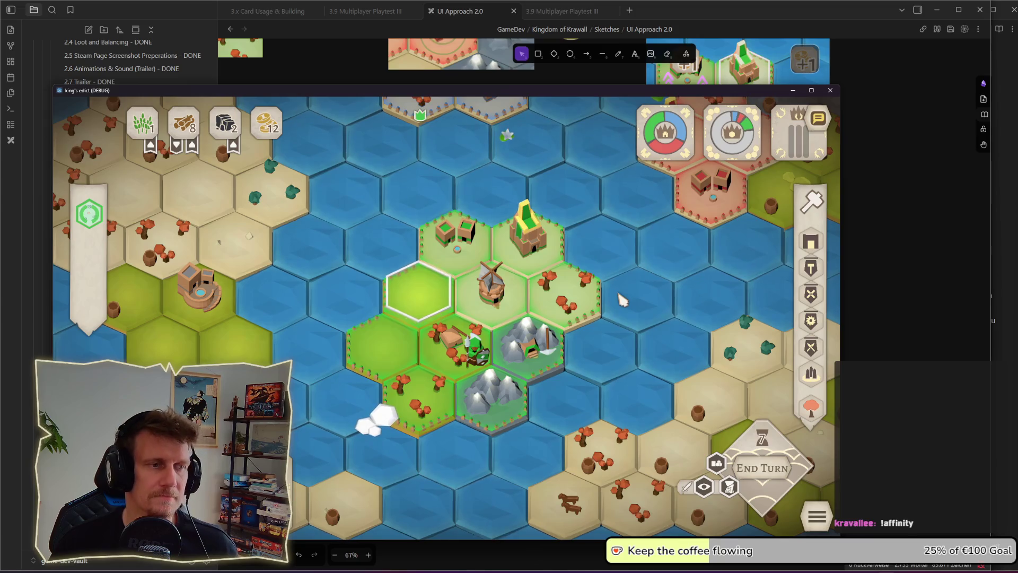
Step: Build a farm on the empty grass hex beside the windmill
scroll(620, 298, down, 2)
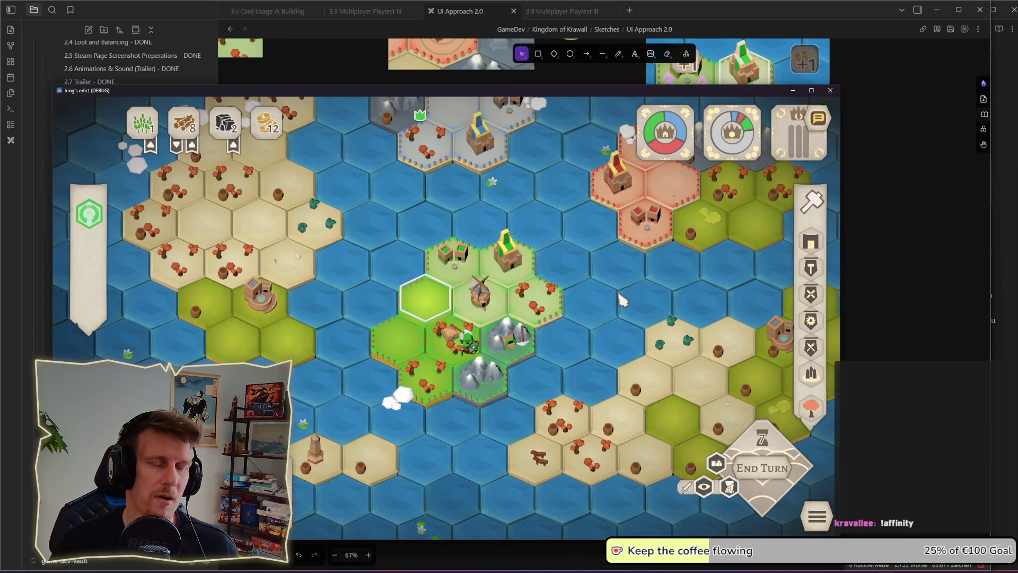
right_click(540, 306)
click(484, 312)
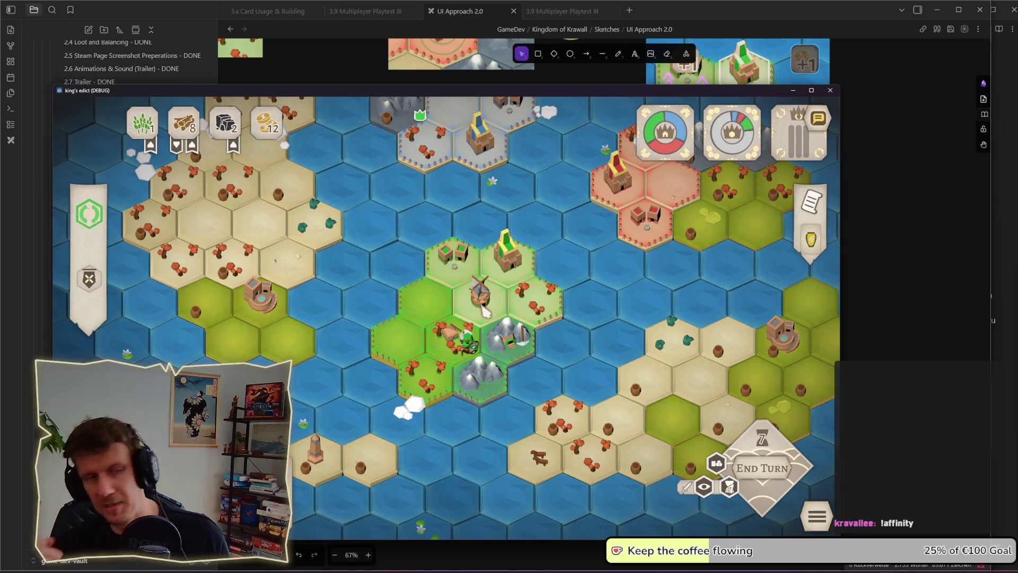
click(440, 307)
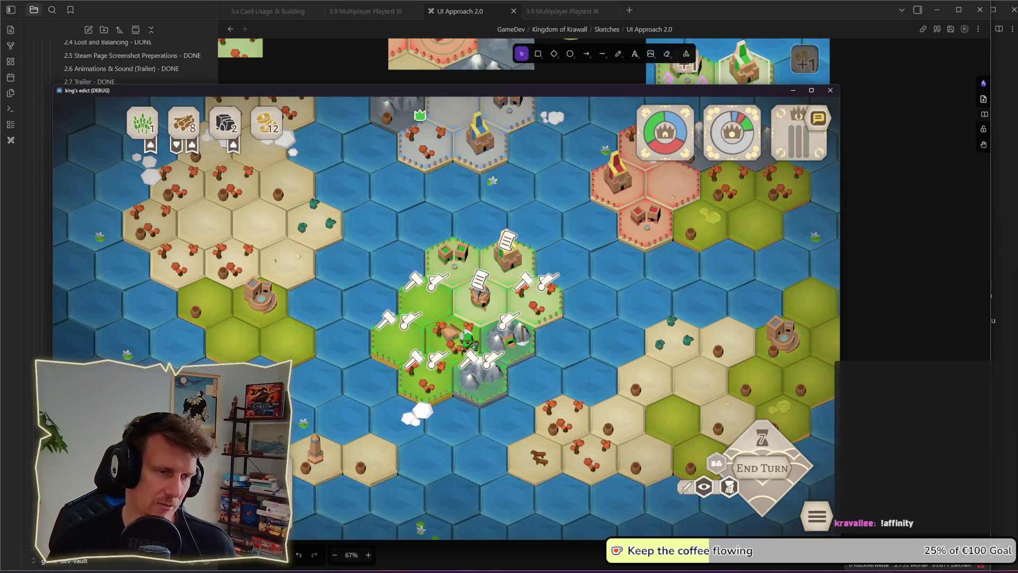
click(425, 298)
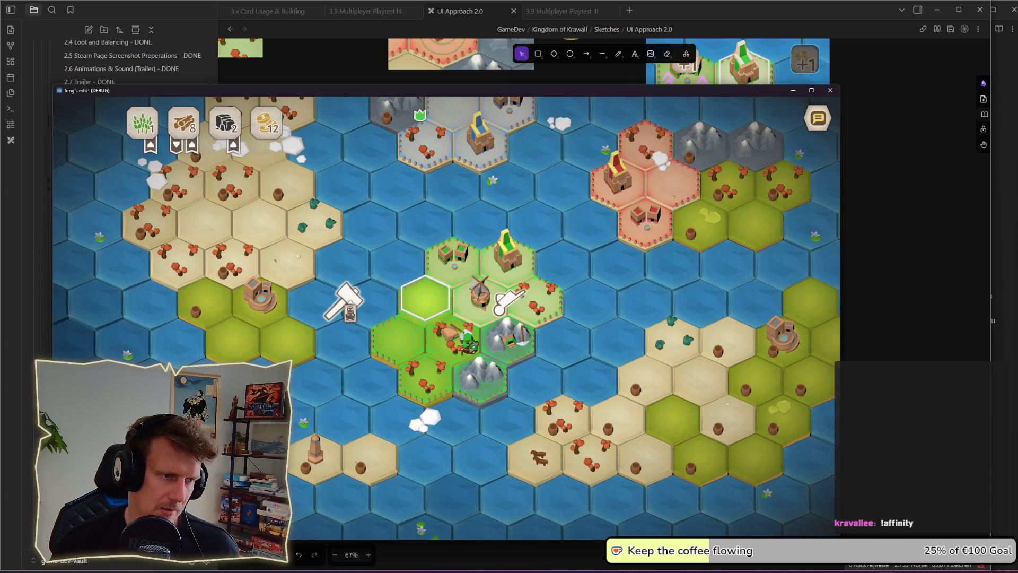
click(345, 303)
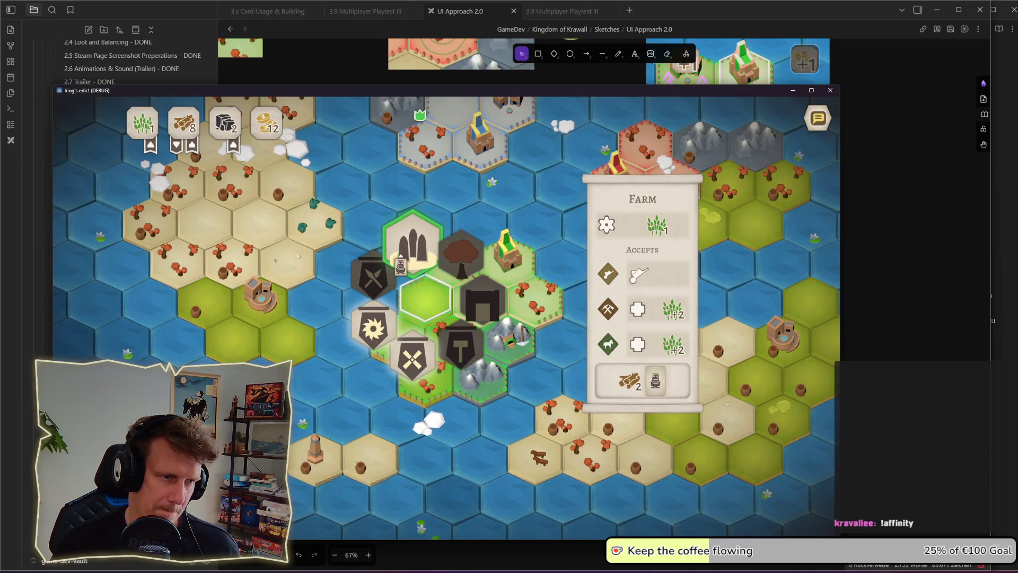
click(413, 244)
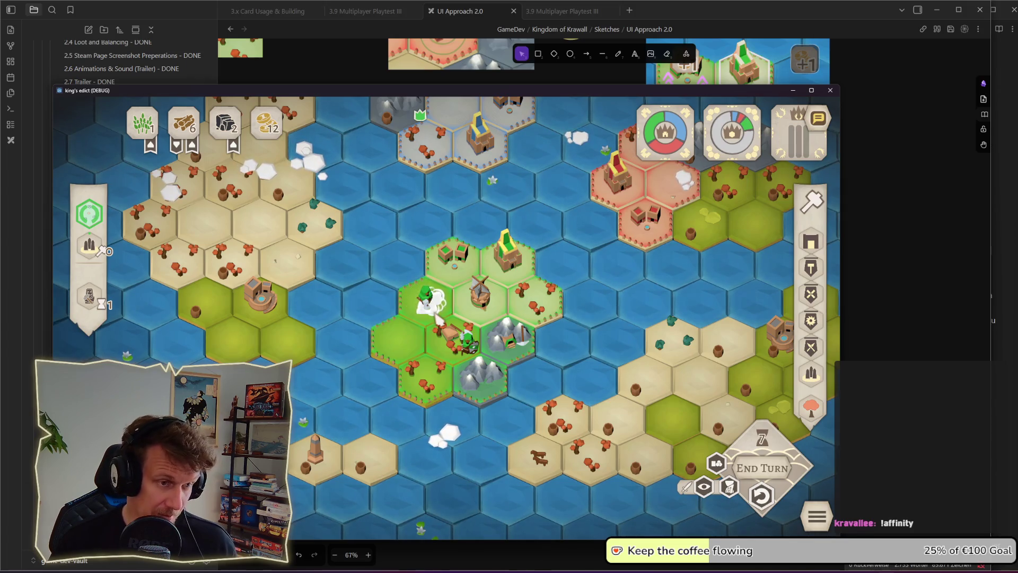
Step: Snip the central hexes around the farm and paste the snip onto the Excalidraw board
key(super+shift+s)
drag(377, 244, 478, 355)
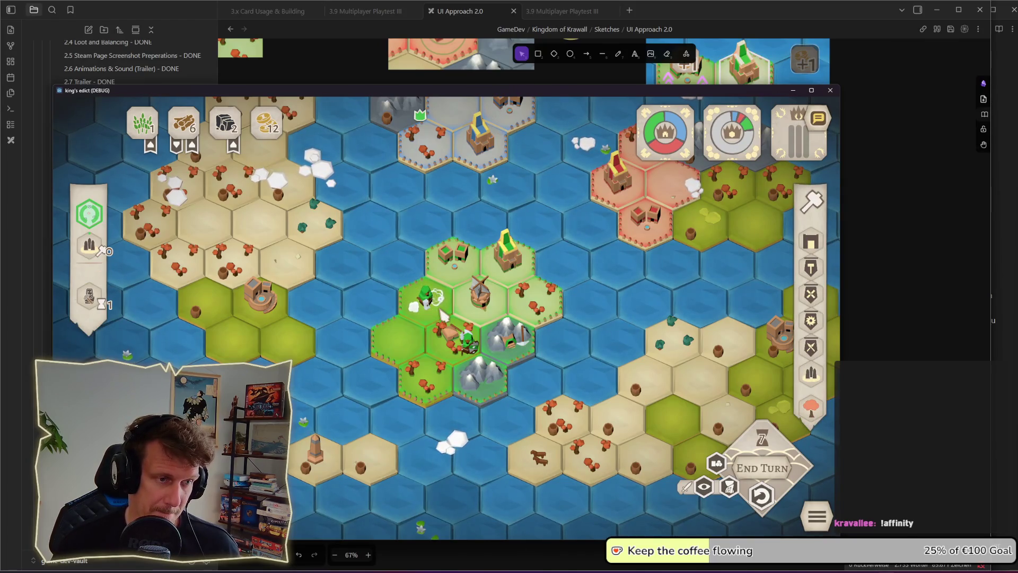
key(alt+Tab)
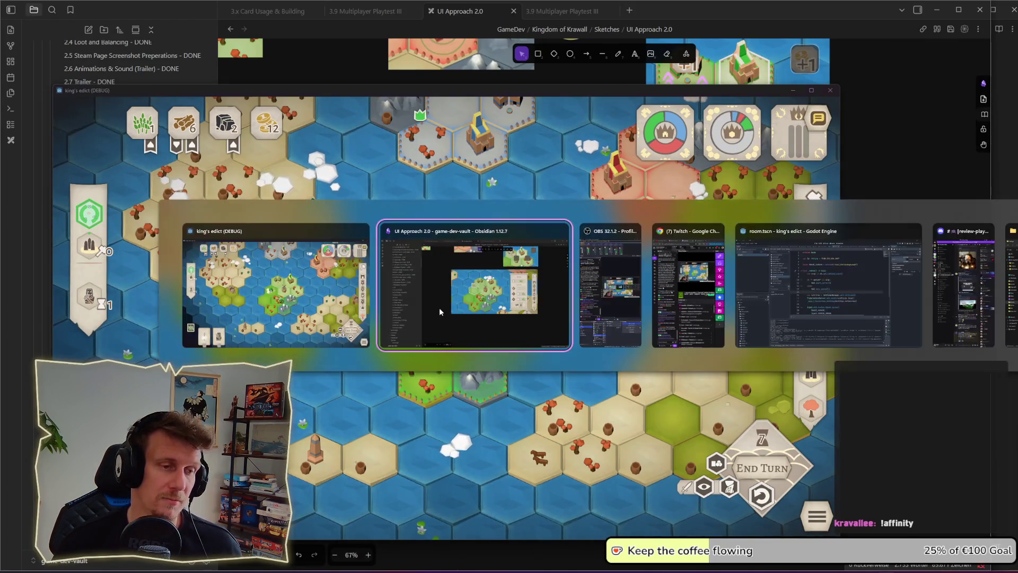
key(ctrl+v)
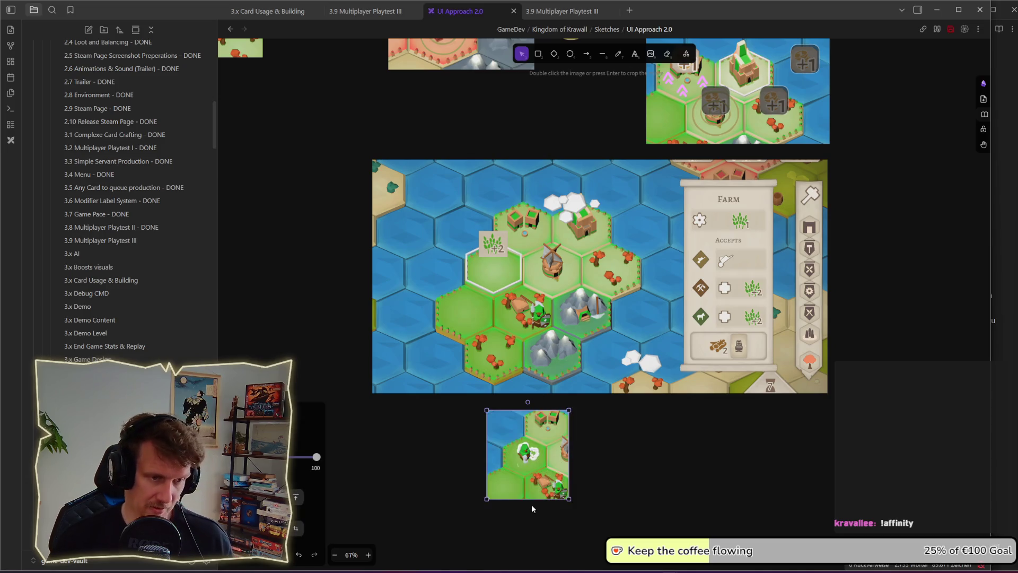
Step: Move the pasted map snip lower on the board
scroll(527, 371, down, 3)
drag(523, 329, 520, 399)
click(585, 417)
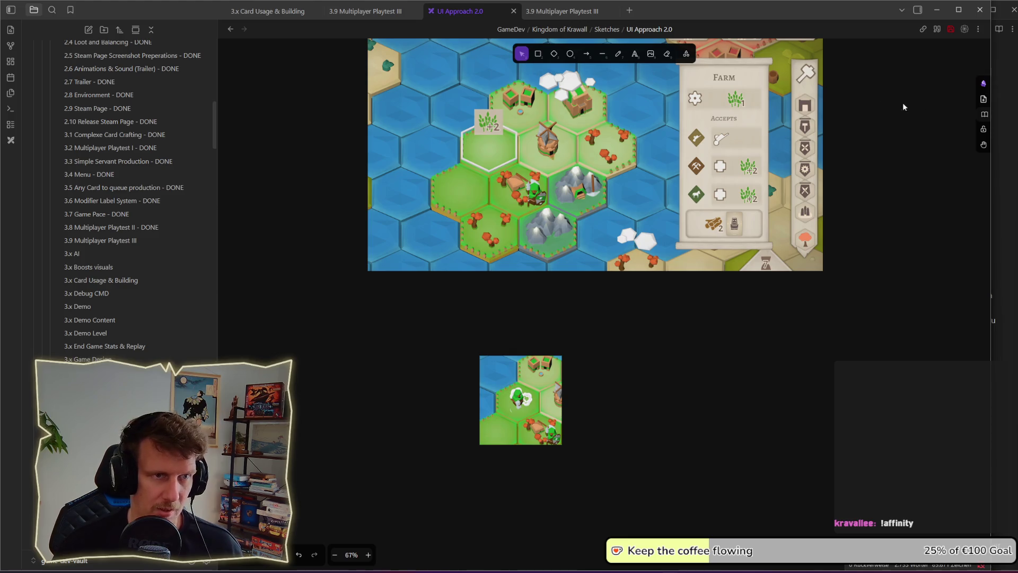
scroll(491, 263, up, 1)
scroll(542, 100, down, 1)
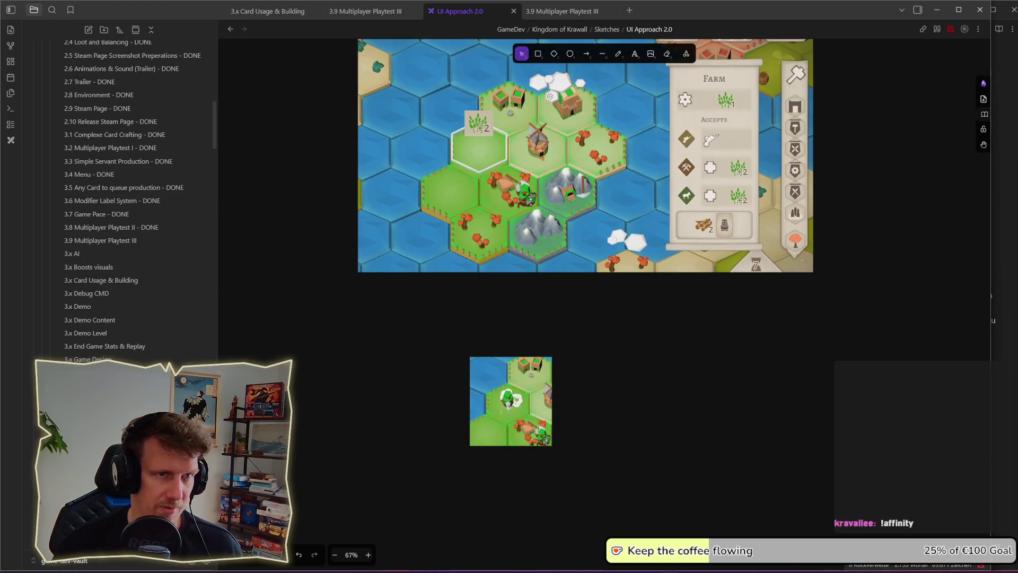
Step: Snip just the yellow farm tile in the game and paste it over the small map
key(alt+Tab)
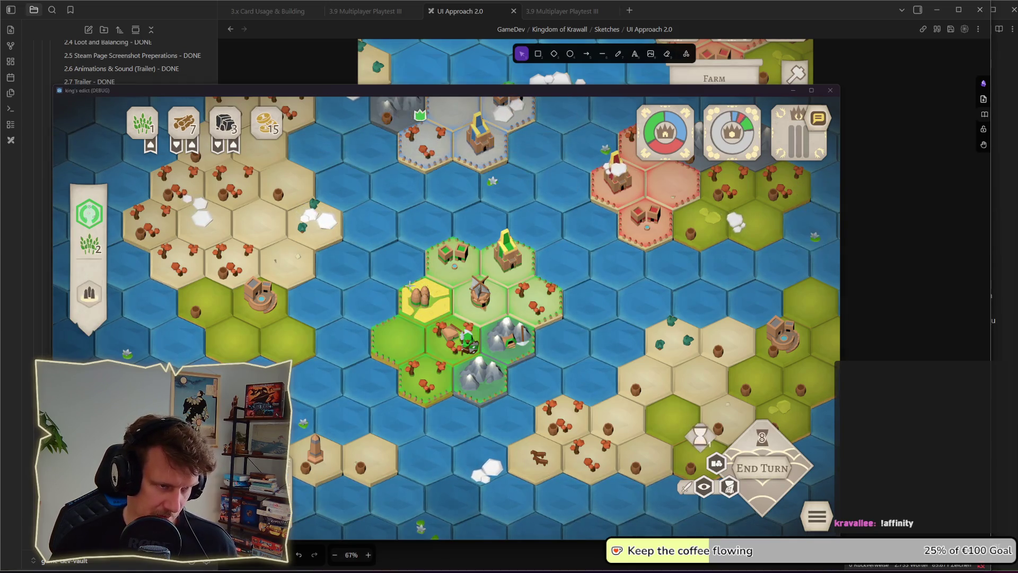
key(super+shift+s)
drag(394, 272, 455, 326)
key(alt+Tab)
key(ctrl+v)
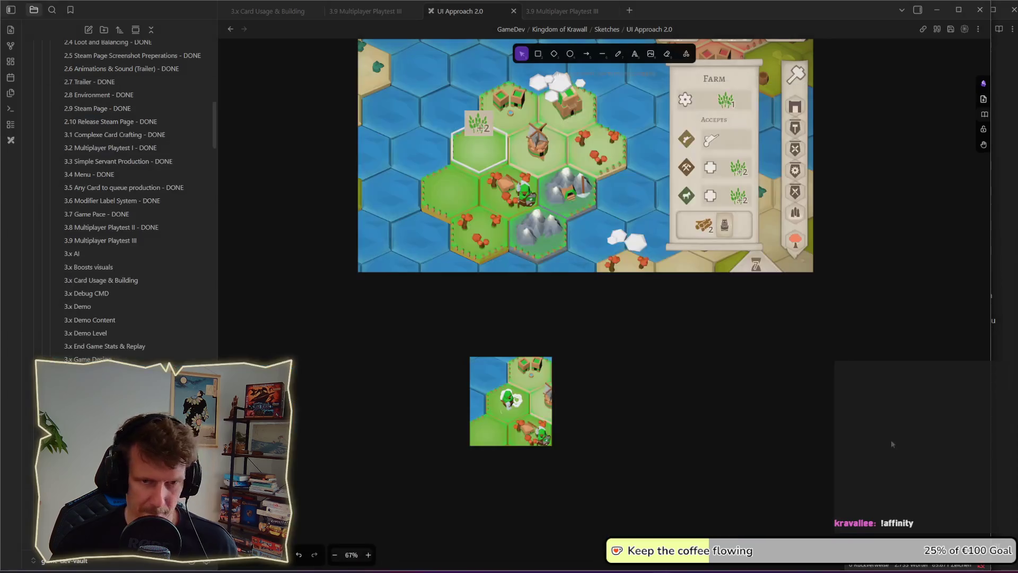
key(ctrl+v)
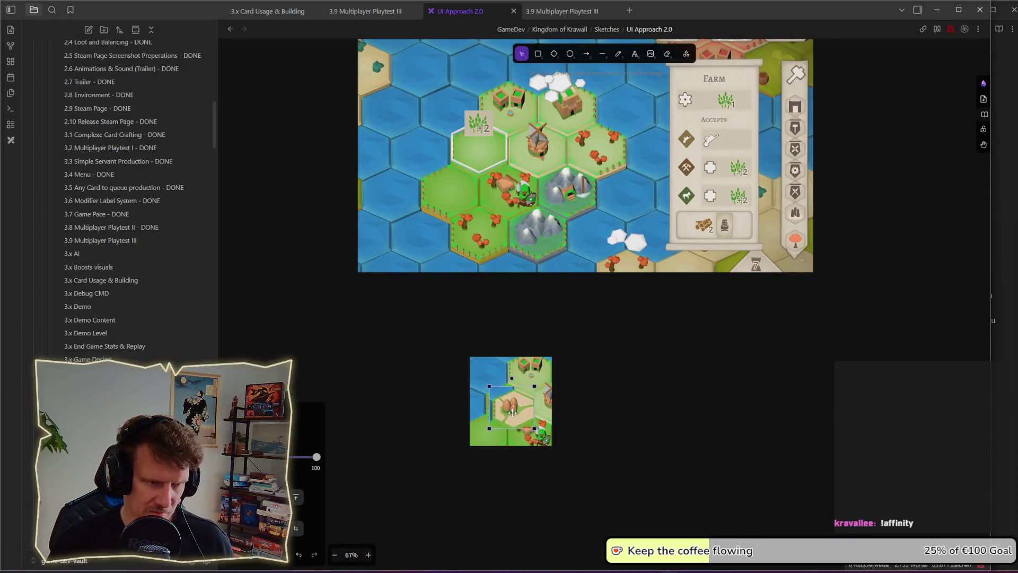
Step: Make the farm tile snip semi-transparent, nudge it onto its hex, and open it separately
scroll(509, 408, up, 2)
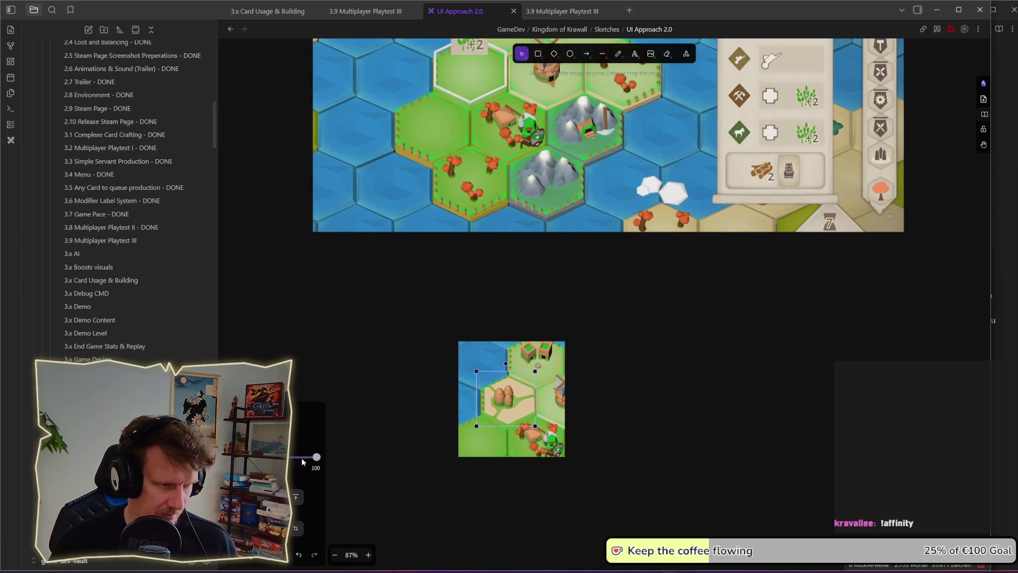
drag(314, 458, 265, 458)
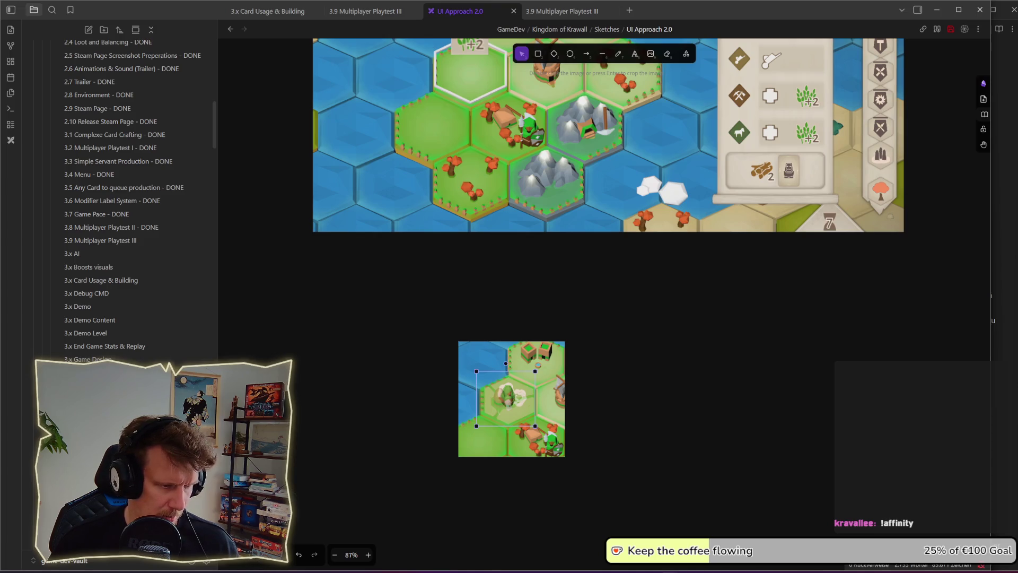
click(621, 424)
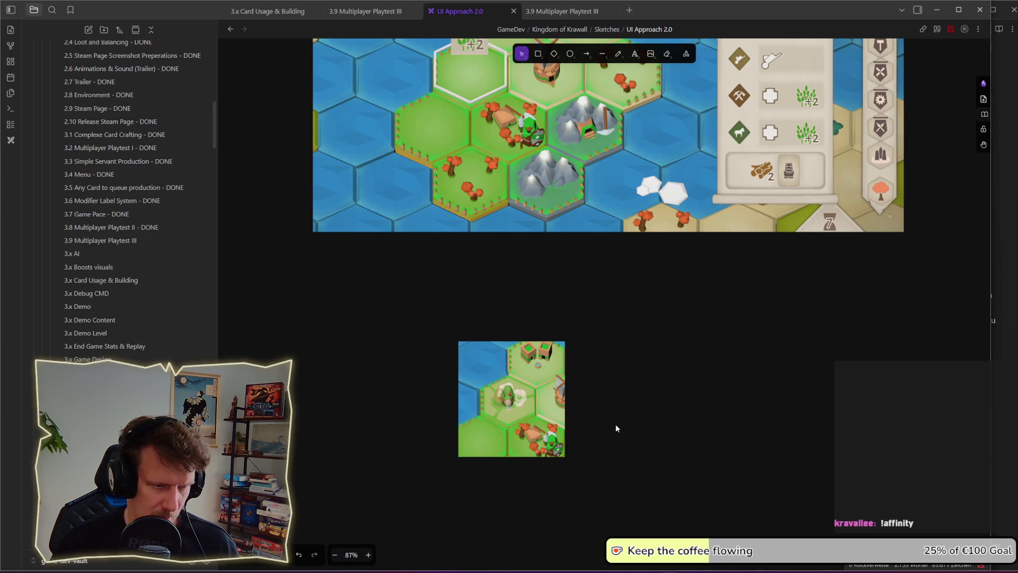
mouse_move(512, 411)
mouse_down()
mouse_move(499, 413)
mouse_move(511, 412)
mouse_up()
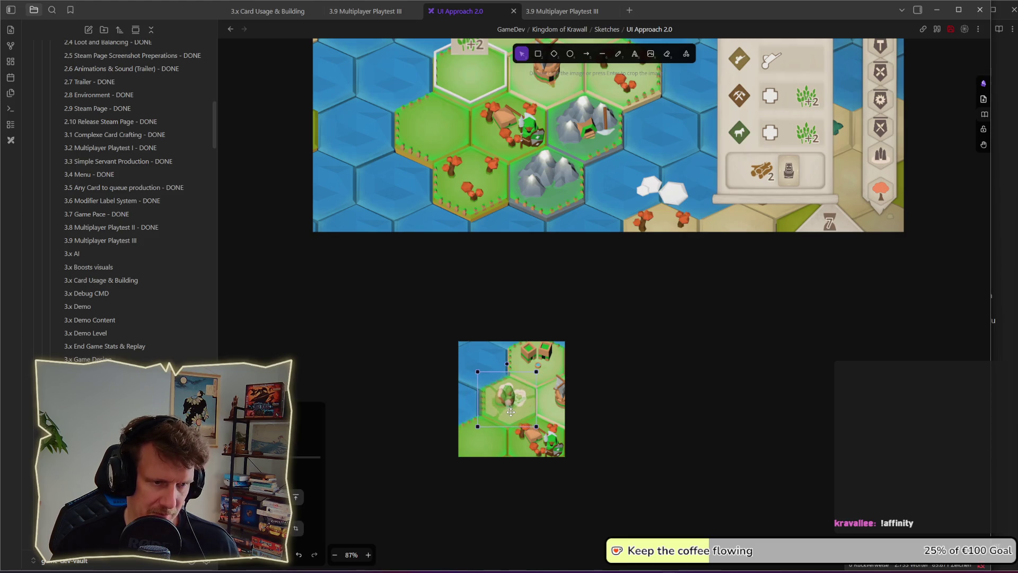
key(ctrl+Return)
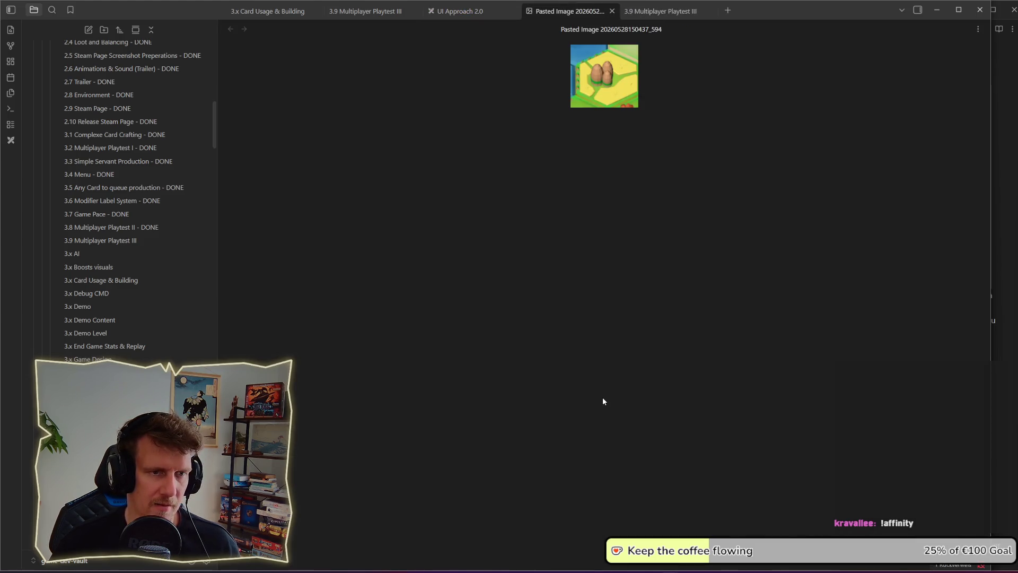
Step: Close the pasted image tab and drag the faded farm tile onto the large map's outlined hex
click(612, 11)
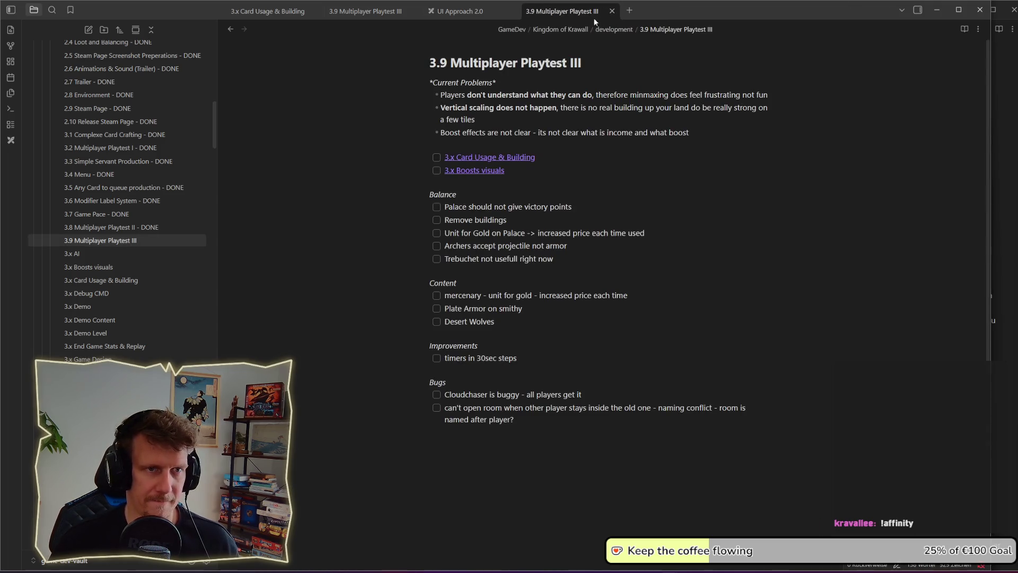
click(491, 13)
mouse_move(508, 456)
mouse_down()
mouse_move(480, 124)
mouse_move(470, 123)
mouse_up()
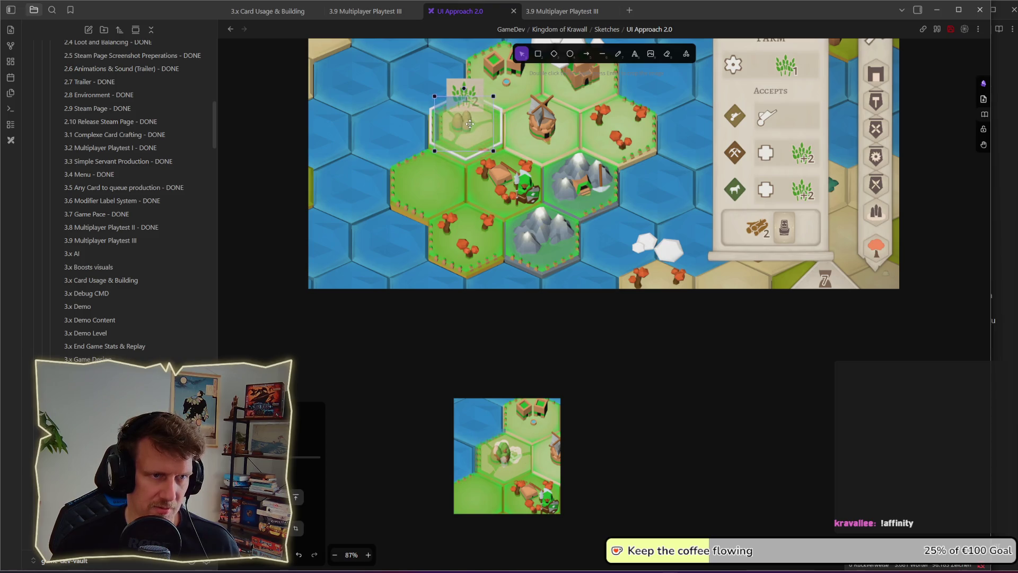
key(Escape)
Step: Bring the farm tile overlay in front of the large map screenshot
click(464, 88)
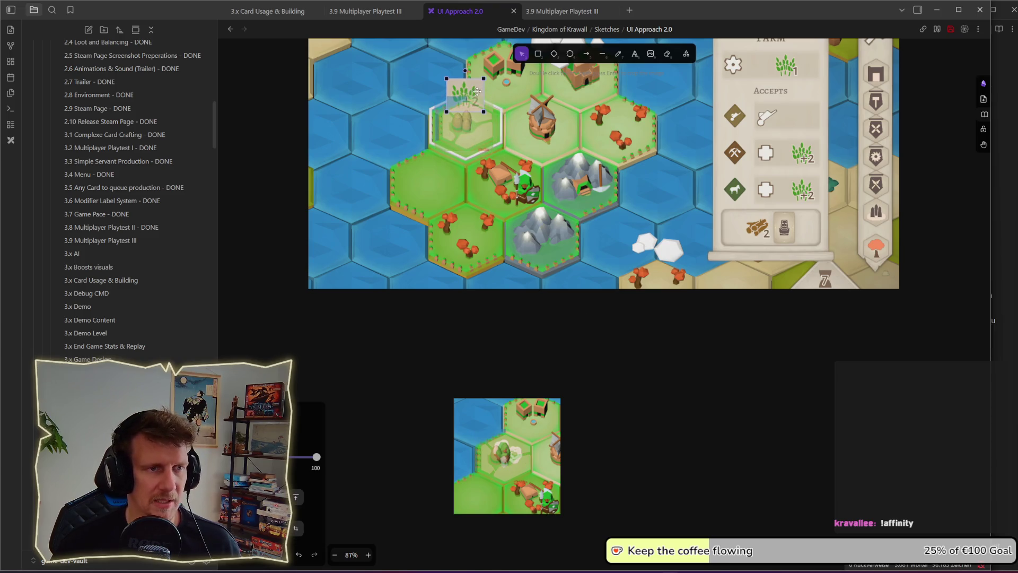
right_click(476, 102)
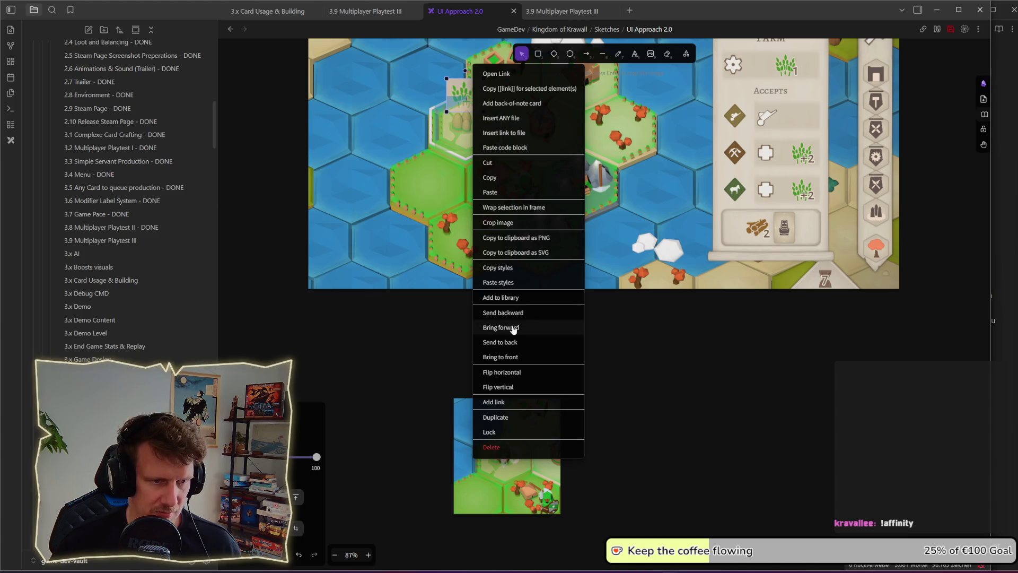
click(514, 357)
scroll(537, 203, up, 1)
scroll(537, 203, up, 5)
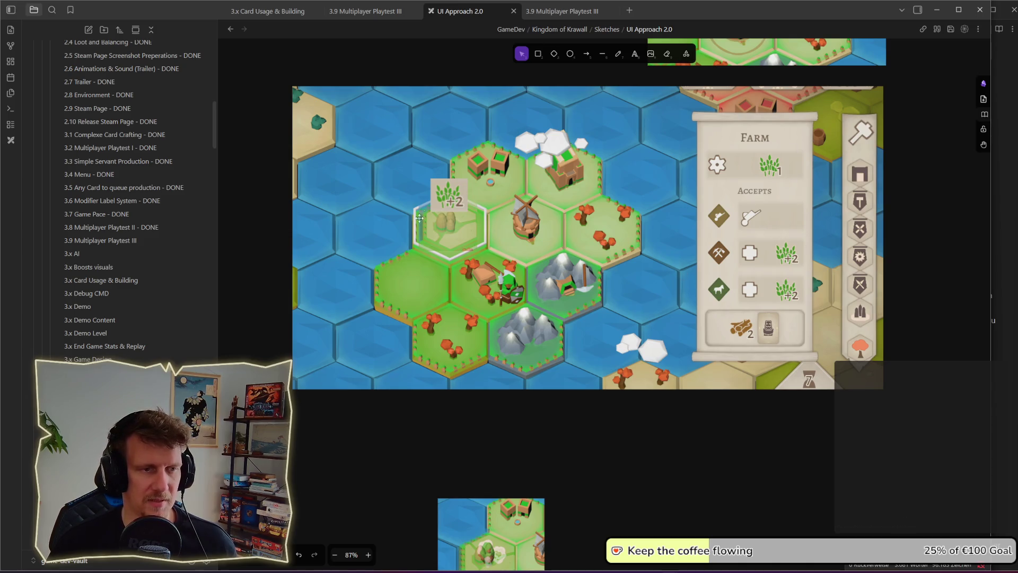
click(456, 240)
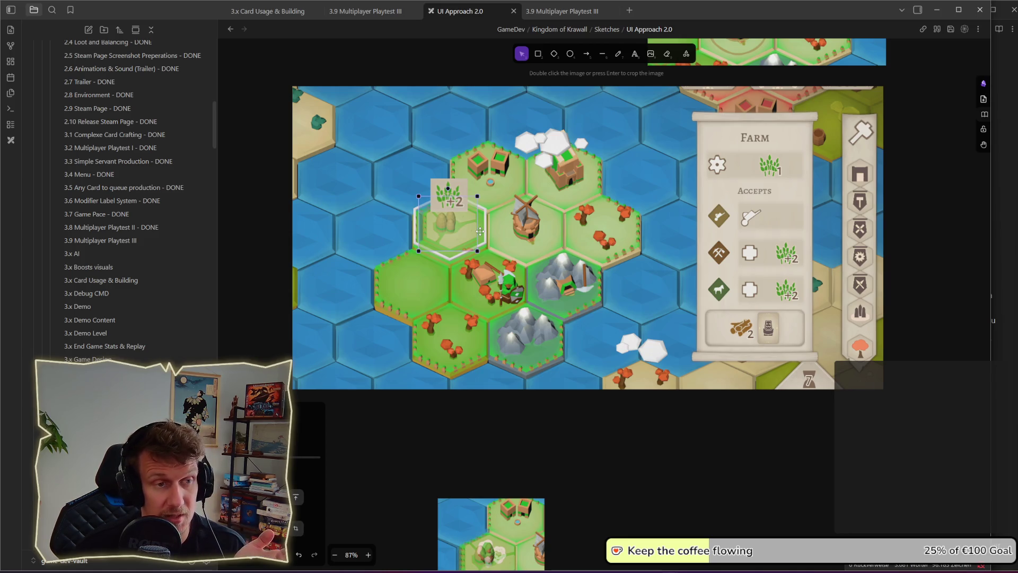
click(598, 427)
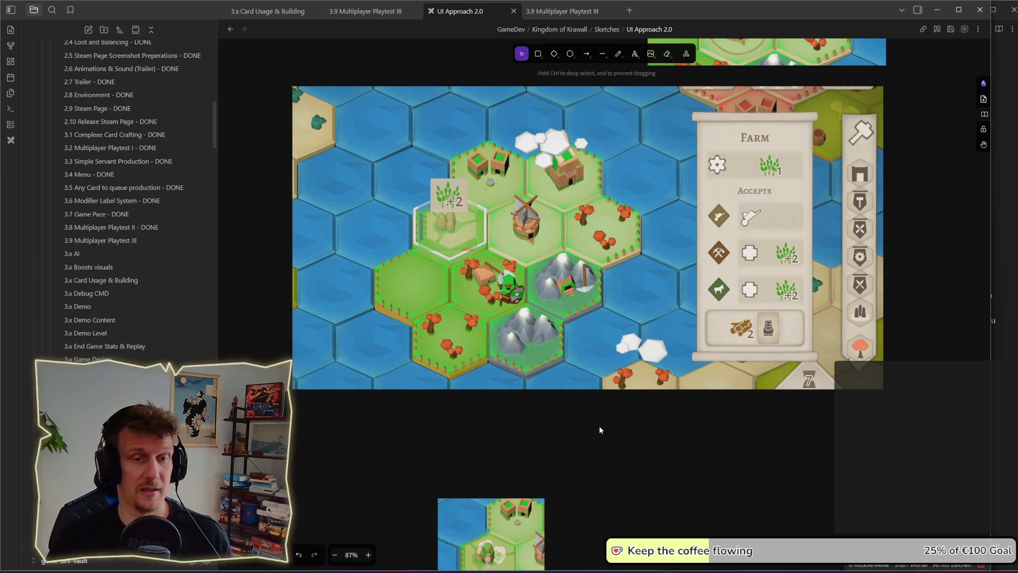
ctrl+scroll(618, 297, down, 2)
ctrl+scroll(618, 297, down, 1)
scroll(547, 192, up, 3)
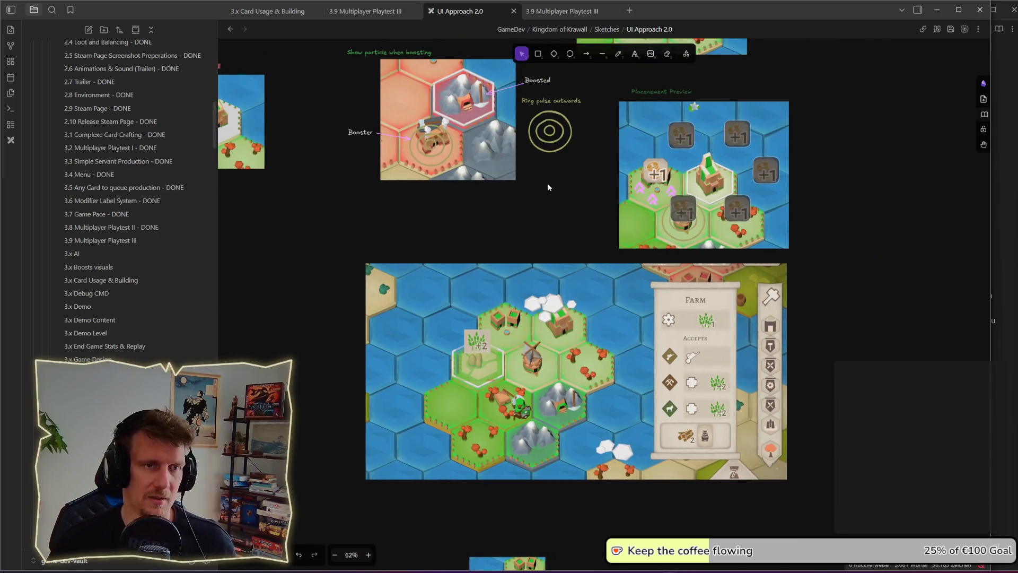
Step: Move the ring pulse graphic onto the farm screenshot and center it on the windmill
click(535, 123)
click(534, 371)
mouse_move(534, 371)
mouse_down()
mouse_move(526, 283)
mouse_move(536, 218)
mouse_up()
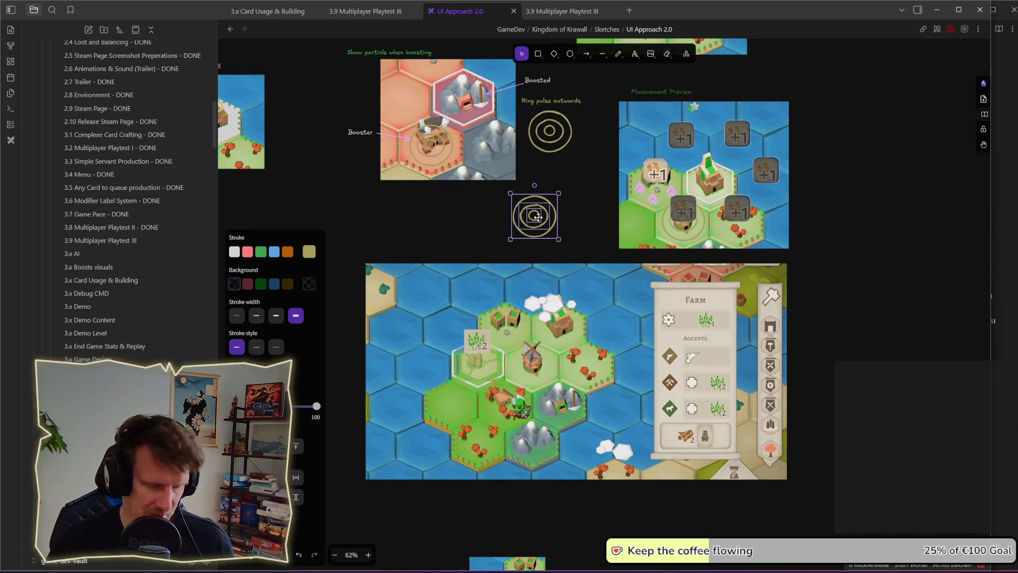
key(Delete)
click(531, 354)
key(ctrl+v)
drag(531, 361, 535, 368)
key(Escape)
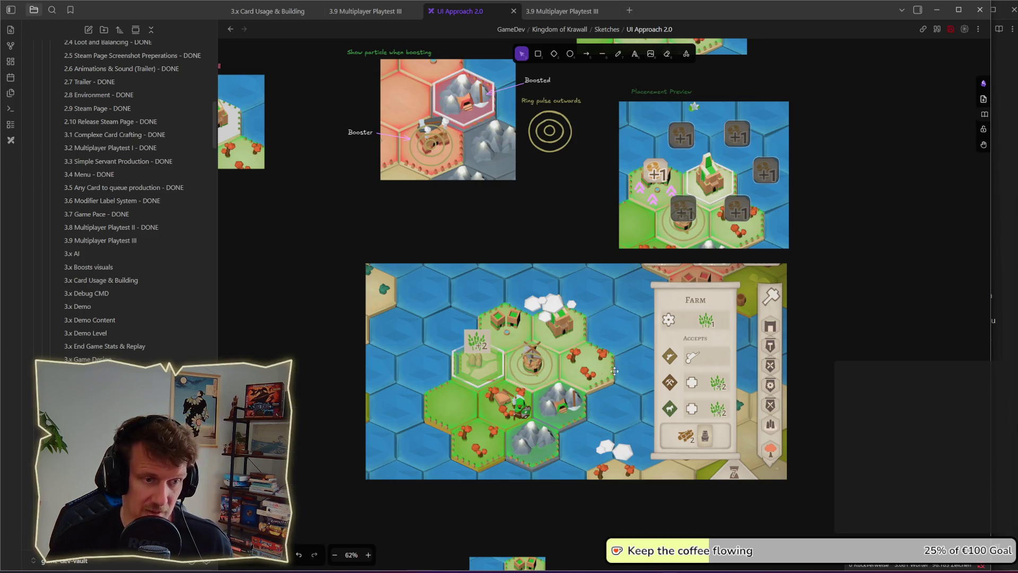
click(480, 367)
key(Escape)
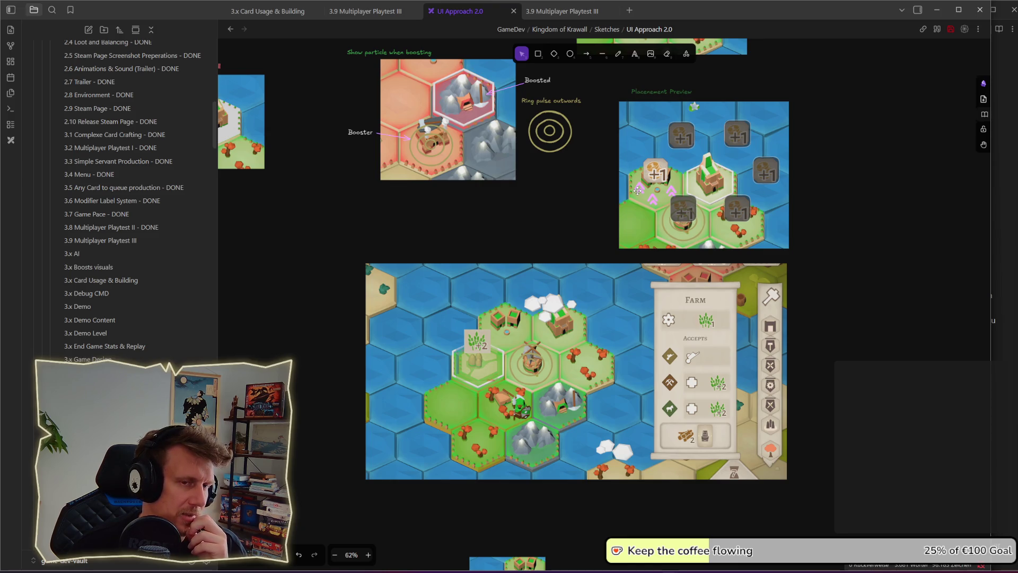
scroll(588, 170, up, 3)
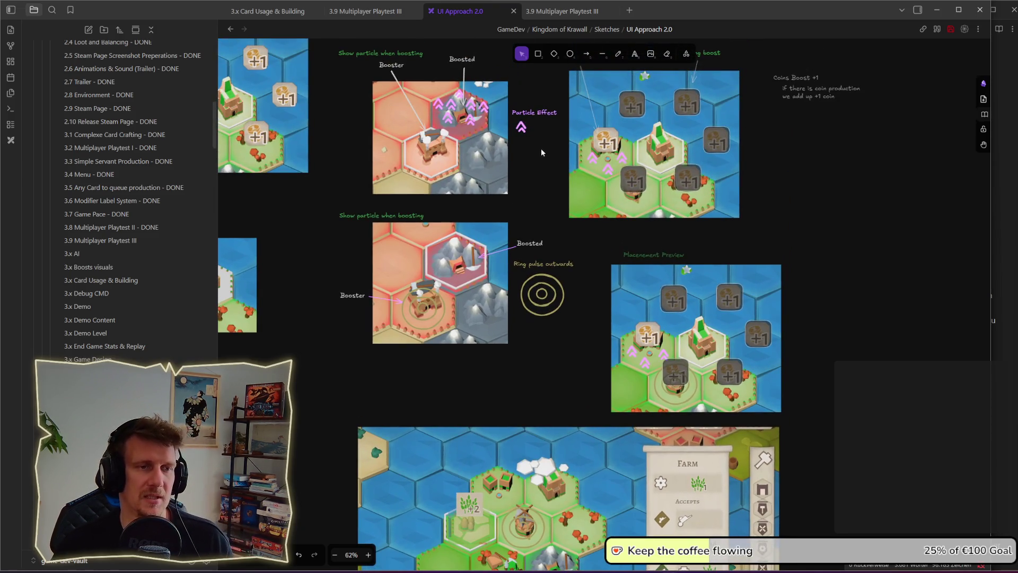
Step: Copy the 'Particle Effect' label just above itself and change the copy's text to 'boosted'
click(546, 113)
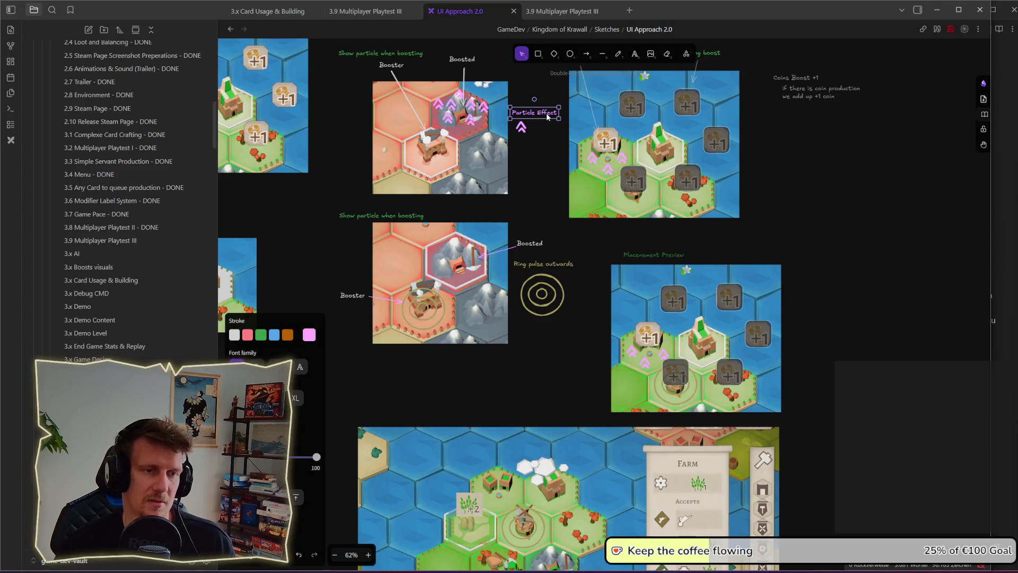
drag(547, 113, 547, 104)
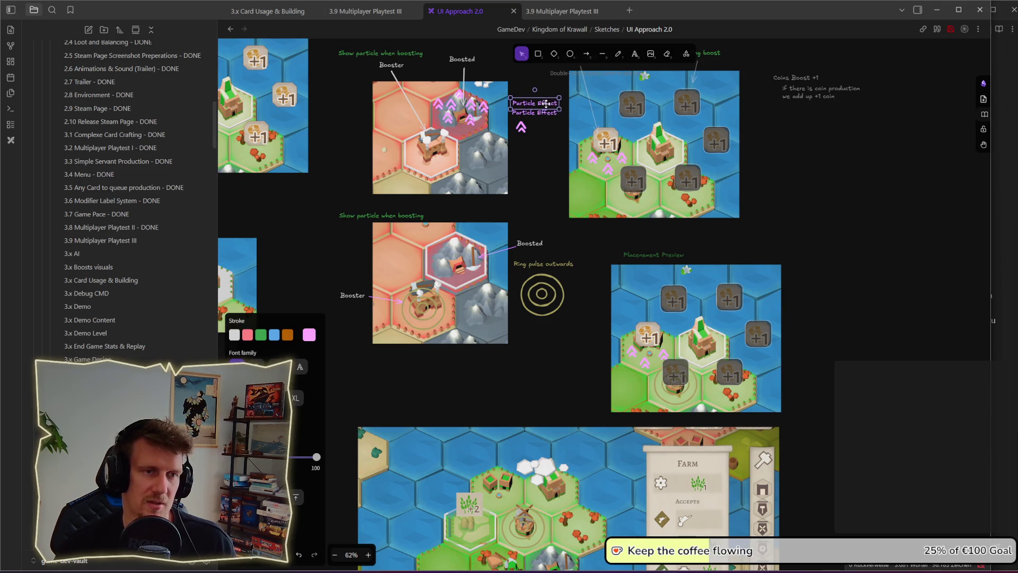
double_click(547, 104)
text(boosted)
click(511, 159)
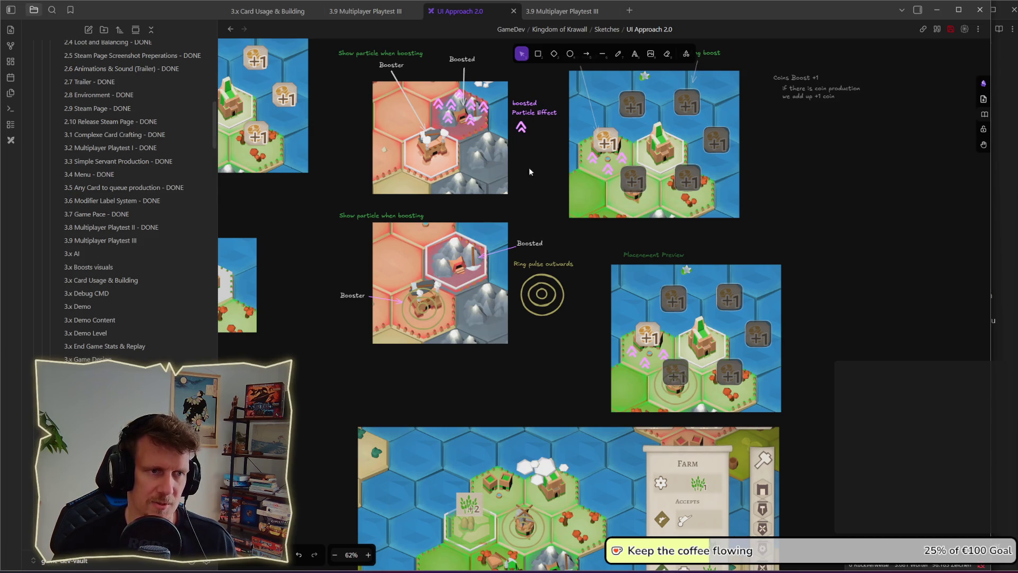
scroll(503, 332, down, 3)
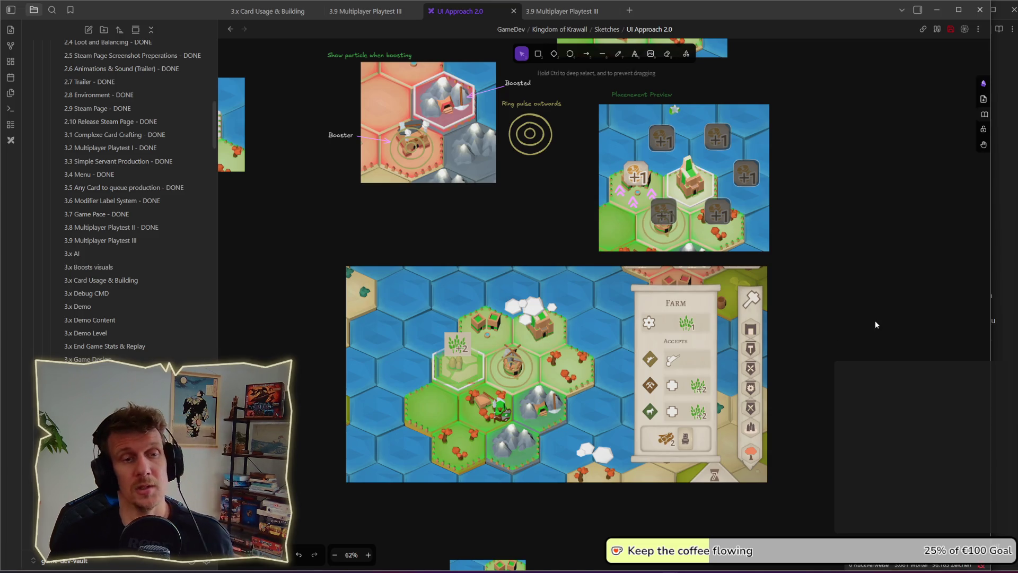
scroll(819, 326, down, 3)
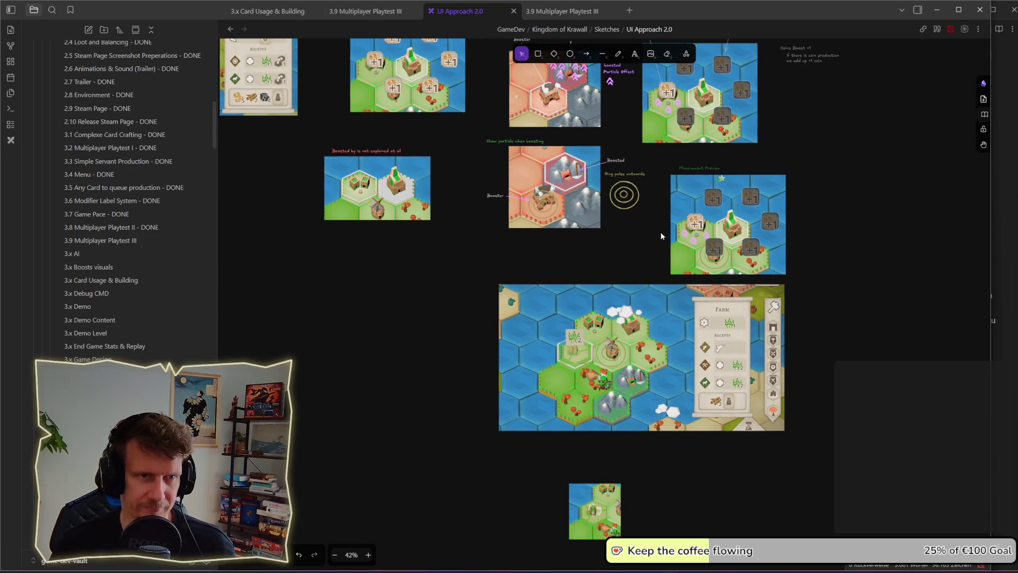
scroll(656, 257, up, 3)
click(714, 229)
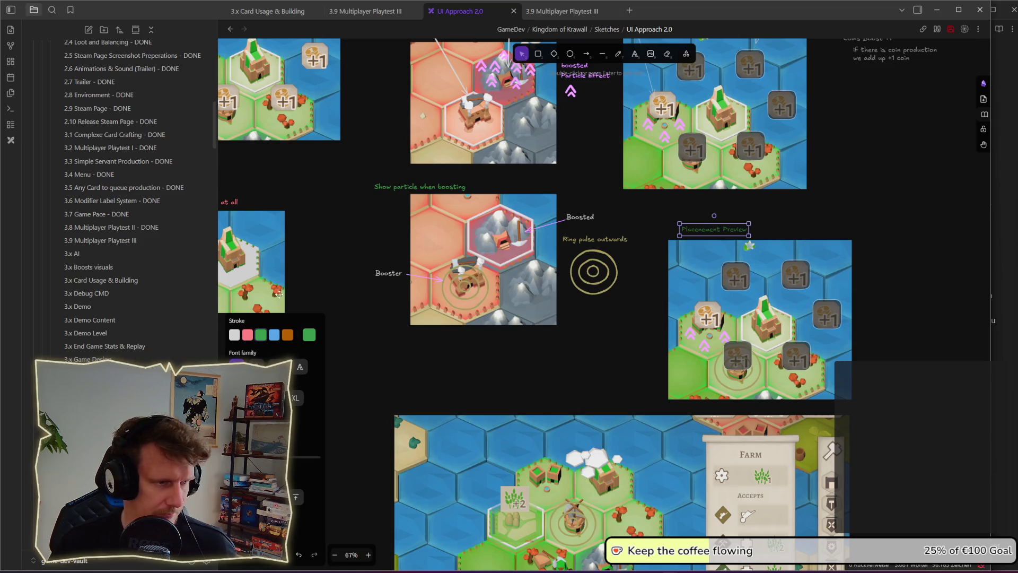
click(309, 334)
click(381, 451)
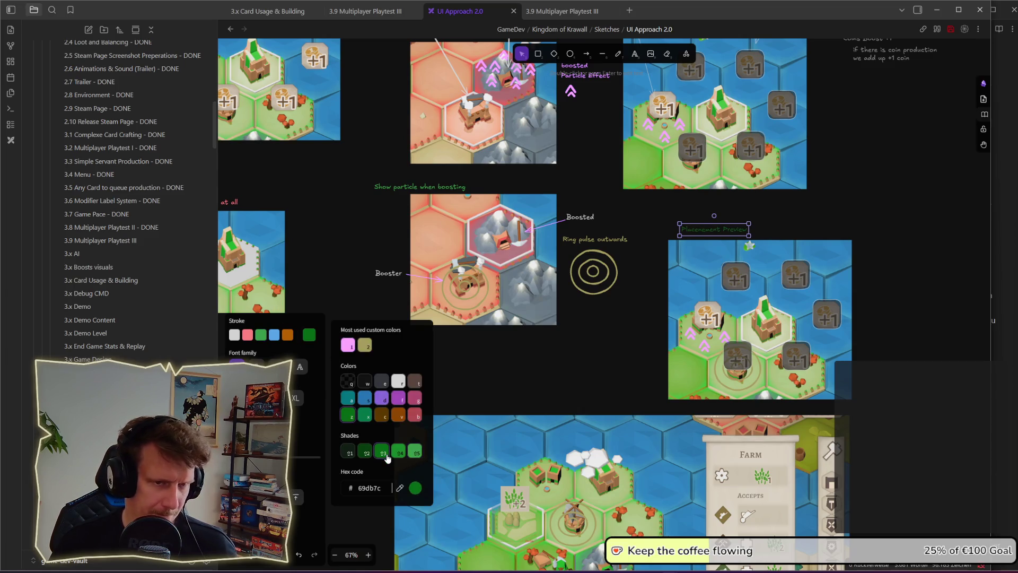
click(405, 452)
click(415, 452)
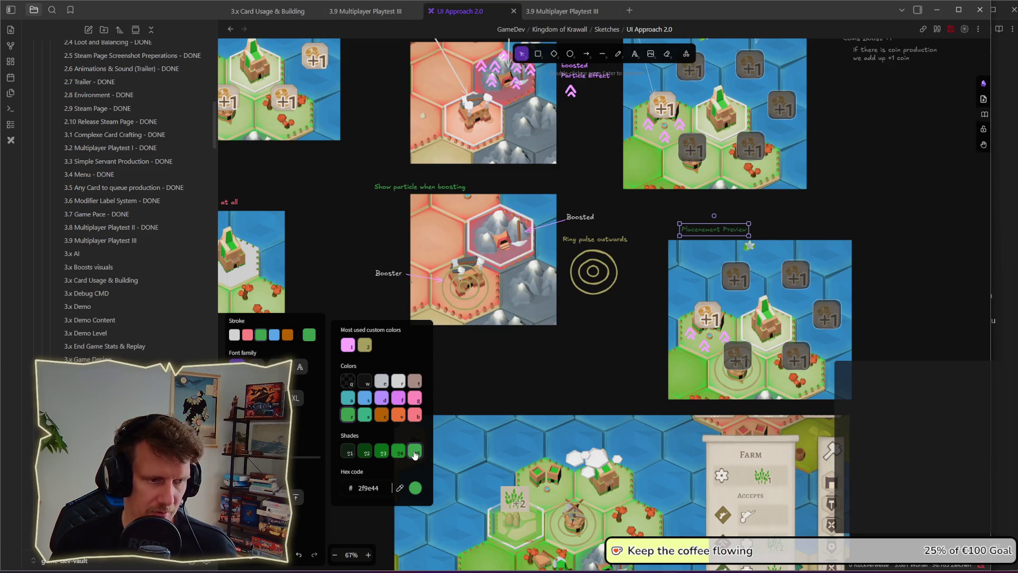
click(586, 371)
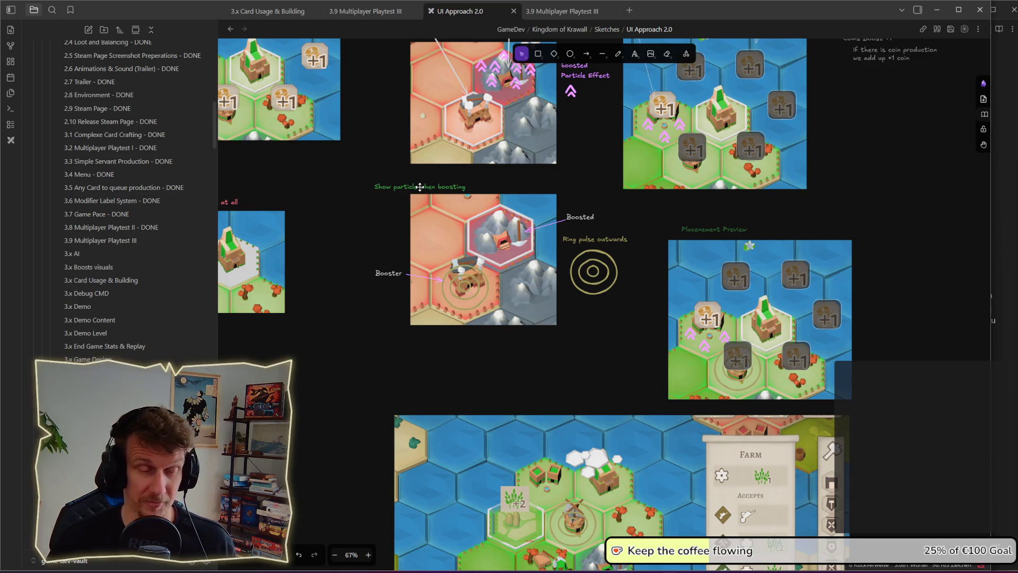
drag(506, 373, 492, 280)
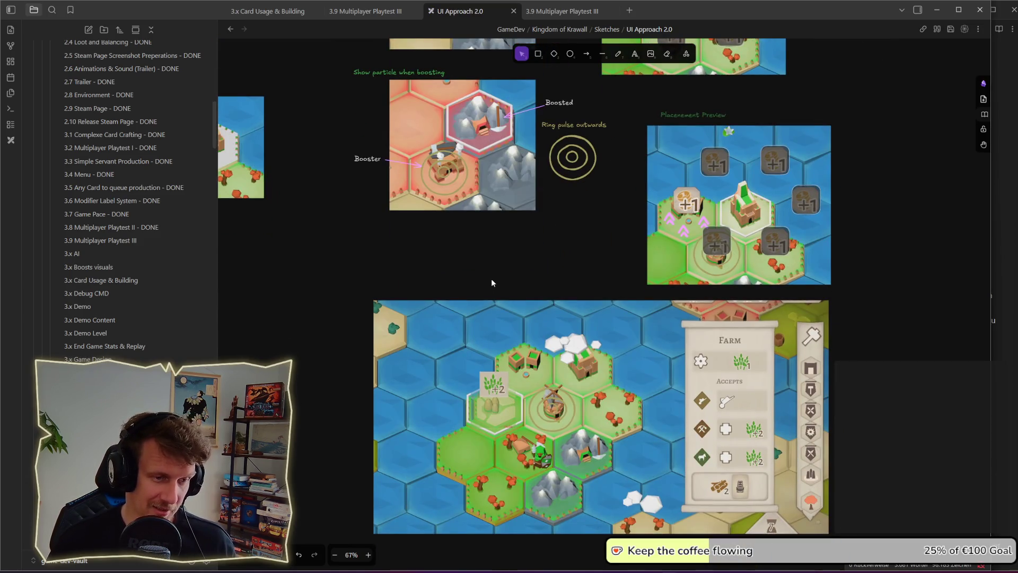
scroll(491, 280, down, 5)
drag(485, 289, 505, 302)
scroll(505, 297, down, 3)
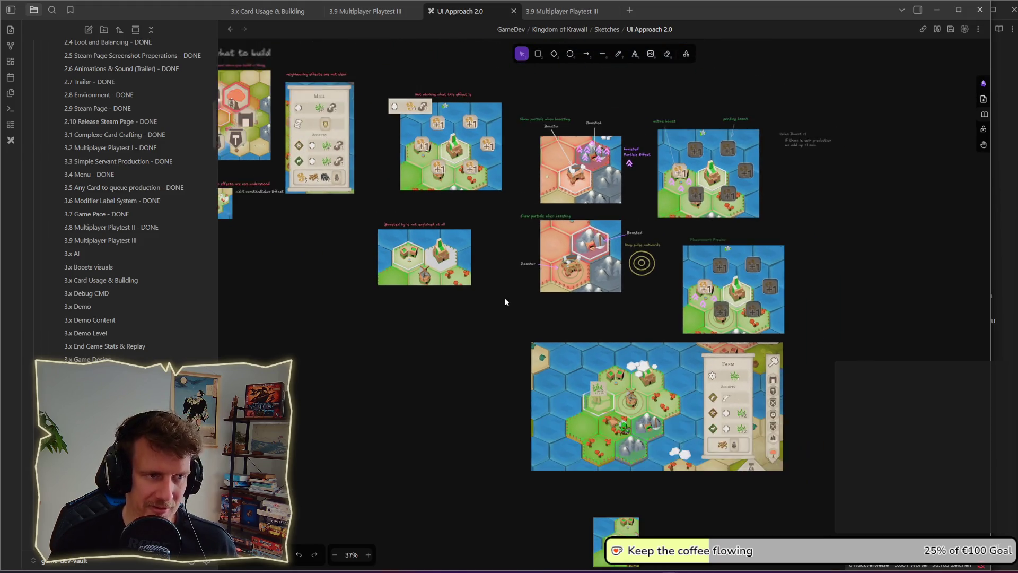
mouse_move(423, 307)
mouse_down()
mouse_move(543, 336)
mouse_move(454, 348)
mouse_up()
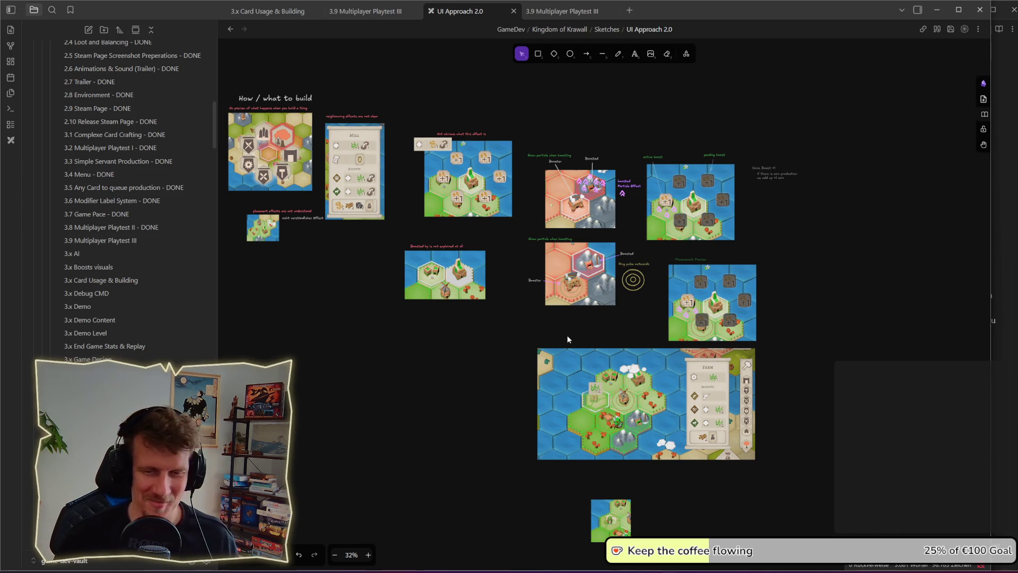
drag(566, 330, 544, 316)
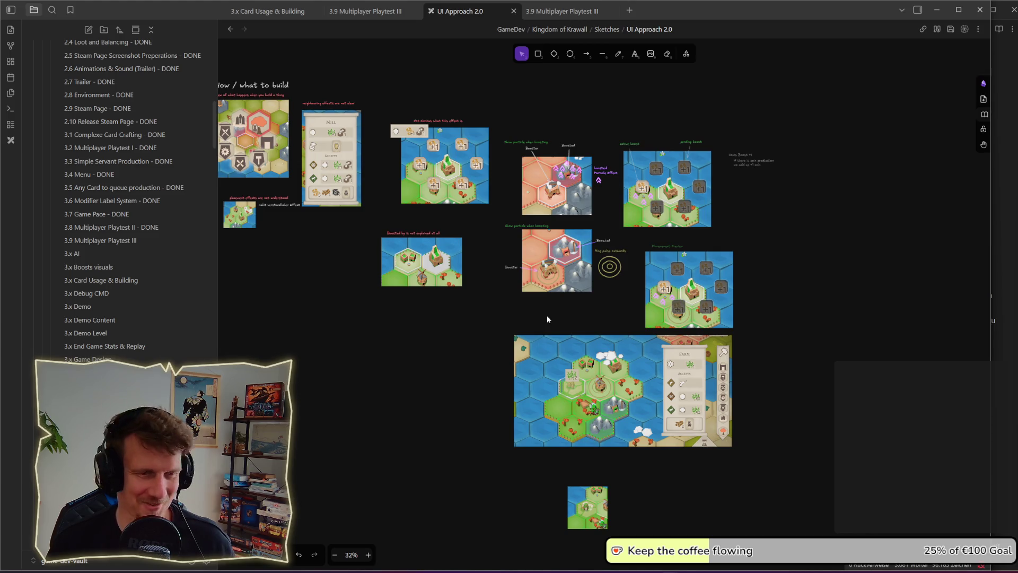
scroll(547, 317, up, 2)
scroll(555, 337, down, 2)
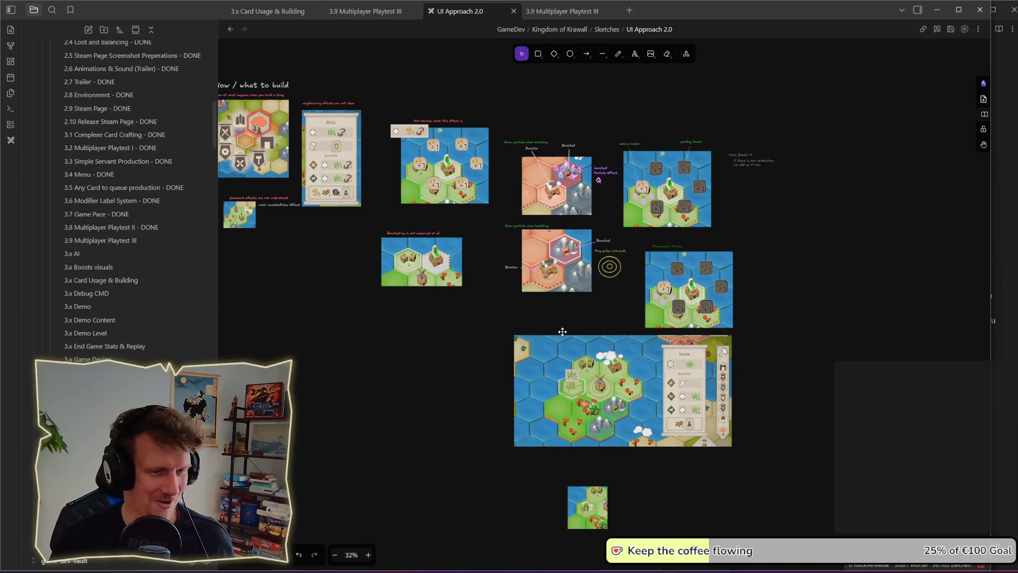
scroll(569, 326, up, 5)
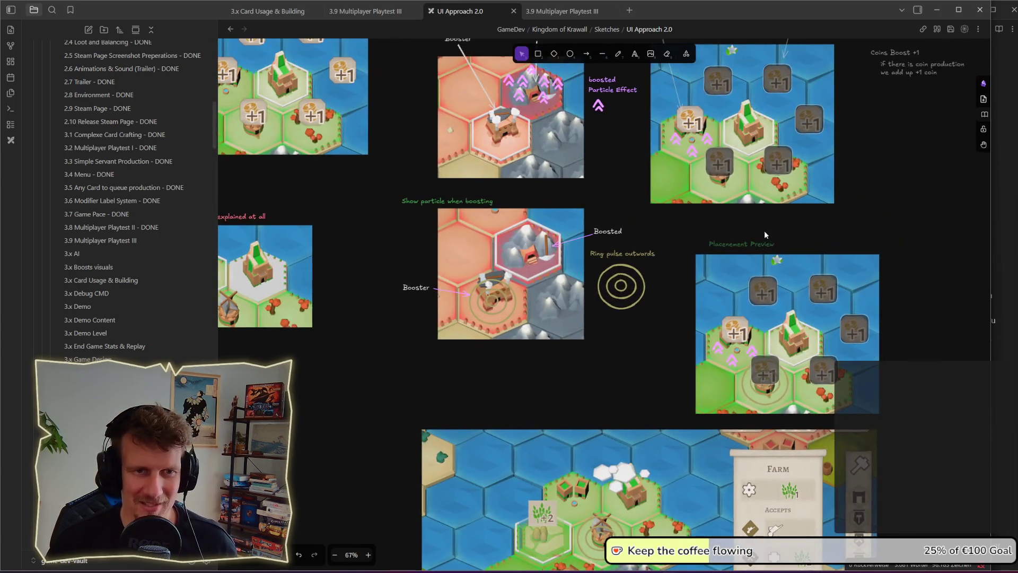
click(750, 245)
click(309, 334)
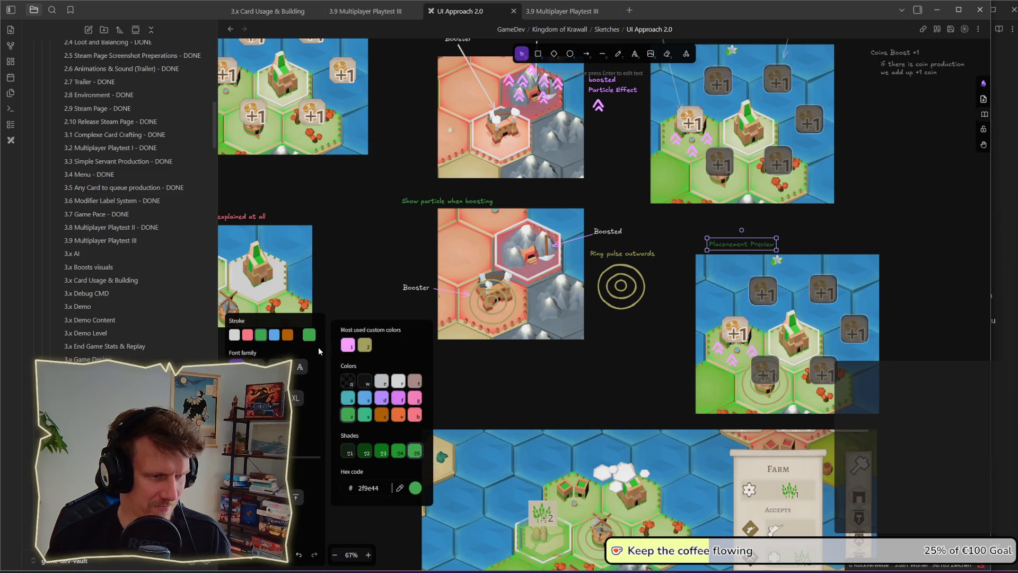
click(399, 451)
click(656, 359)
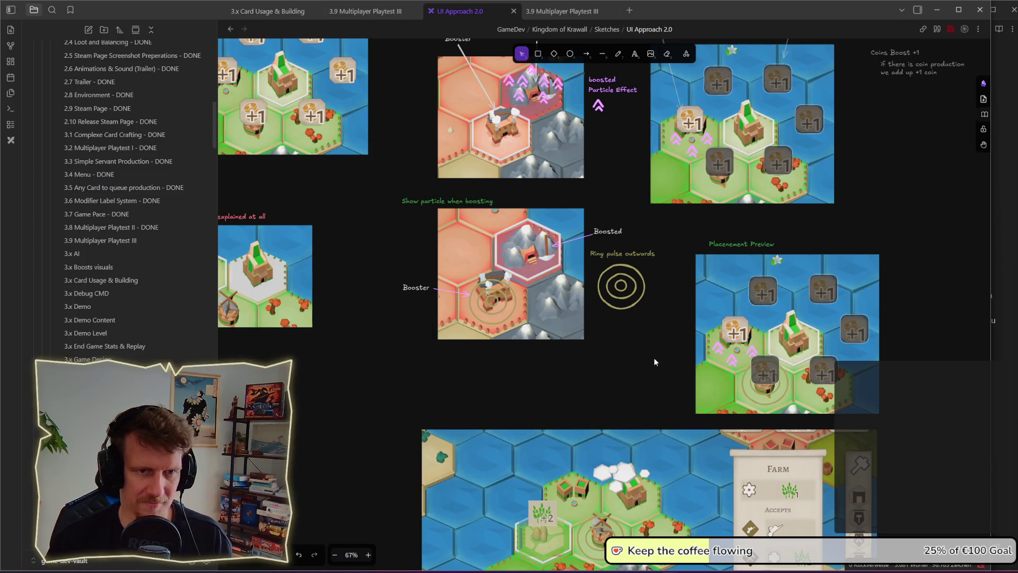
drag(709, 201, 696, 284)
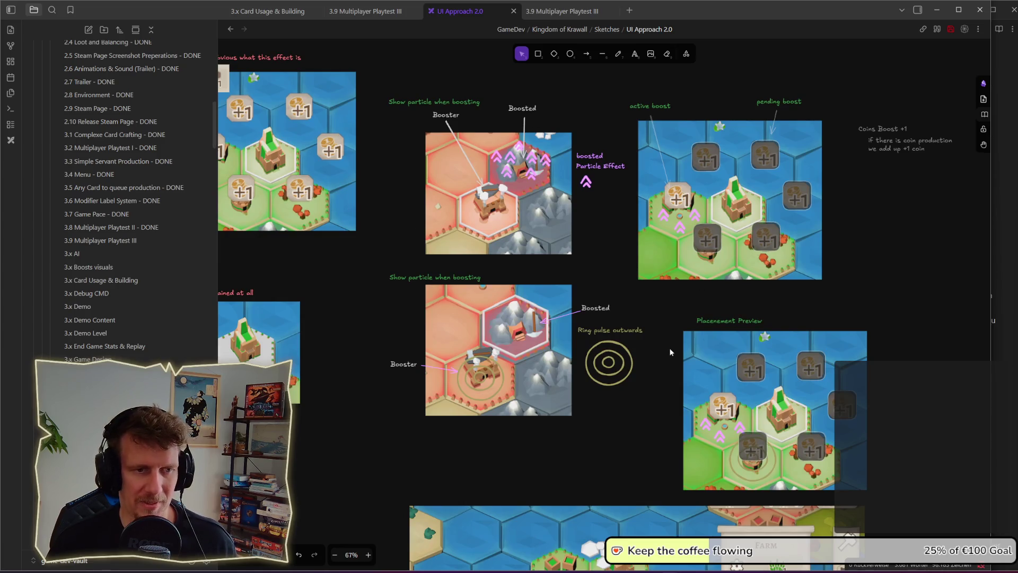
scroll(669, 346, down, 2)
drag(569, 370, 596, 272)
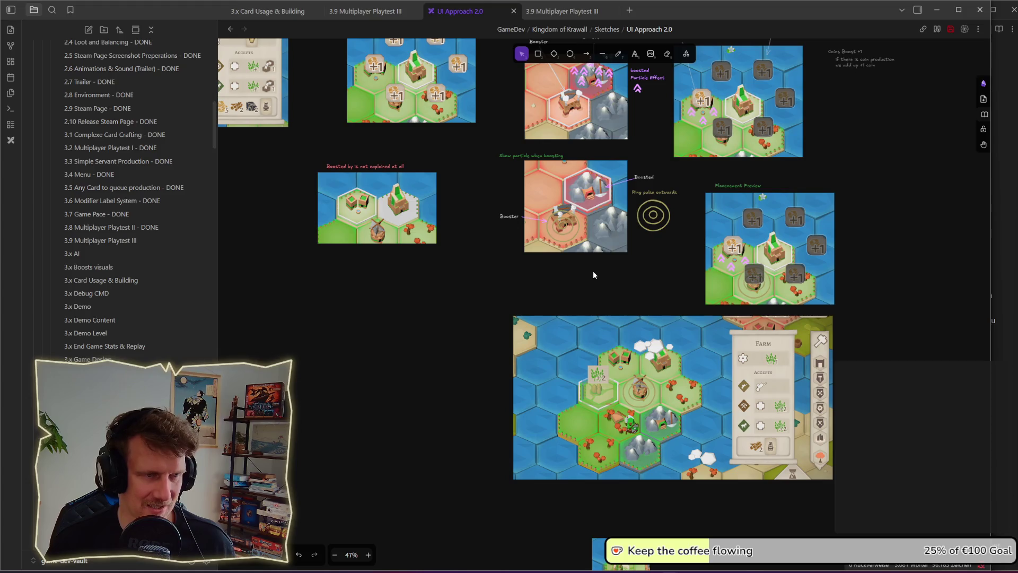
scroll(594, 271, down, 1)
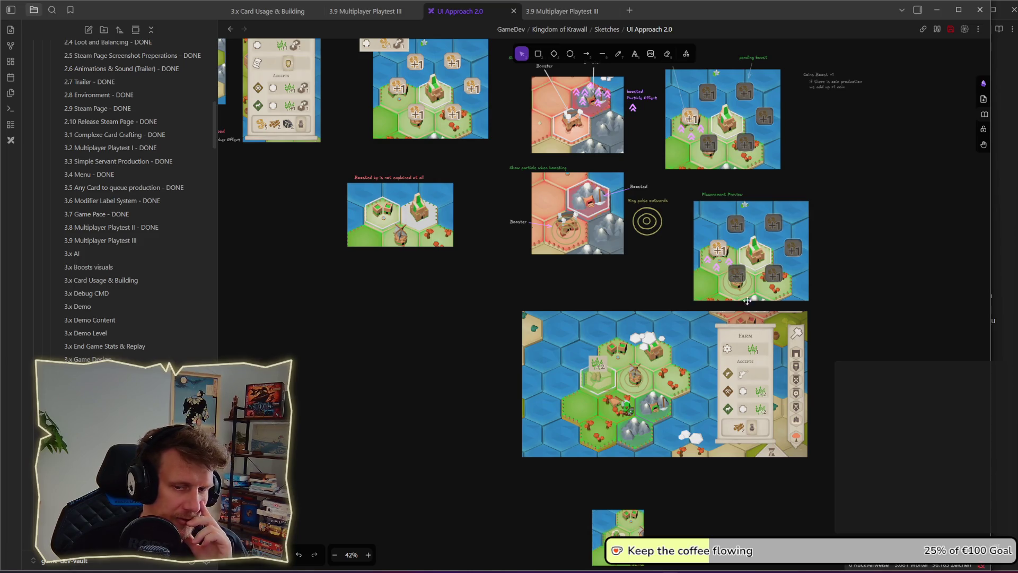
drag(823, 307, 685, 195)
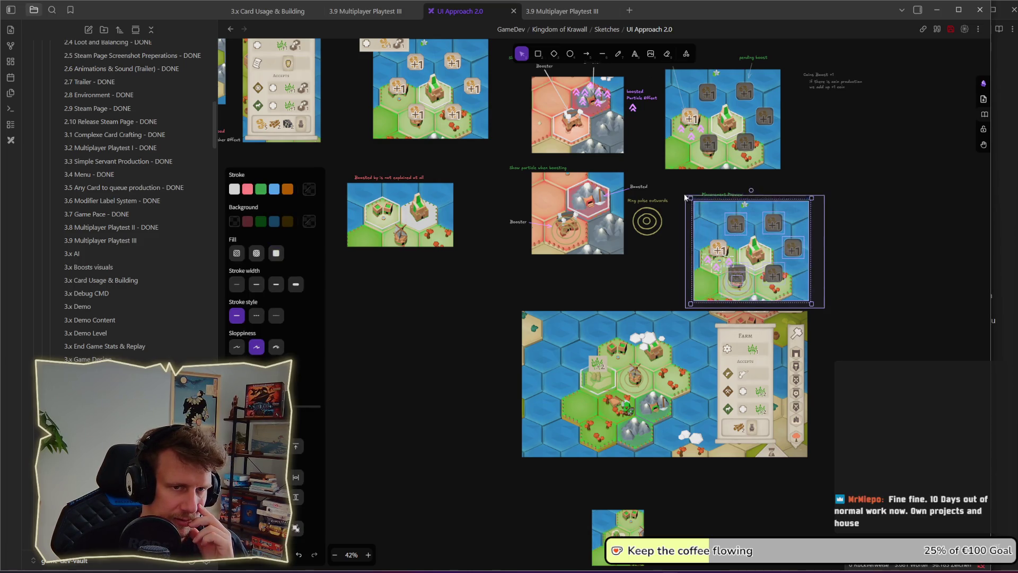
click(860, 224)
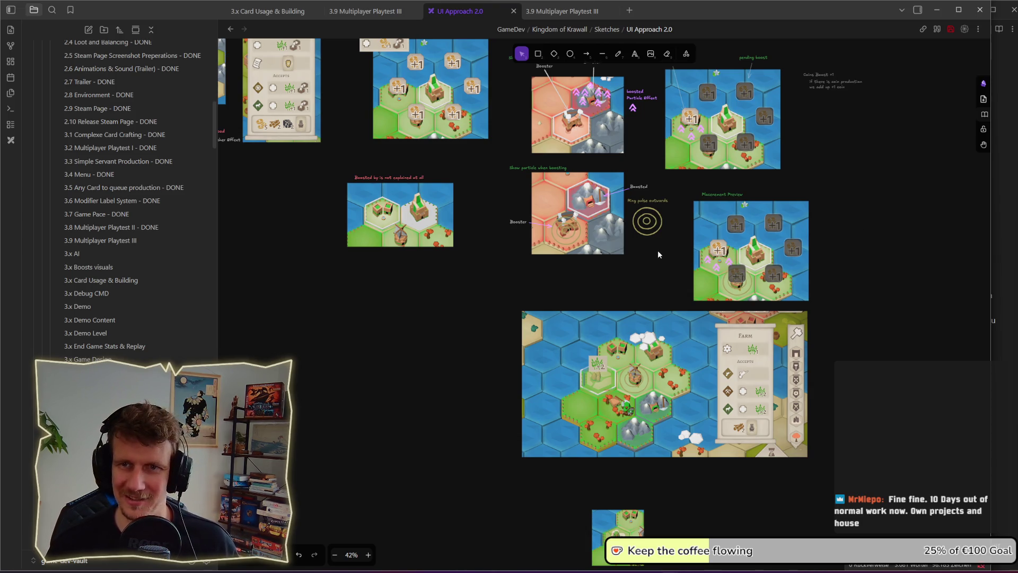
click(647, 221)
click(647, 271)
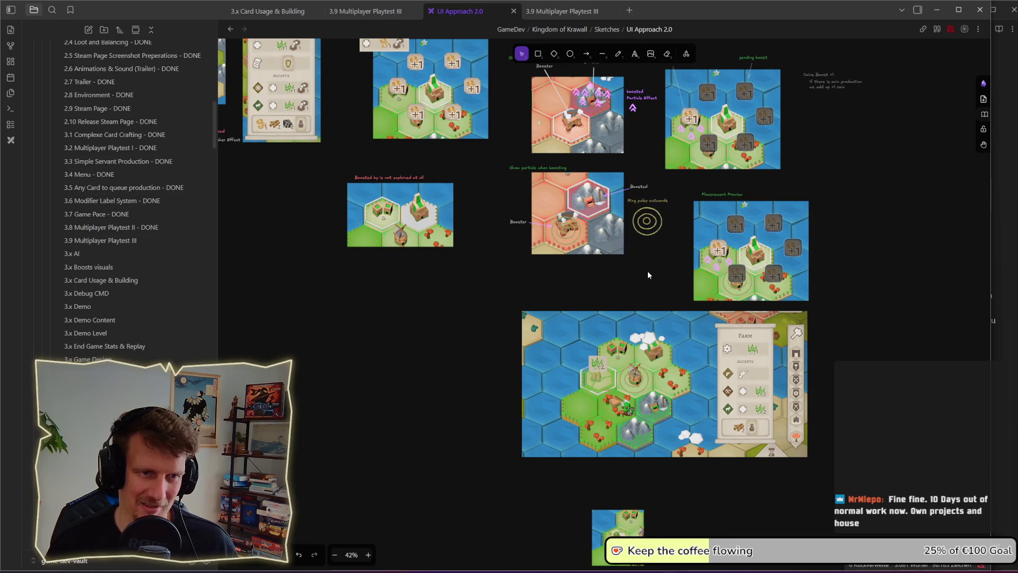
drag(646, 295, 644, 216)
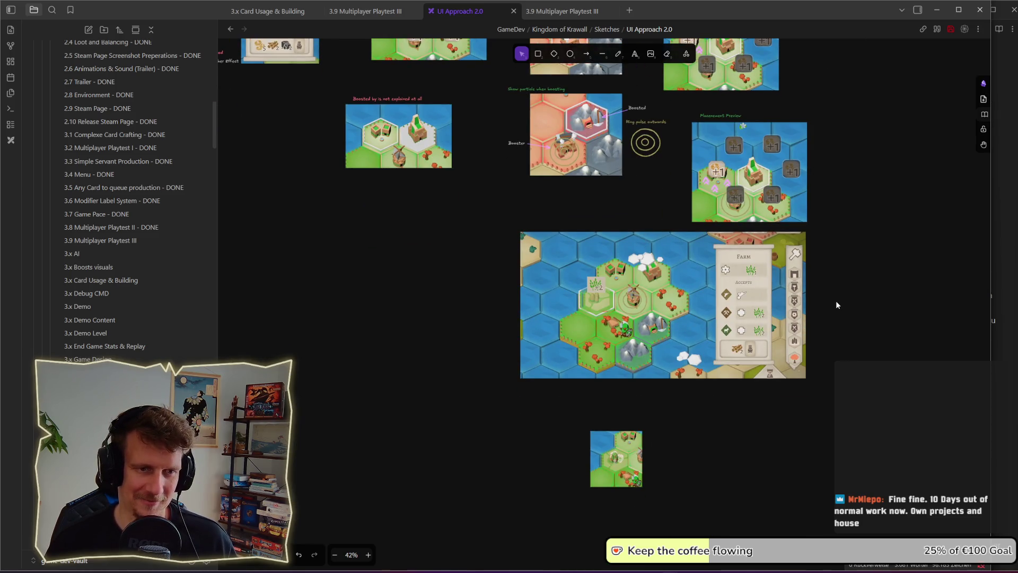
scroll(836, 306, down, 1)
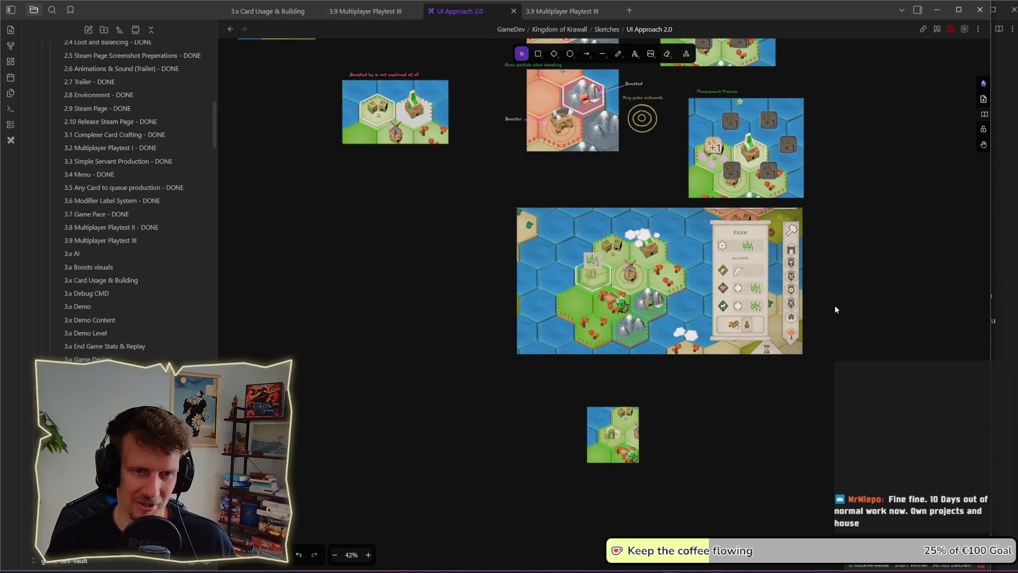
scroll(827, 315, up, 1)
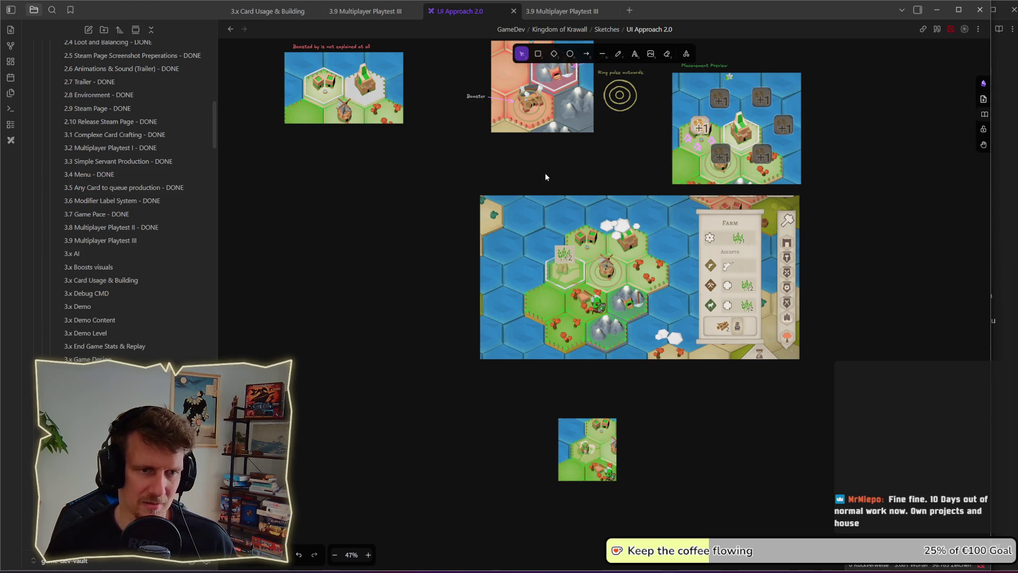
Step: Copy the Placement Preview label above the big map and retype it as 'boosted particle effects'
drag(545, 175, 549, 224)
drag(702, 115, 517, 235)
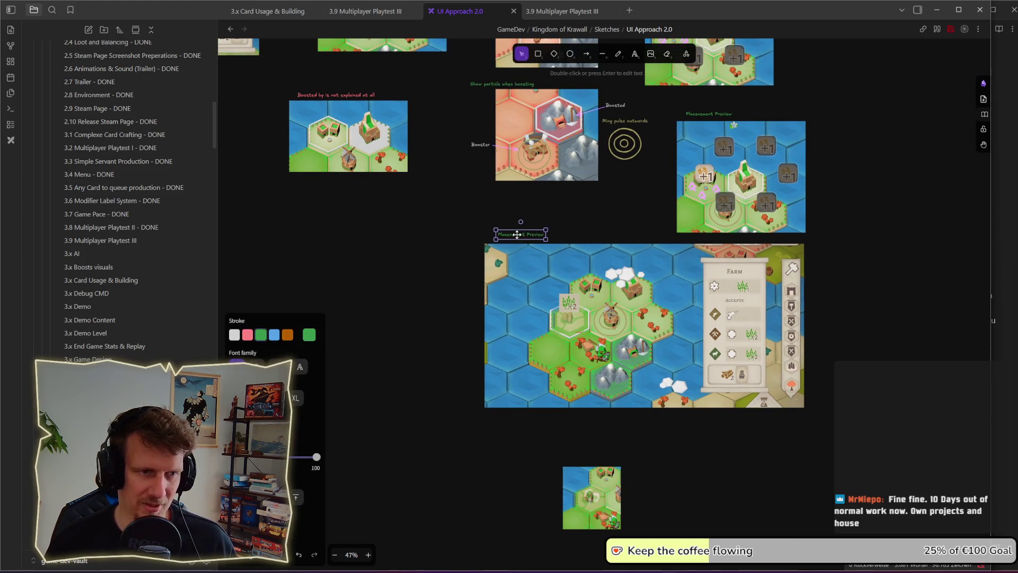
key(Return)
text(bos)
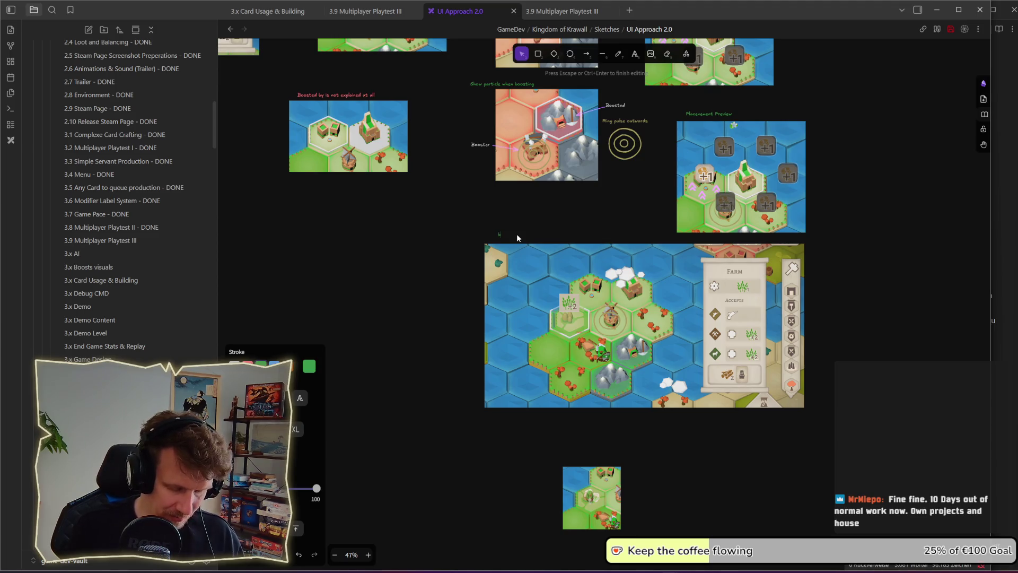
key(BackSpace)
text(ted by)
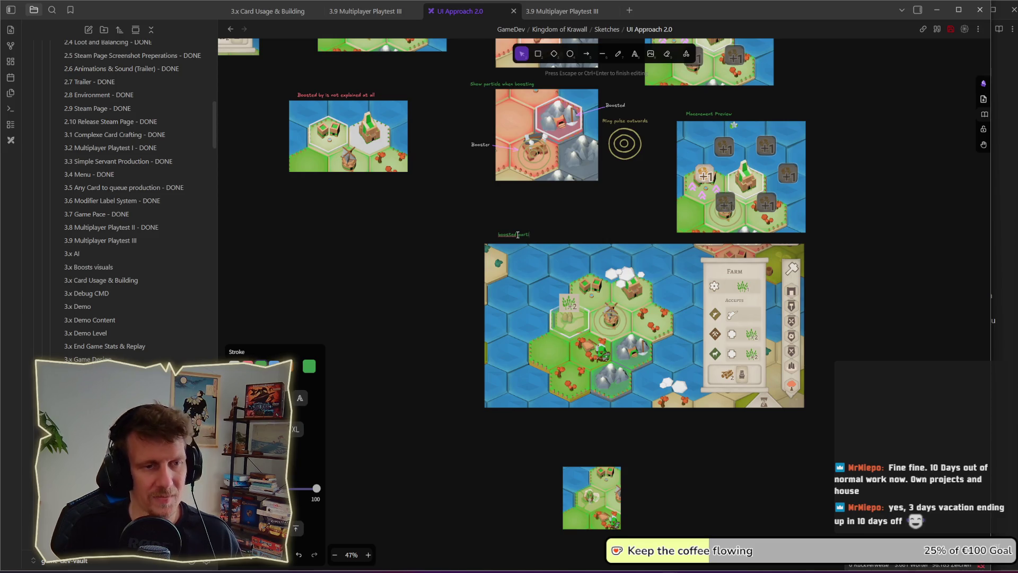
text(s)
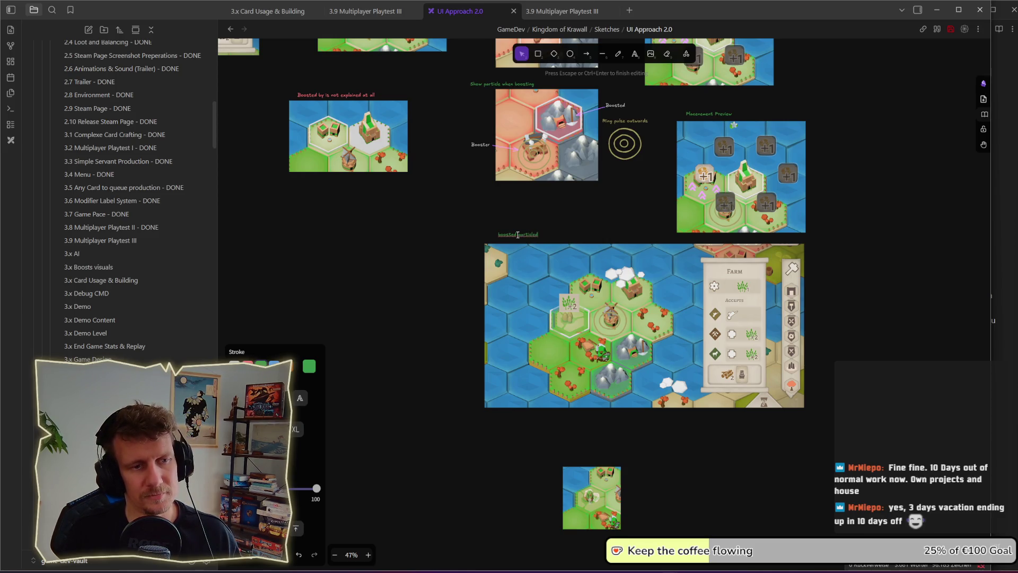
text(t)
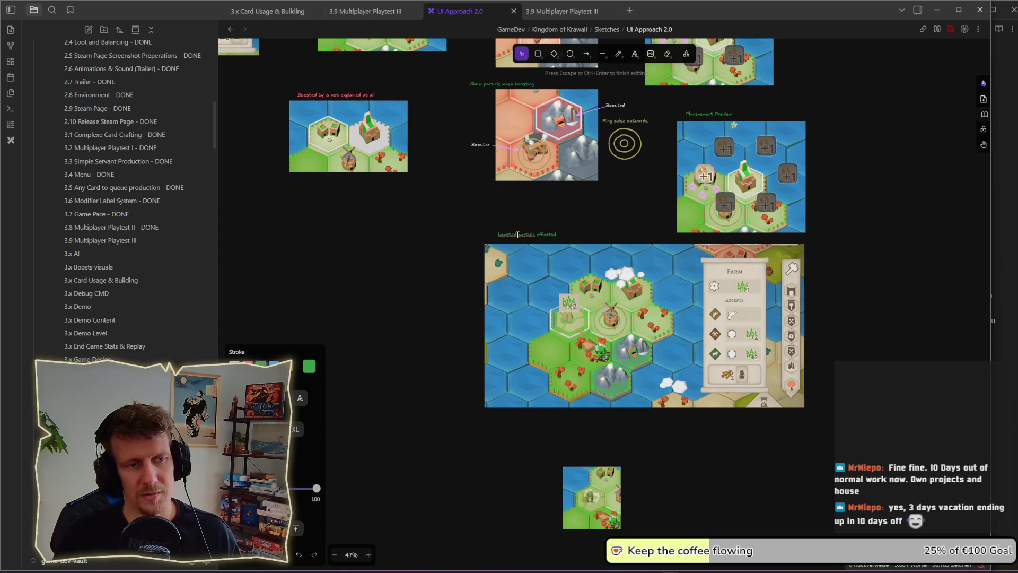
key(Escape)
Step: Copy the label above the small thumbnail and retype it as 'building preview'
mouse_move(527, 234)
mouse_down()
mouse_move(565, 458)
mouse_move(589, 458)
mouse_up()
key(Return)
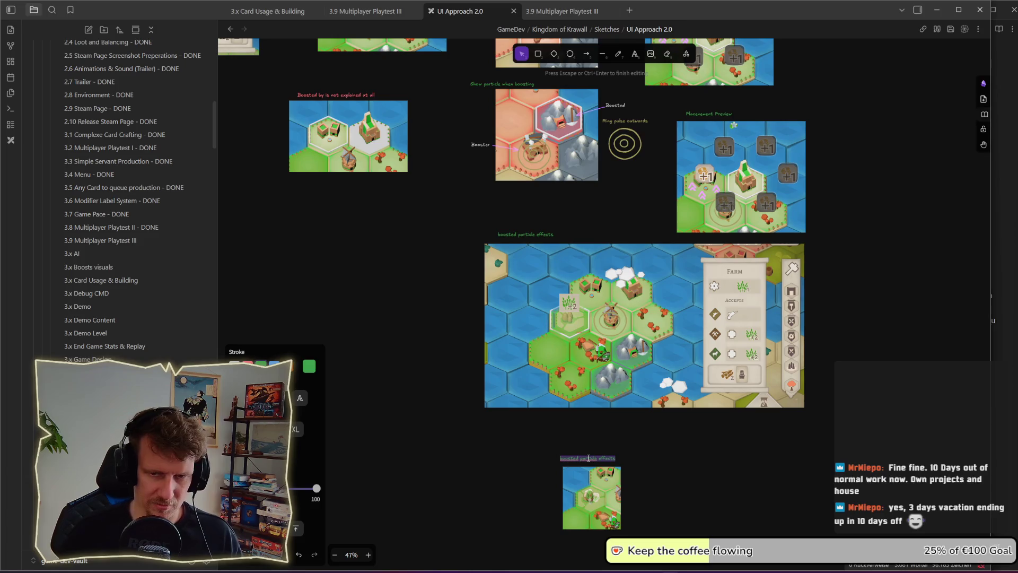
text(pre)
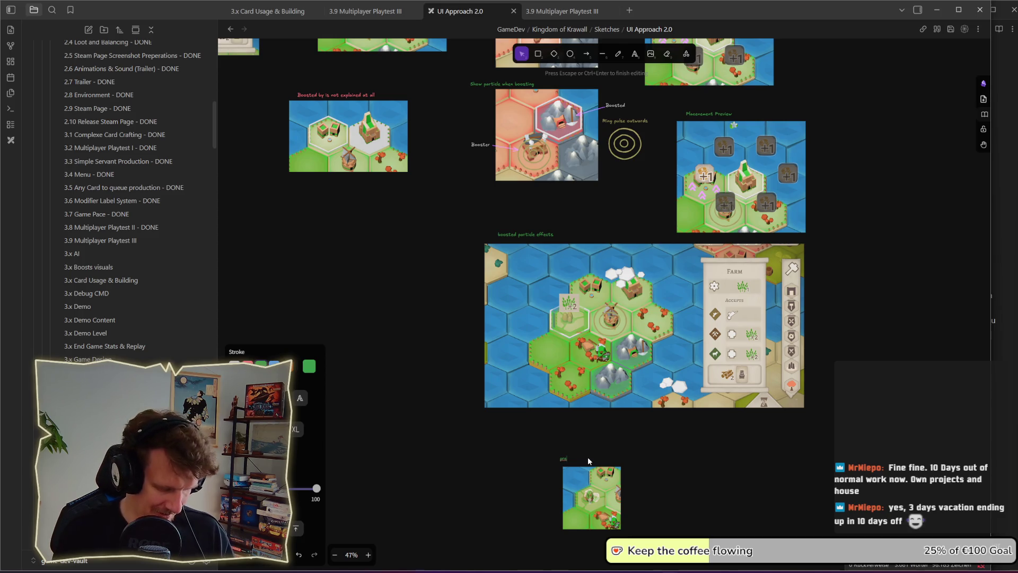
text(ilding)
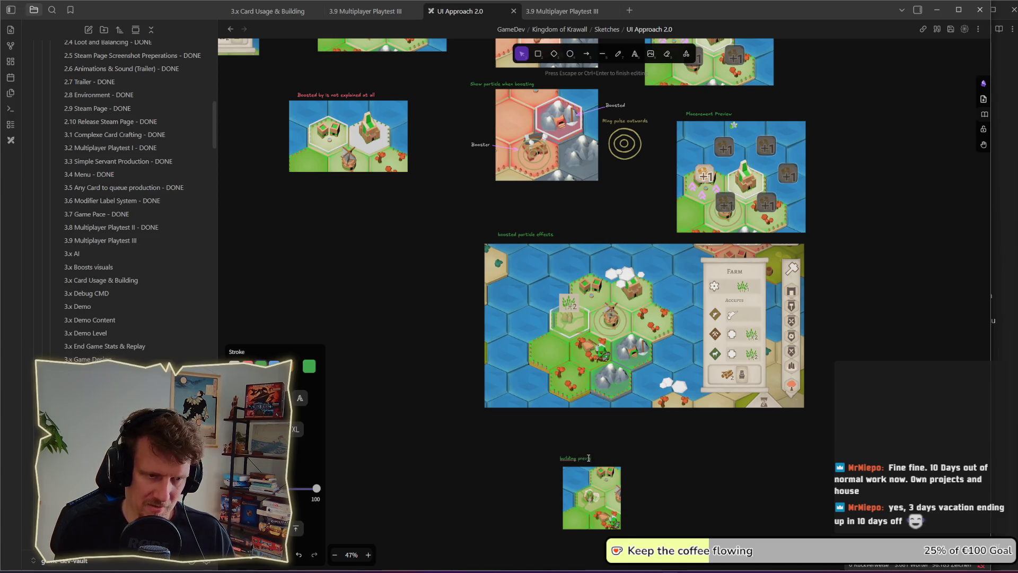
click(657, 458)
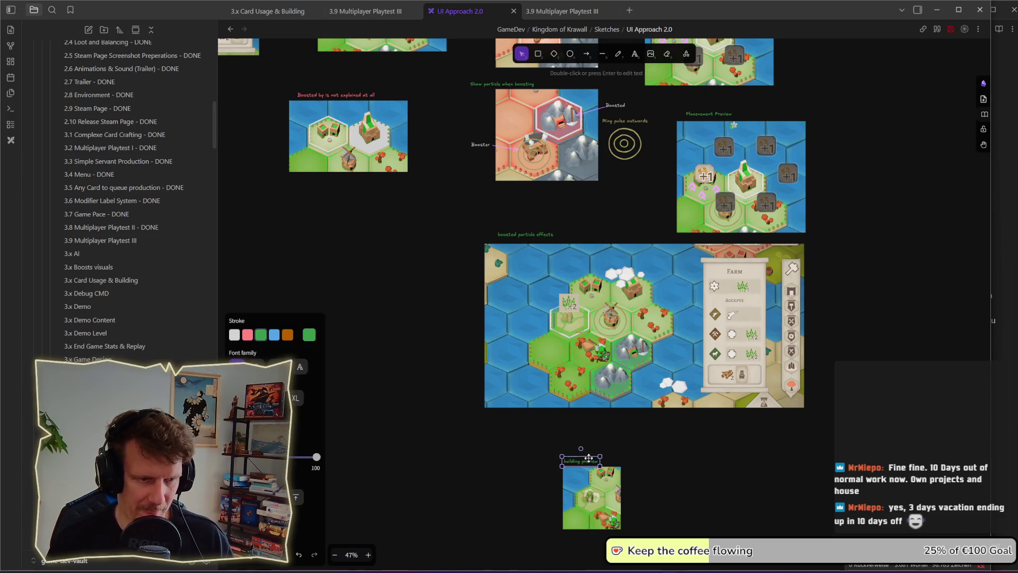
scroll(656, 454, down, 10)
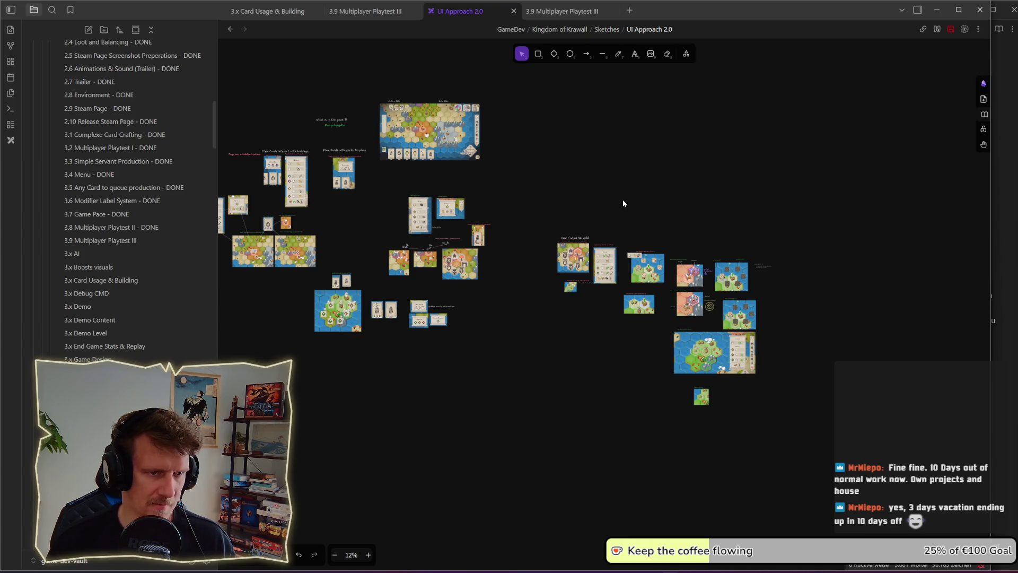
mouse_move(539, 193)
mouse_down()
mouse_move(595, 257)
mouse_move(595, 220)
mouse_up()
scroll(600, 252, up, 5)
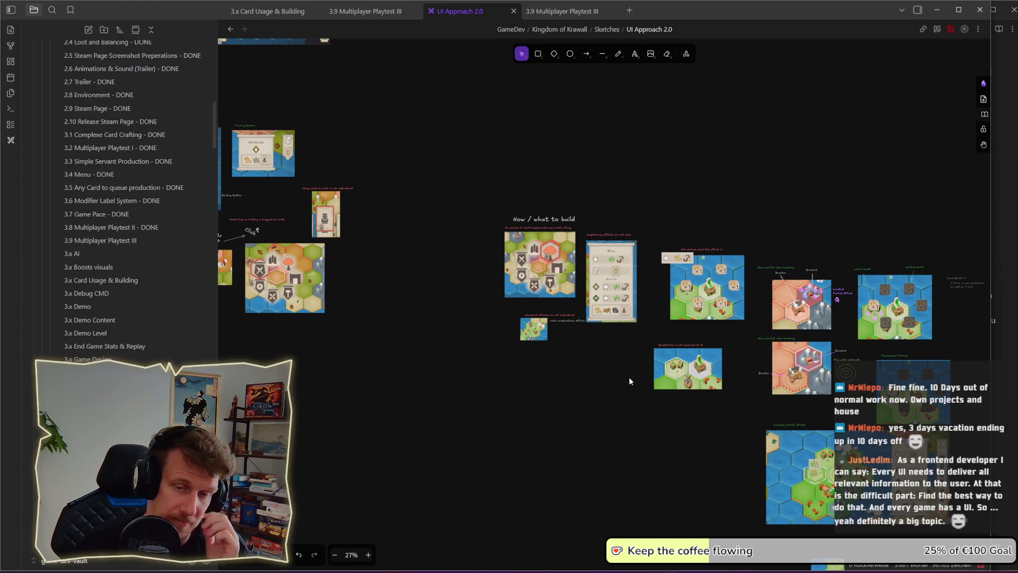
drag(646, 395, 614, 356)
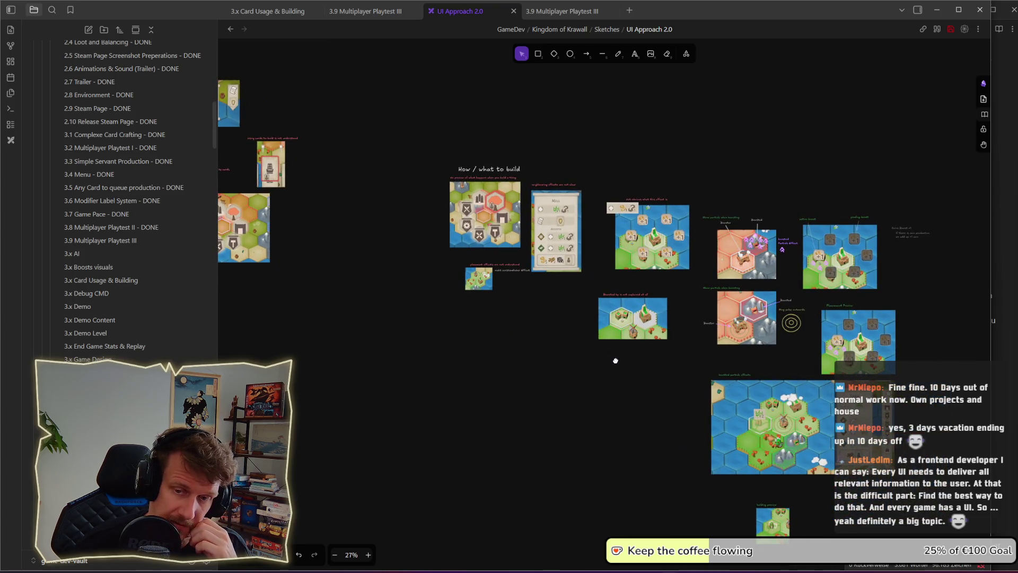
drag(615, 360, 607, 345)
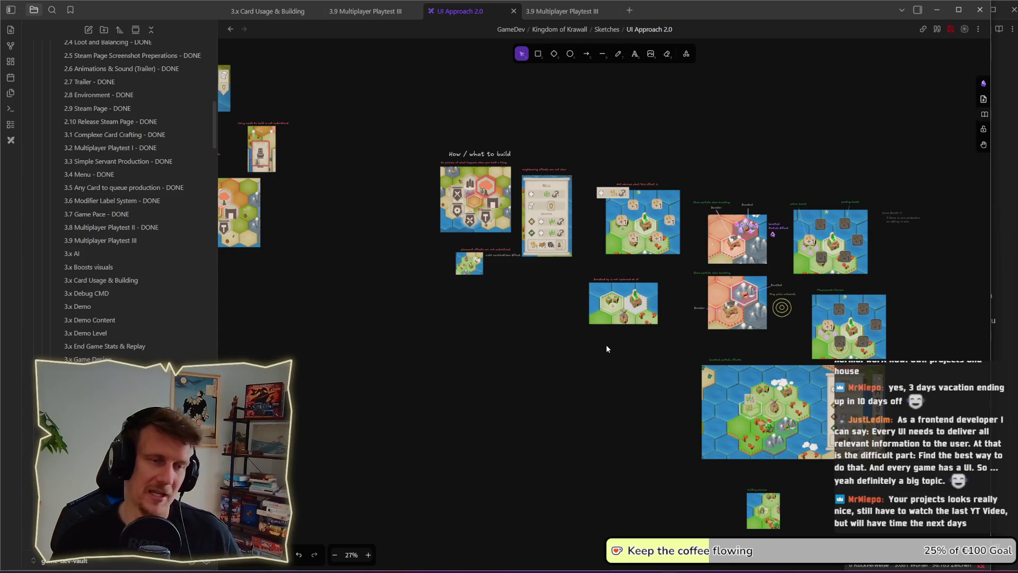
drag(647, 407, 596, 376)
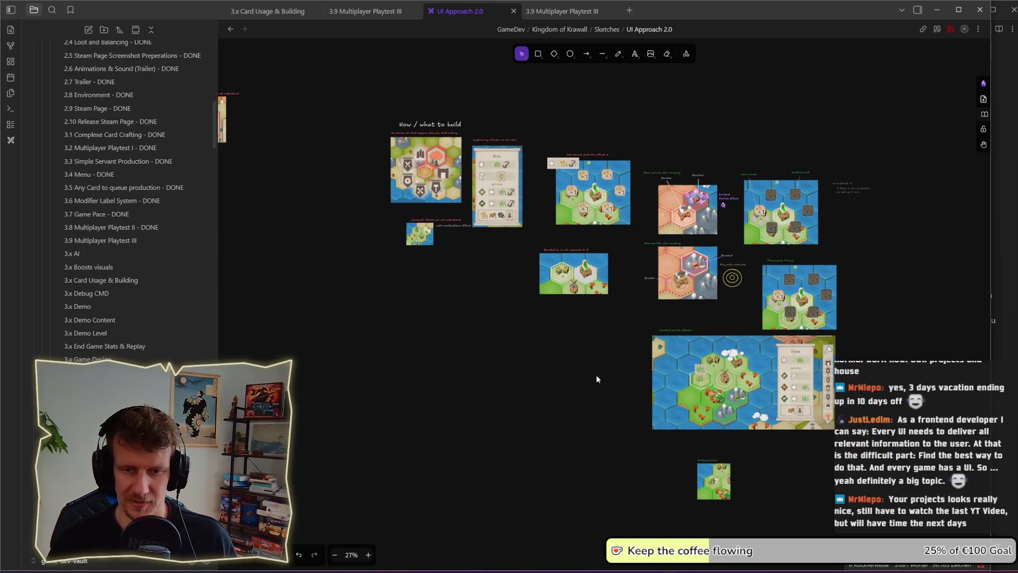
scroll(596, 375, up, 2)
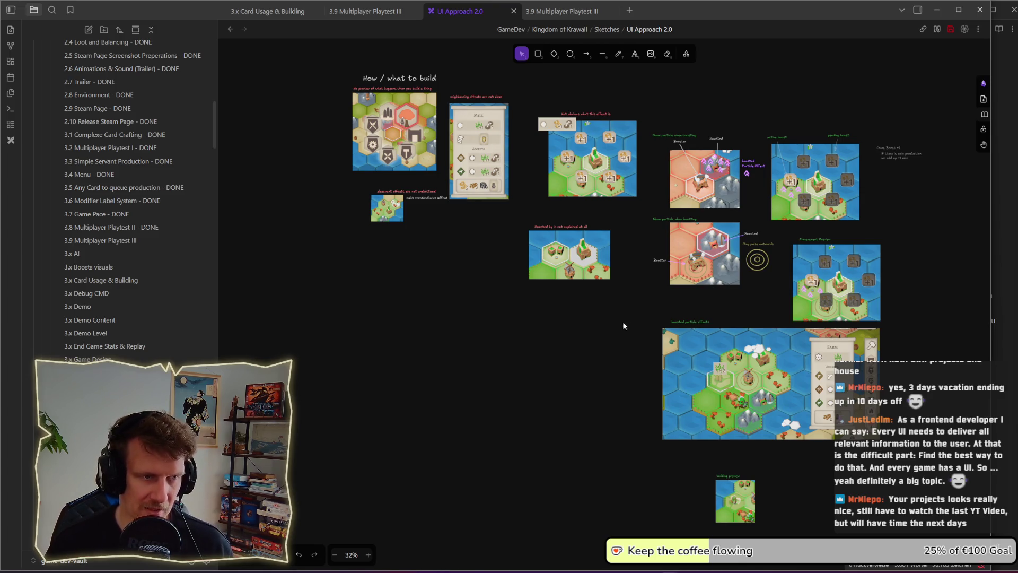
scroll(594, 317, down, 3)
drag(376, 320, 390, 325)
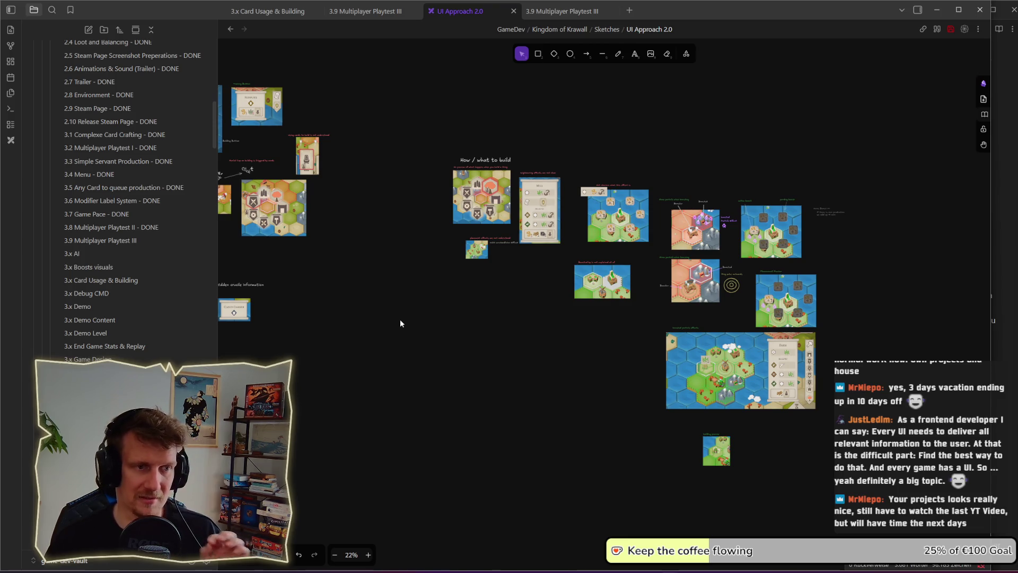
mouse_move(345, 291)
mouse_down()
mouse_move(444, 315)
mouse_move(633, 293)
mouse_up()
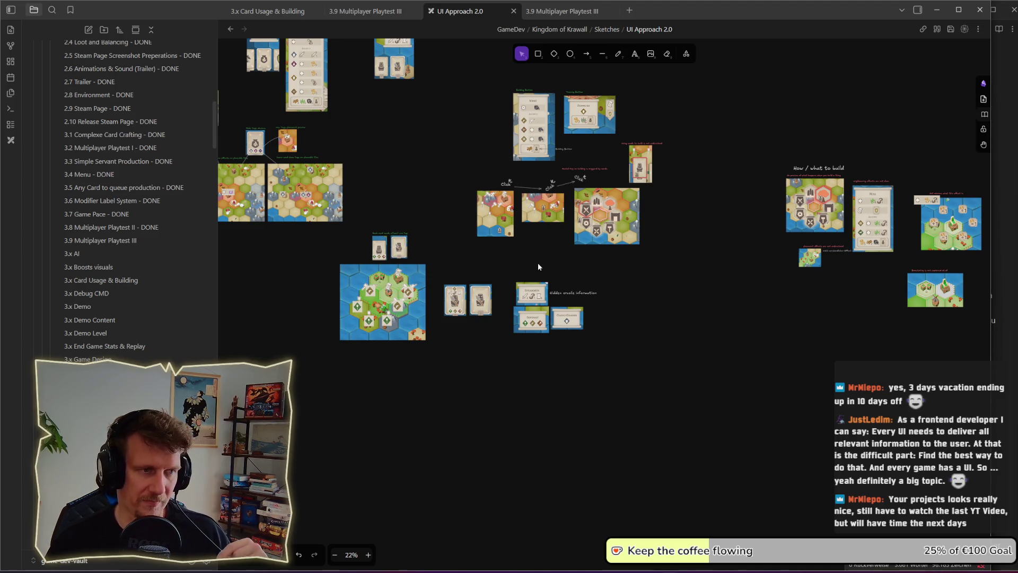
drag(432, 227, 485, 239)
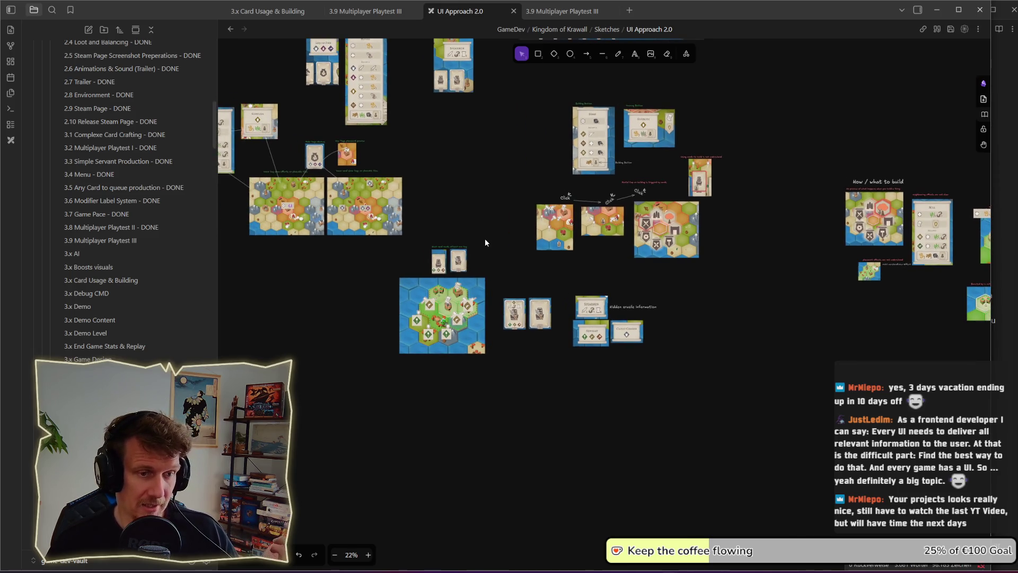
scroll(621, 326, up, 5)
scroll(602, 330, up, 2)
drag(430, 146, 819, 398)
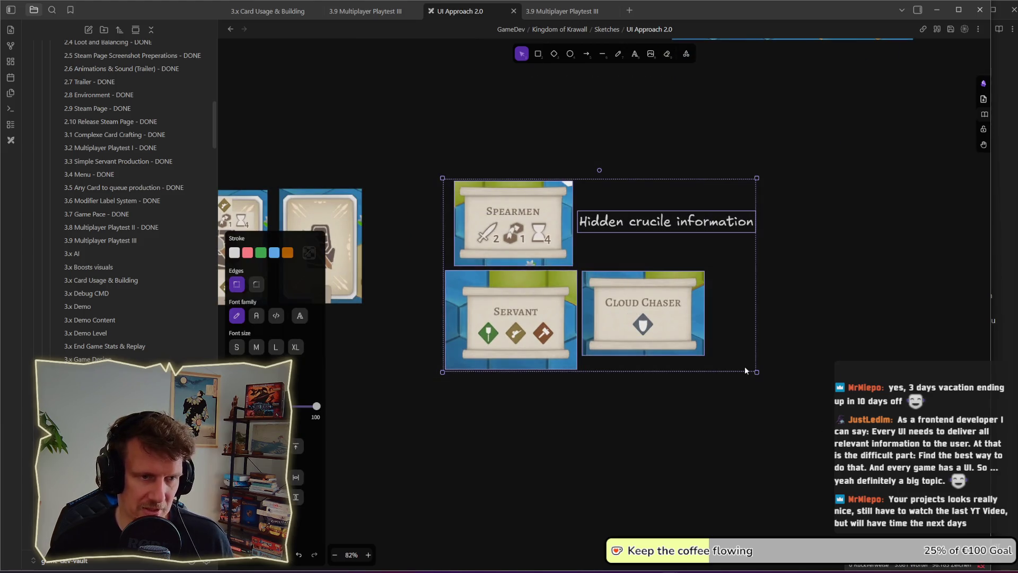
scroll(424, 318, left, 5)
key(Escape)
click(363, 231)
click(460, 364)
drag(452, 166, 560, 350)
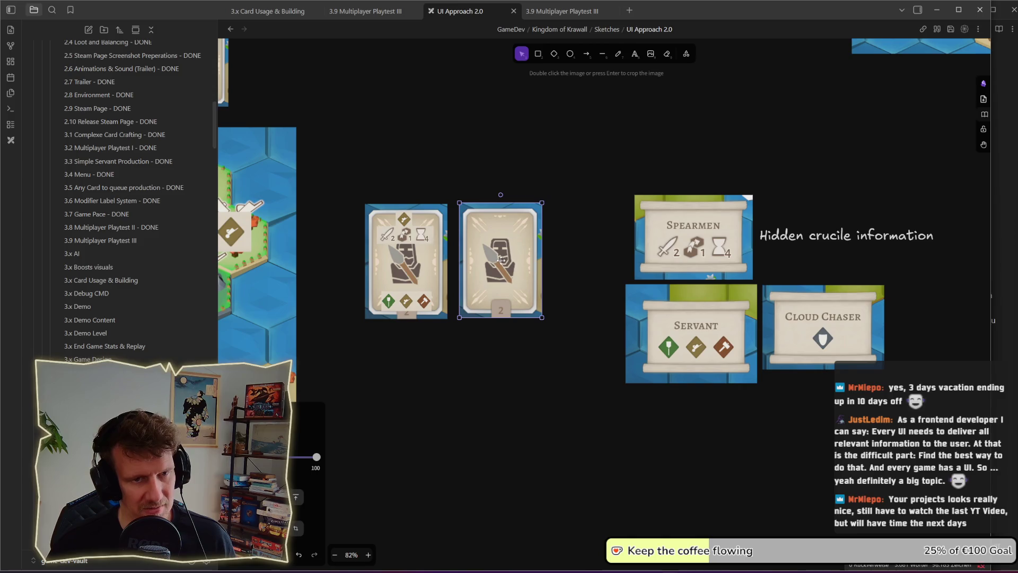
click(562, 179)
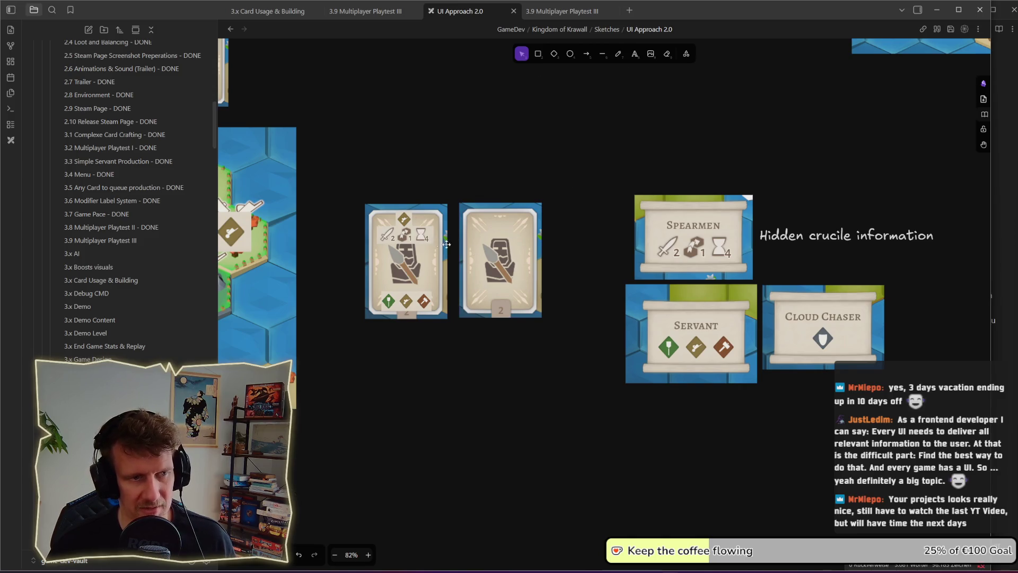
drag(576, 156, 928, 413)
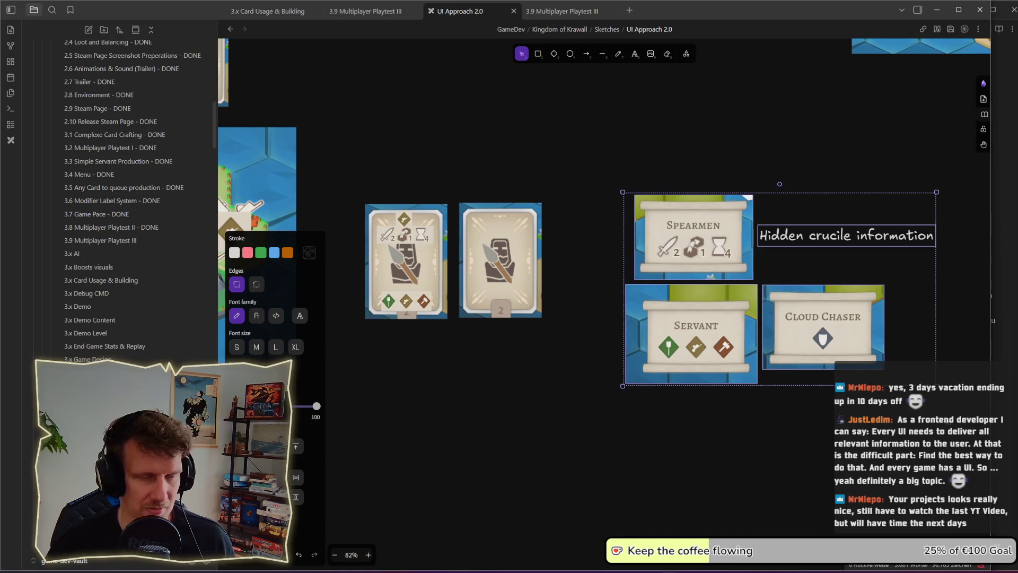
click(767, 423)
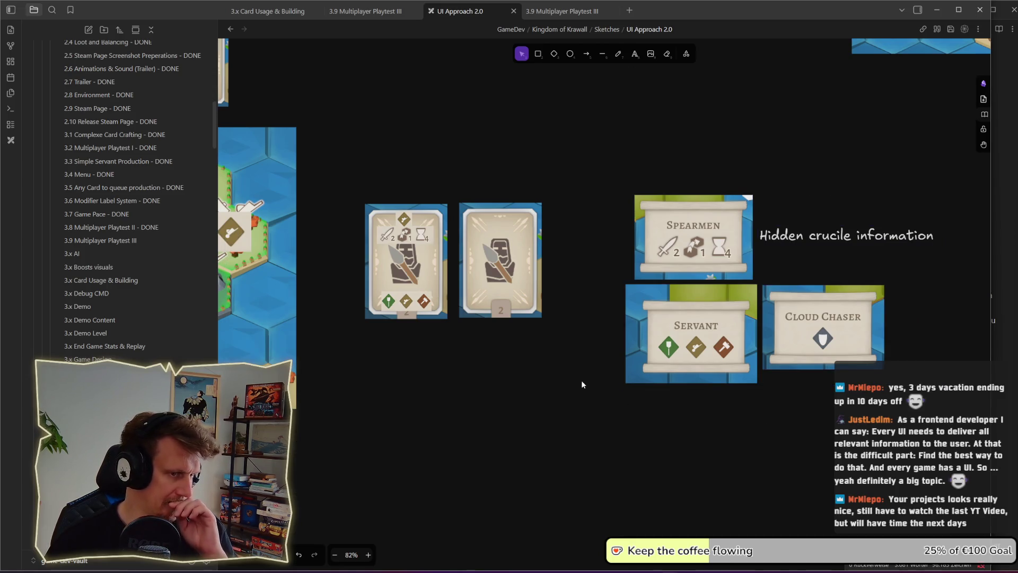
scroll(581, 380, down, 10)
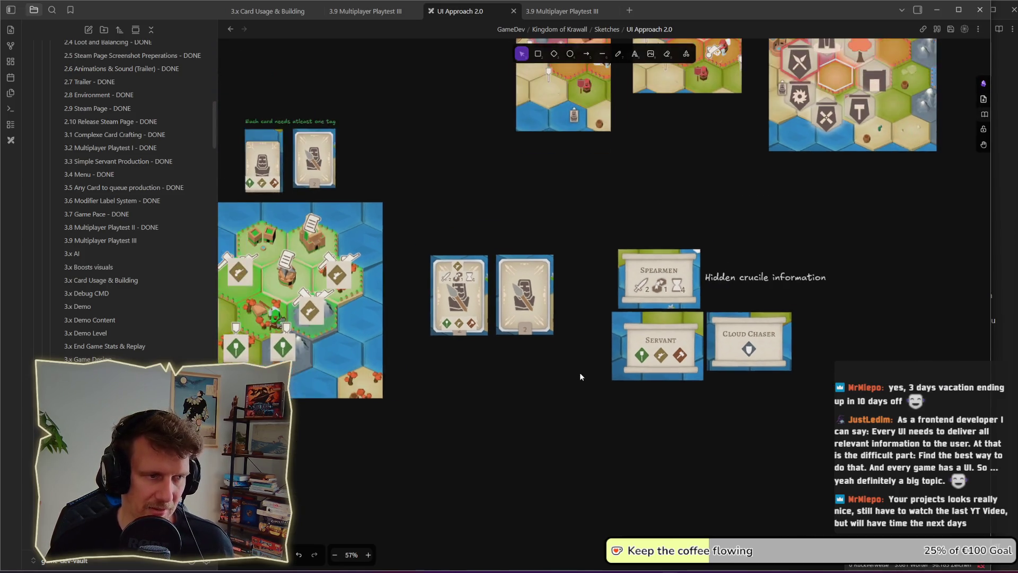
scroll(592, 351, down, 5)
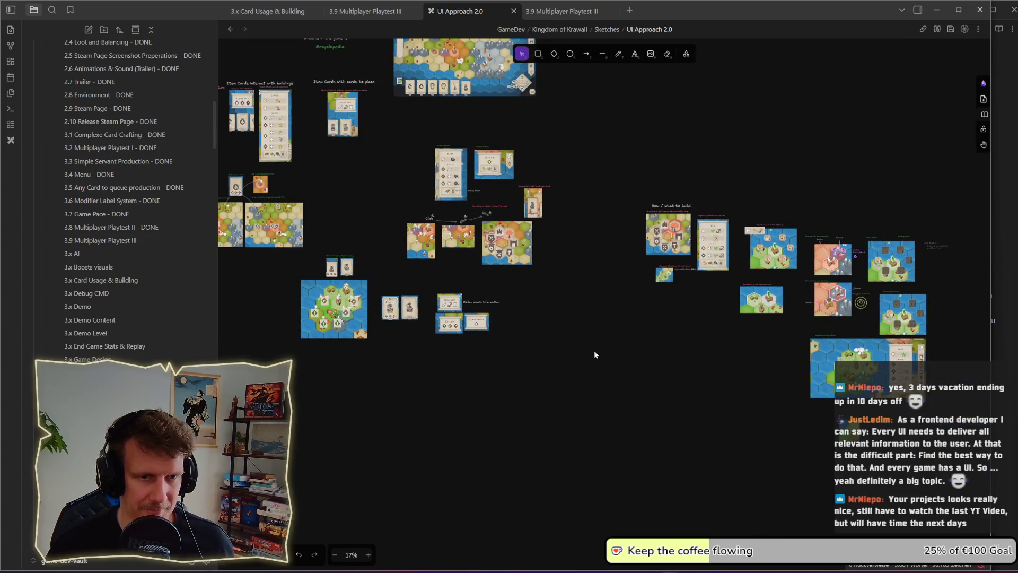
drag(702, 364, 518, 325)
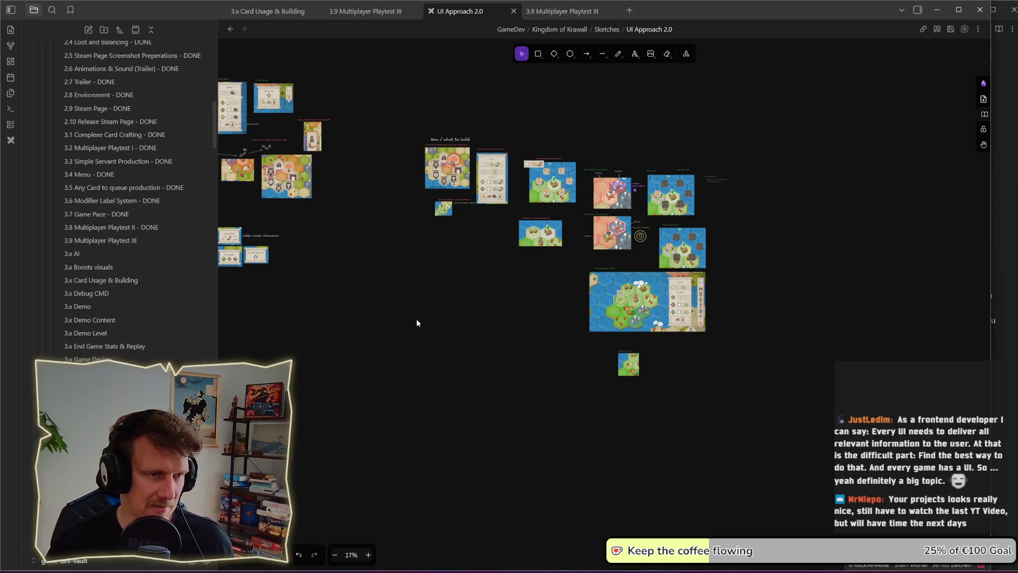
scroll(414, 305, left, 1)
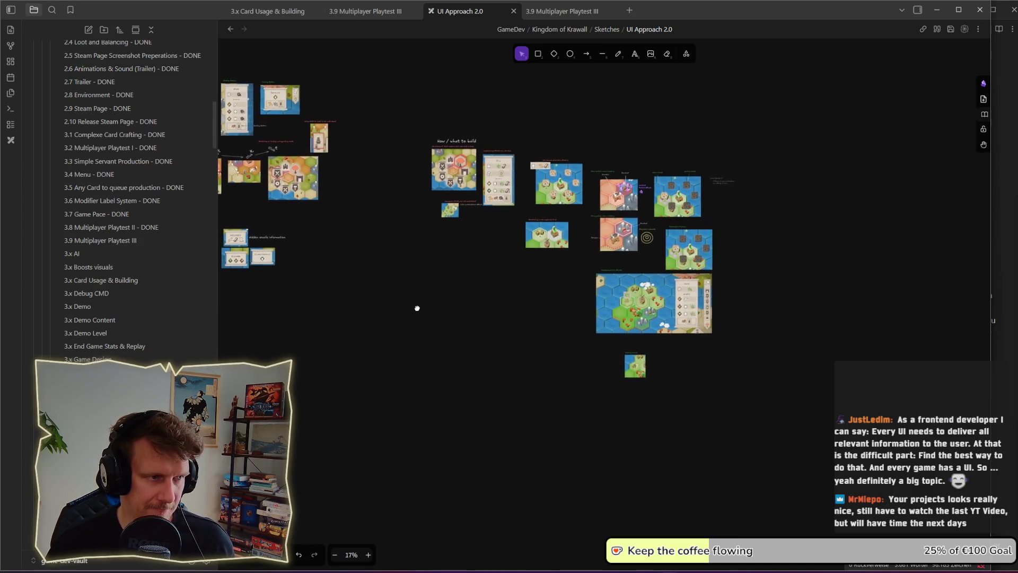
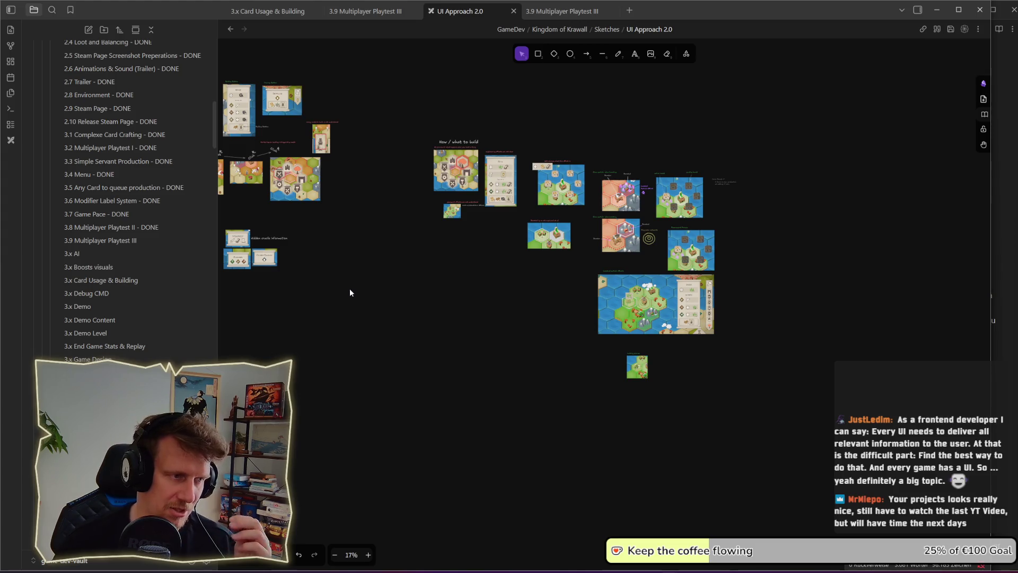
Step: Pan to the right-hand sketches and briefly select the small building preview sketch
drag(302, 275, 347, 279)
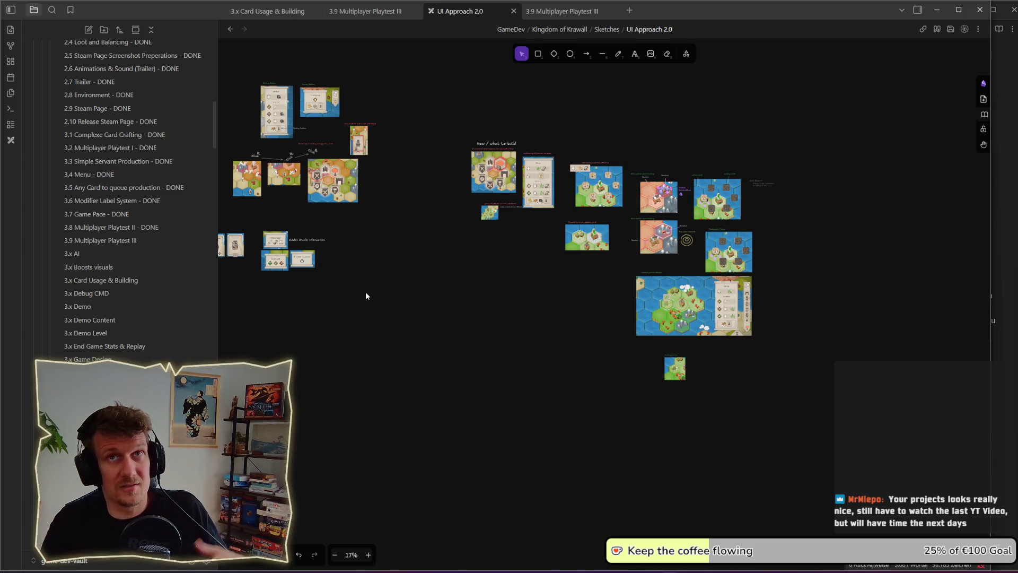
drag(304, 283, 408, 289)
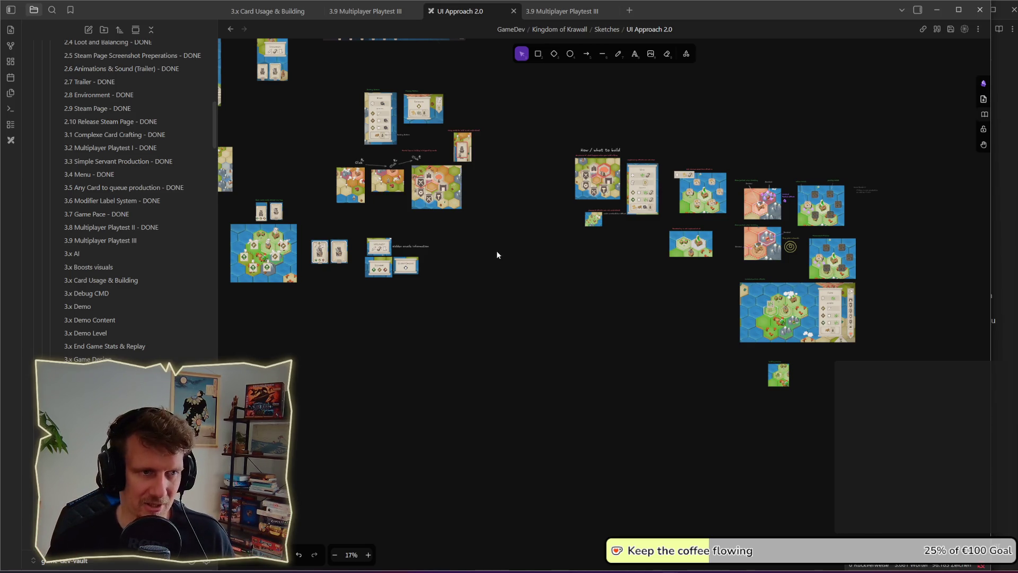
drag(509, 243, 494, 265)
drag(616, 368, 447, 325)
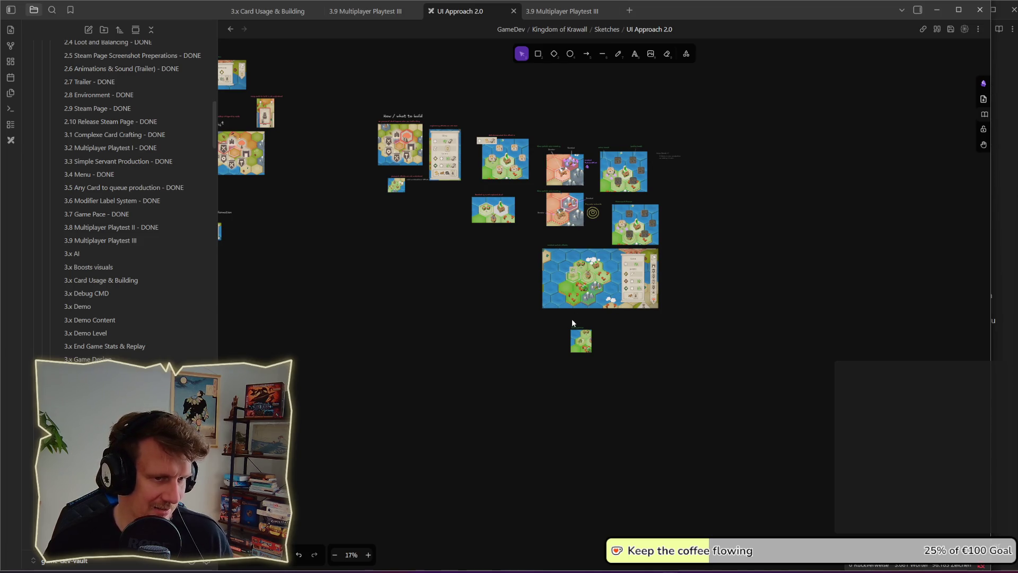
scroll(571, 320, up, 3)
scroll(571, 323, up, 3)
mouse_move(509, 315)
mouse_down()
mouse_move(682, 428)
mouse_move(610, 380)
mouse_up()
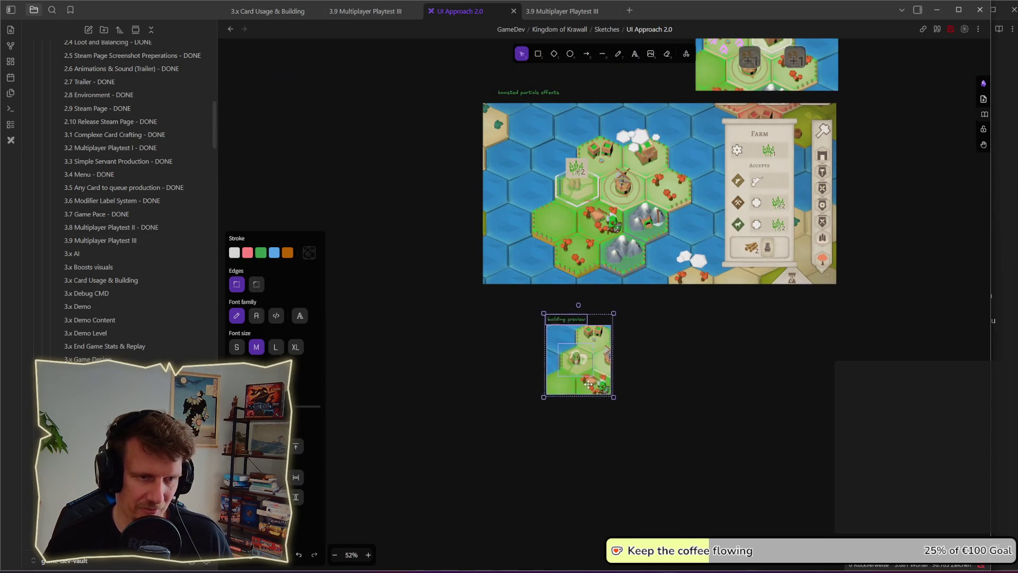
click(638, 313)
drag(637, 306, 638, 351)
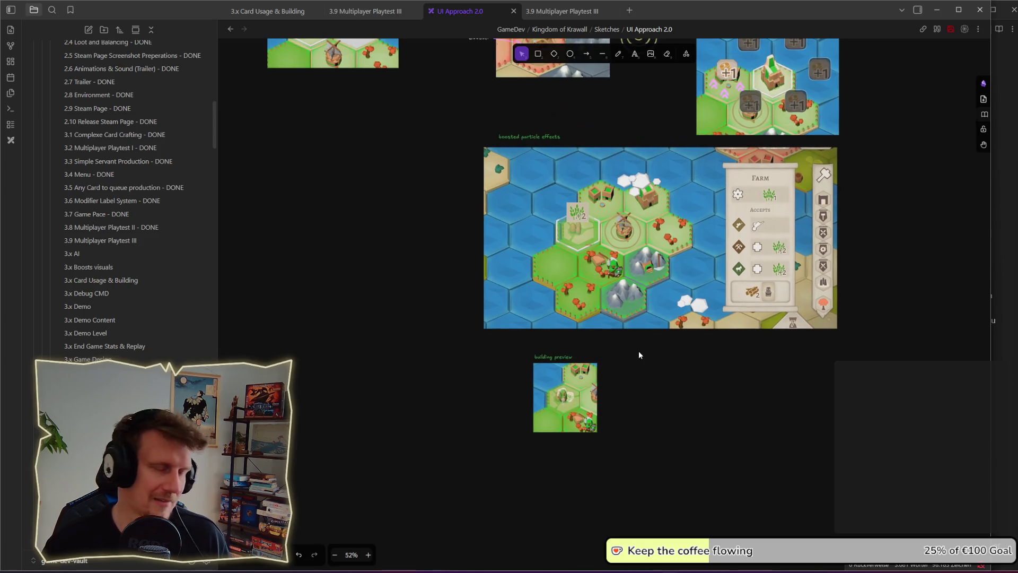
Step: Pan over to the Encyclopedia section and inspect its 'What is in the game' heading group
scroll(639, 342, down, 3)
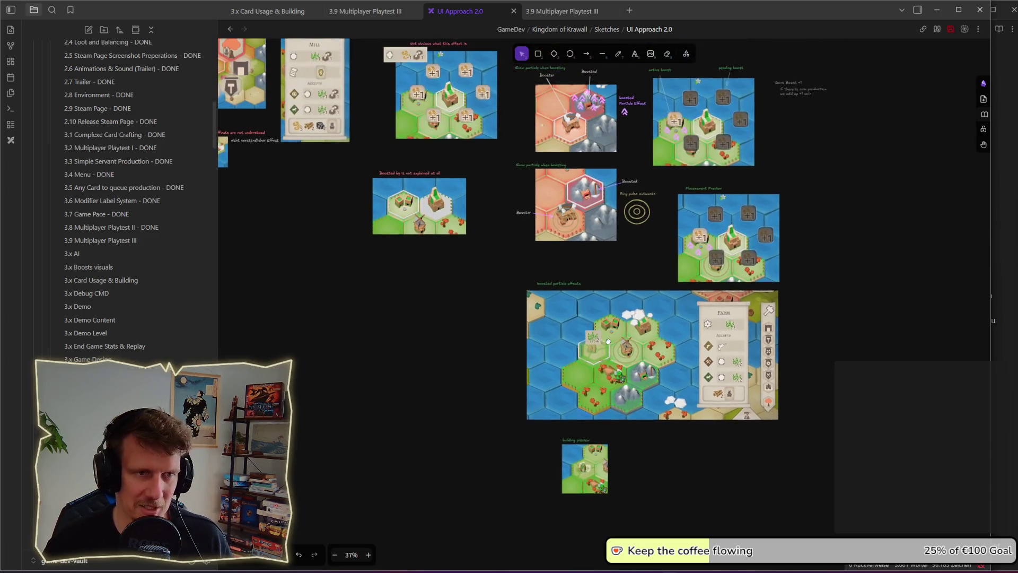
scroll(481, 318, up, 1)
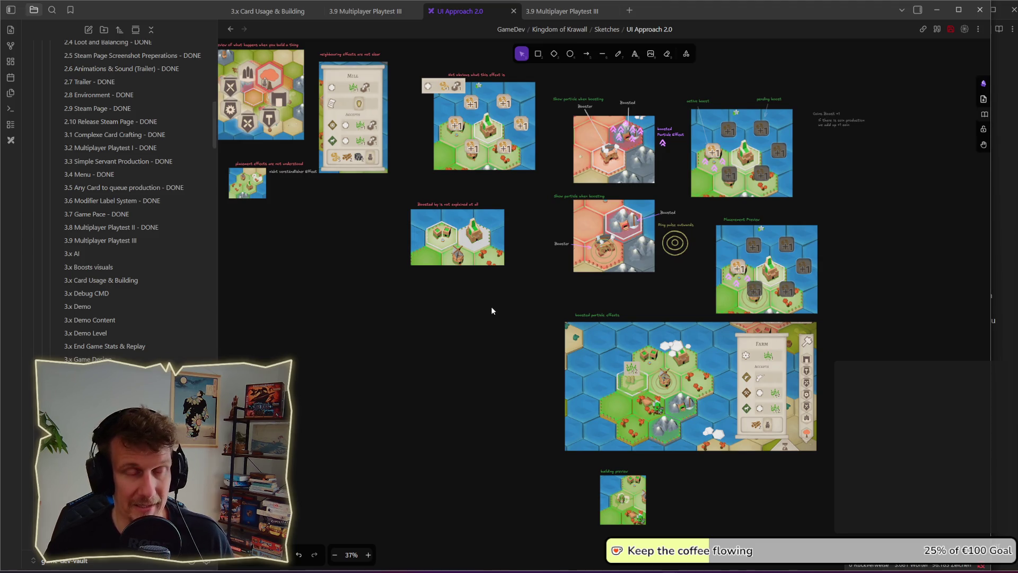
scroll(492, 307, down, 1)
scroll(491, 307, down, 1)
scroll(491, 307, up, 1)
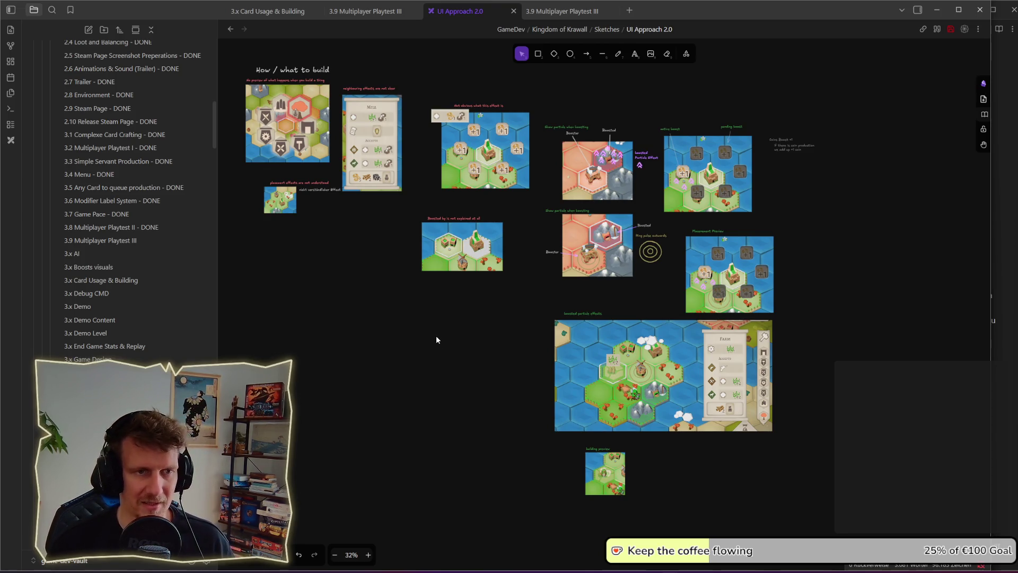
scroll(436, 335, down, 3)
drag(355, 326, 594, 346)
mouse_move(413, 319)
mouse_down()
mouse_move(448, 332)
mouse_move(601, 339)
mouse_up()
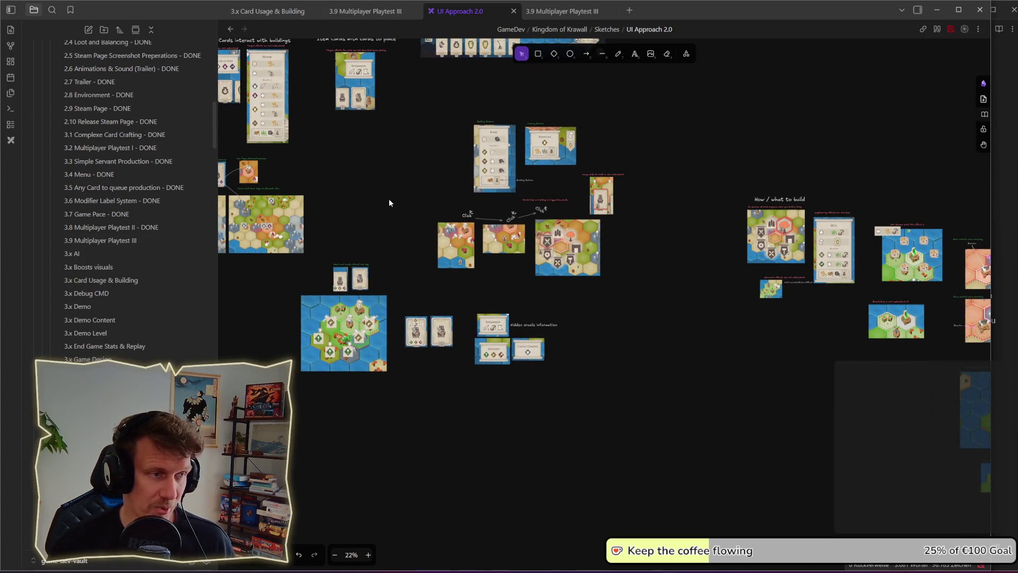
drag(389, 202, 414, 253)
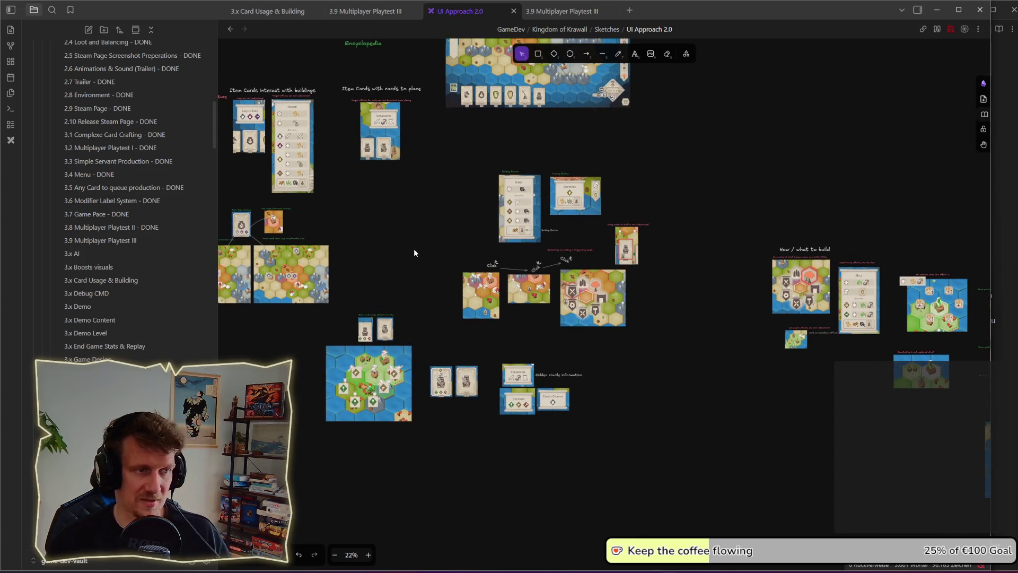
mouse_move(377, 247)
mouse_down()
mouse_move(418, 272)
mouse_move(522, 293)
mouse_up()
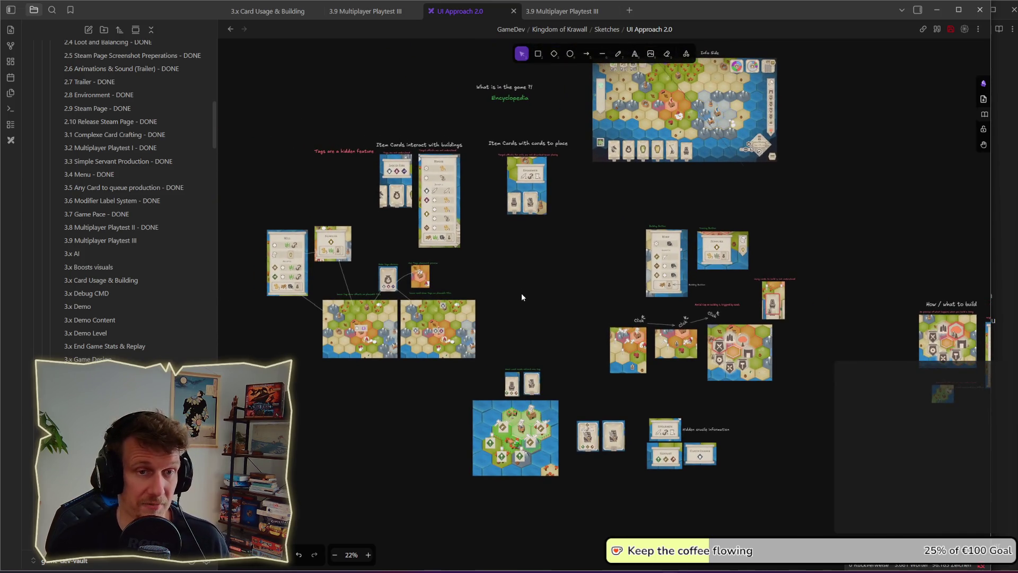
drag(594, 252, 589, 318)
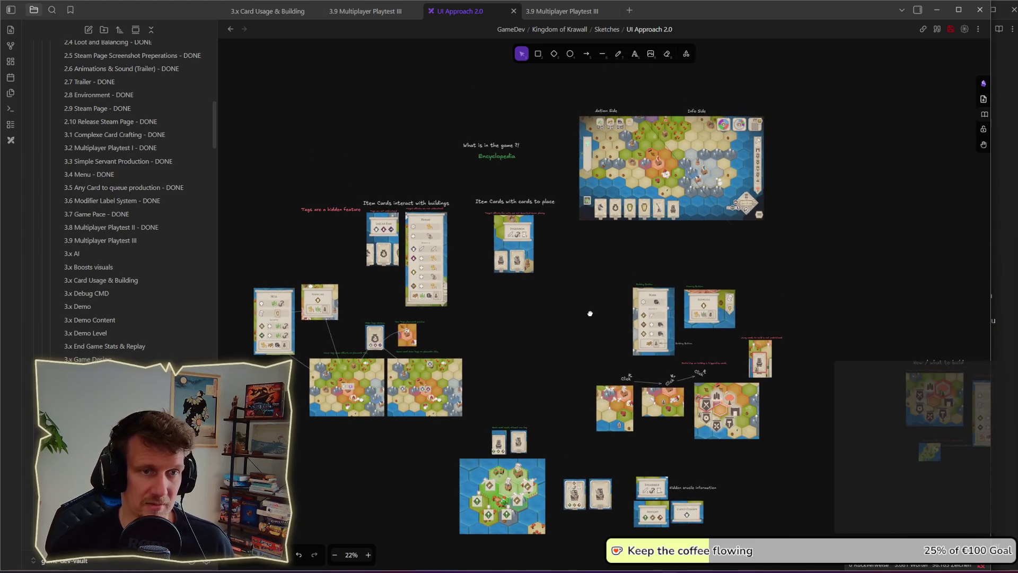
drag(571, 366, 582, 319)
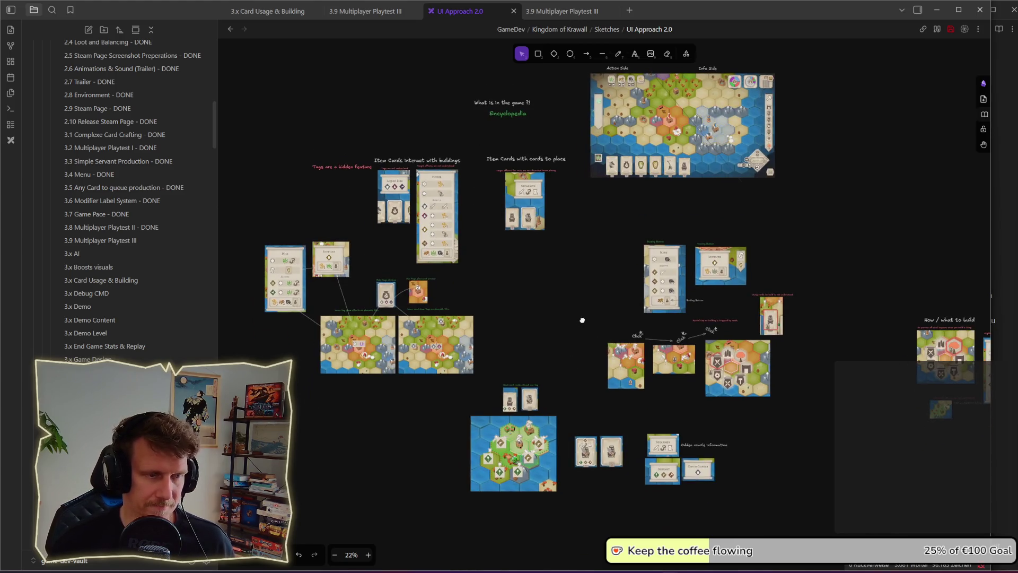
drag(451, 88, 556, 131)
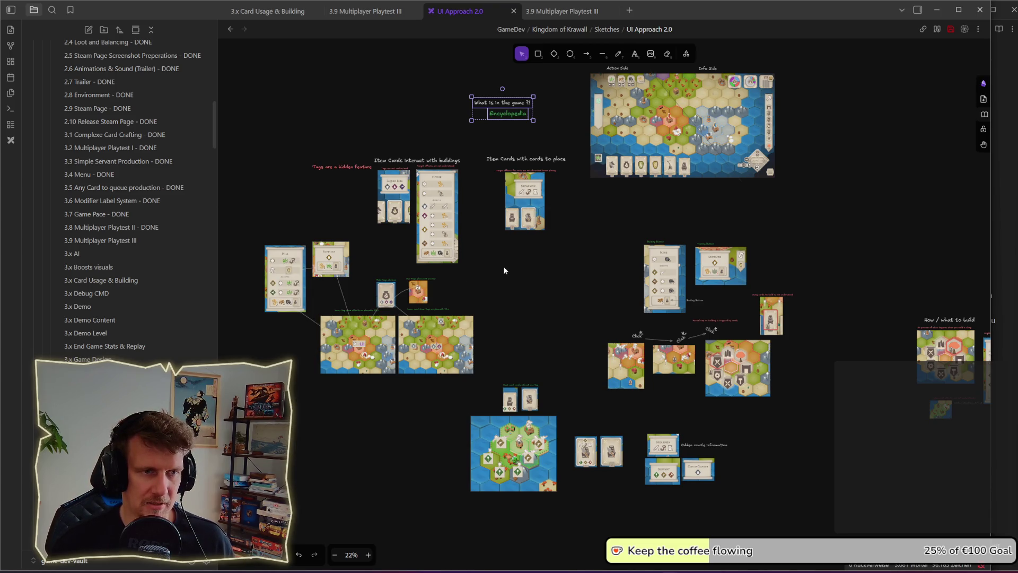
key(Escape)
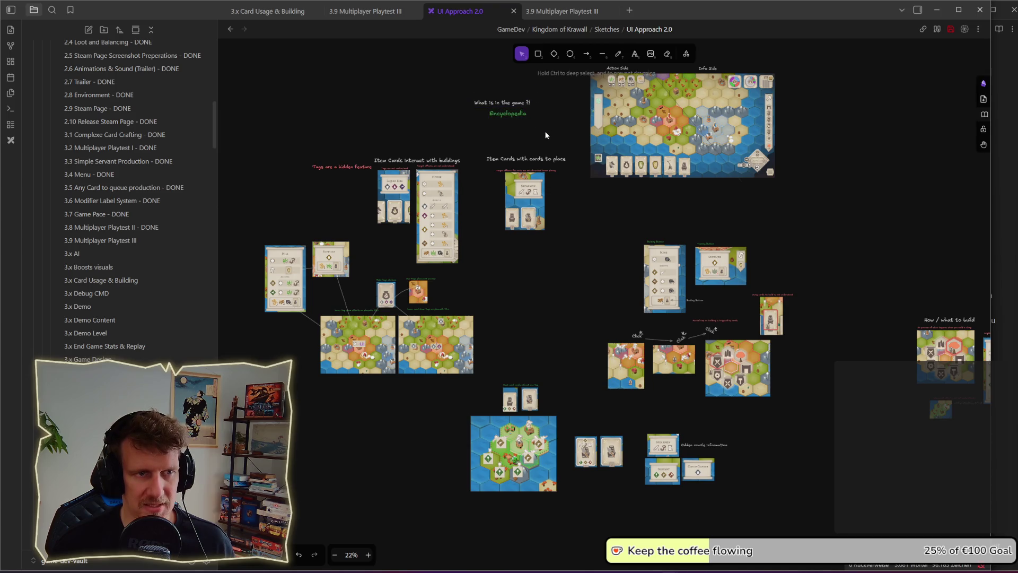
Step: Return to the How / what to build area and select its heading group and two sketches
scroll(588, 190, right, 5)
scroll(587, 190, down, 2)
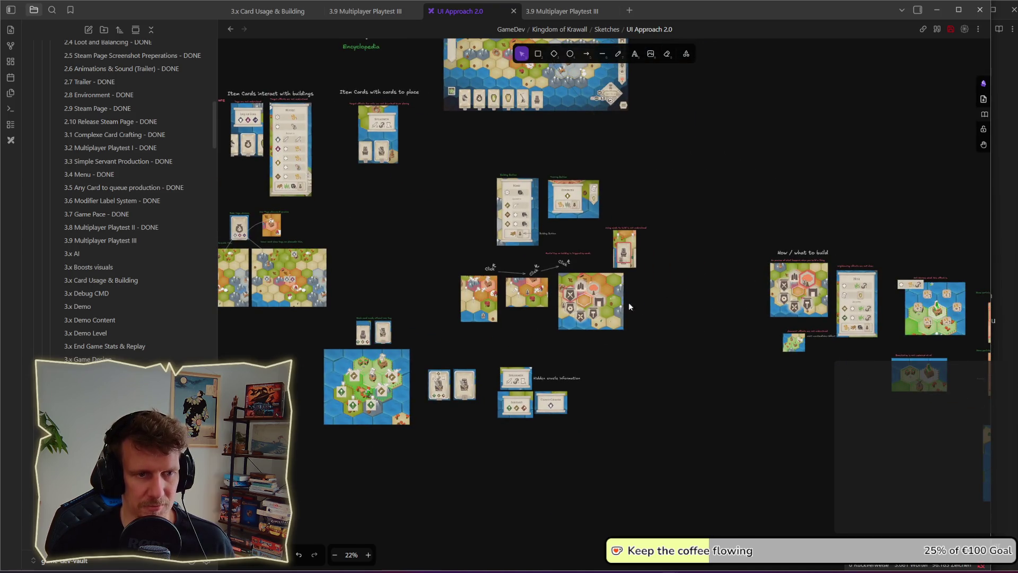
drag(689, 374, 558, 199)
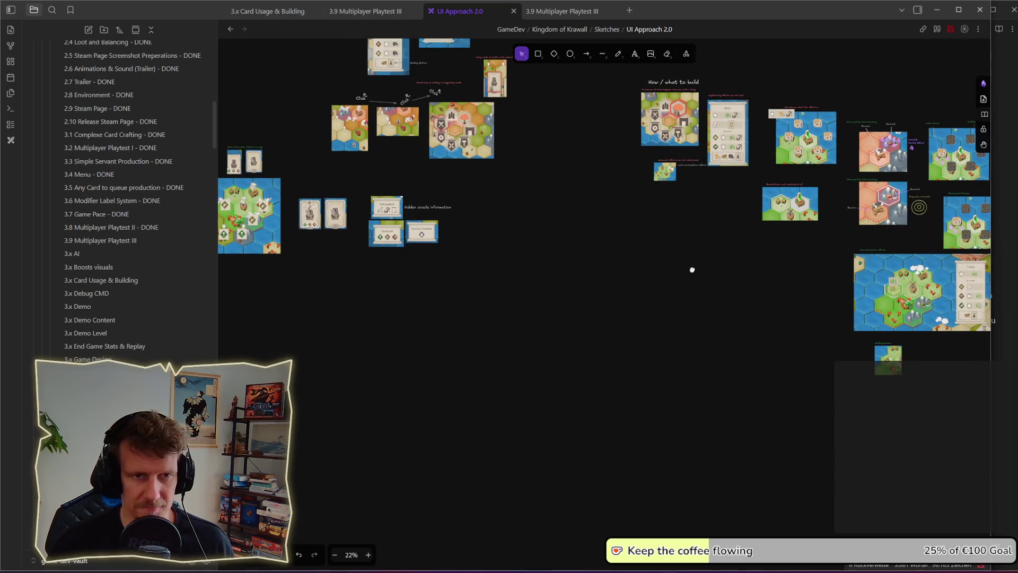
drag(694, 269, 487, 276)
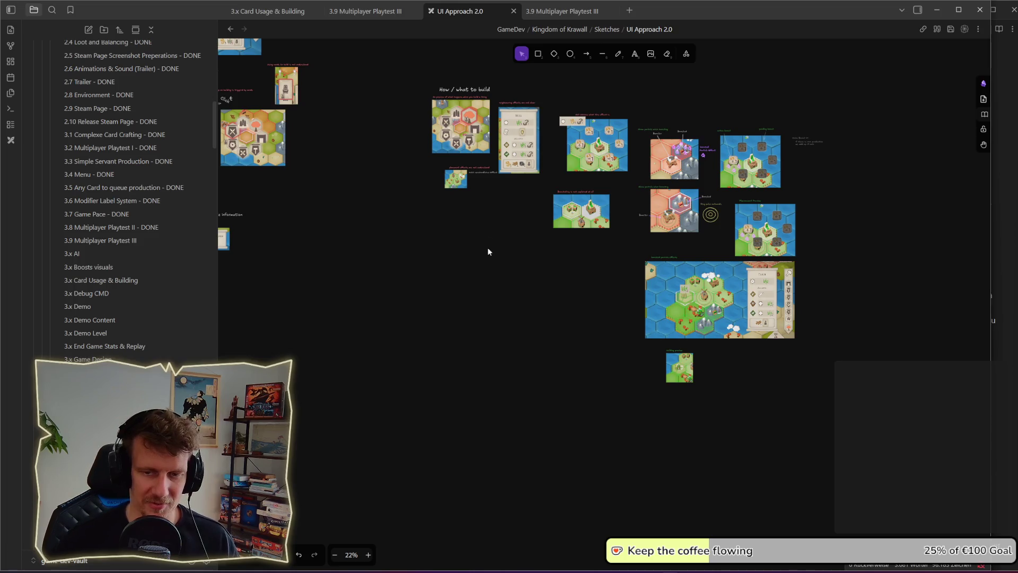
drag(445, 241, 417, 271)
mouse_move(346, 96)
mouse_down()
mouse_move(562, 291)
mouse_move(621, 295)
mouse_up()
click(588, 296)
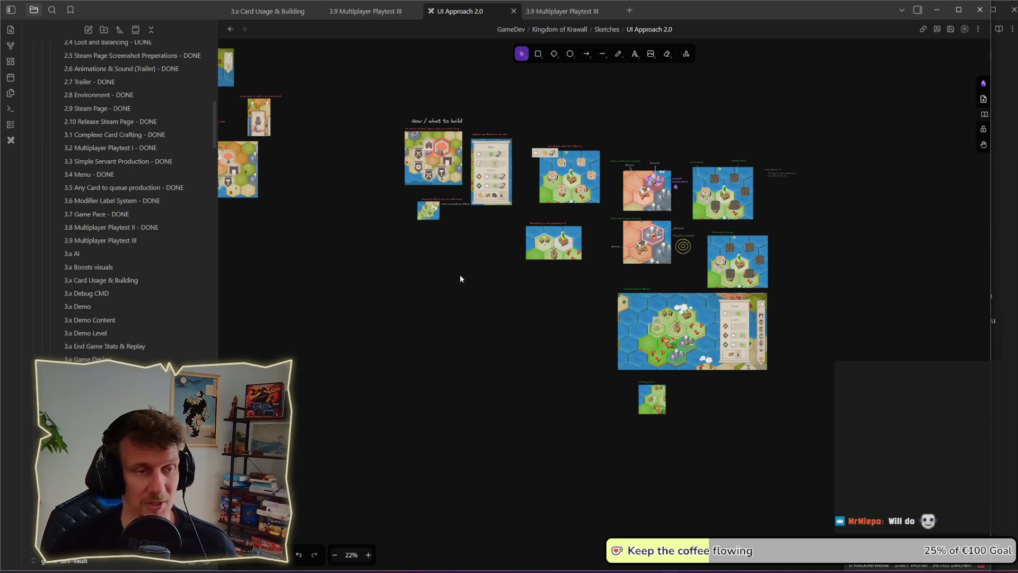
drag(359, 102, 519, 281)
mouse_move(516, 116)
mouse_down()
mouse_move(607, 288)
mouse_move(592, 294)
mouse_up()
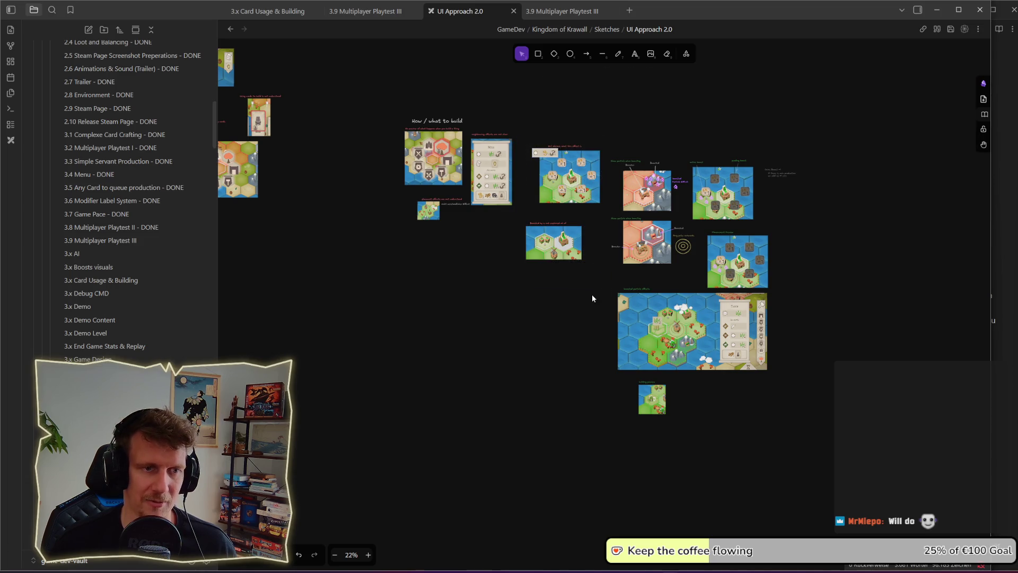
Step: Shift the building preview sketch slightly higher, then bring the Obsidian window back into focus
scroll(546, 287, right, 4)
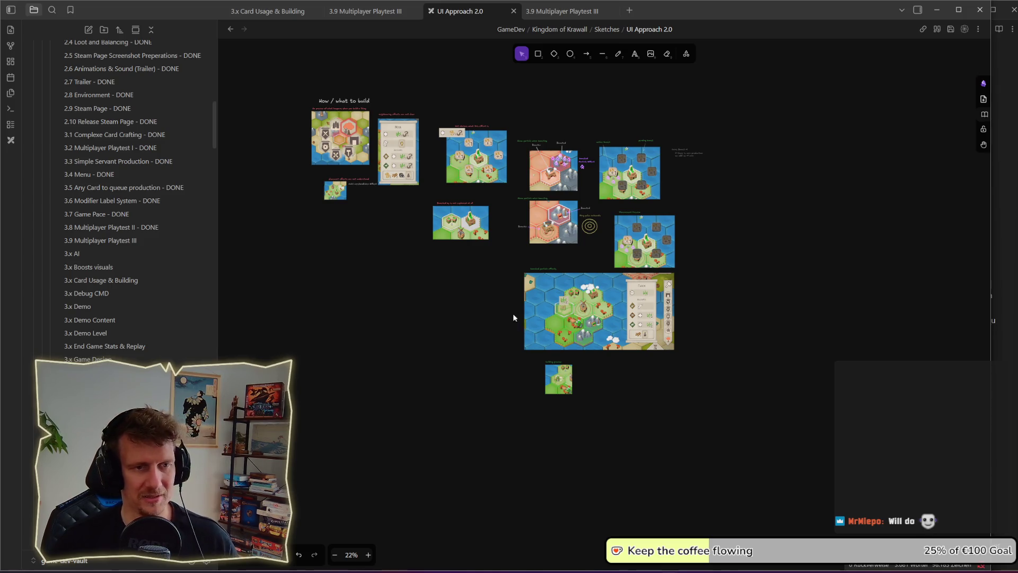
scroll(457, 272, up, 1)
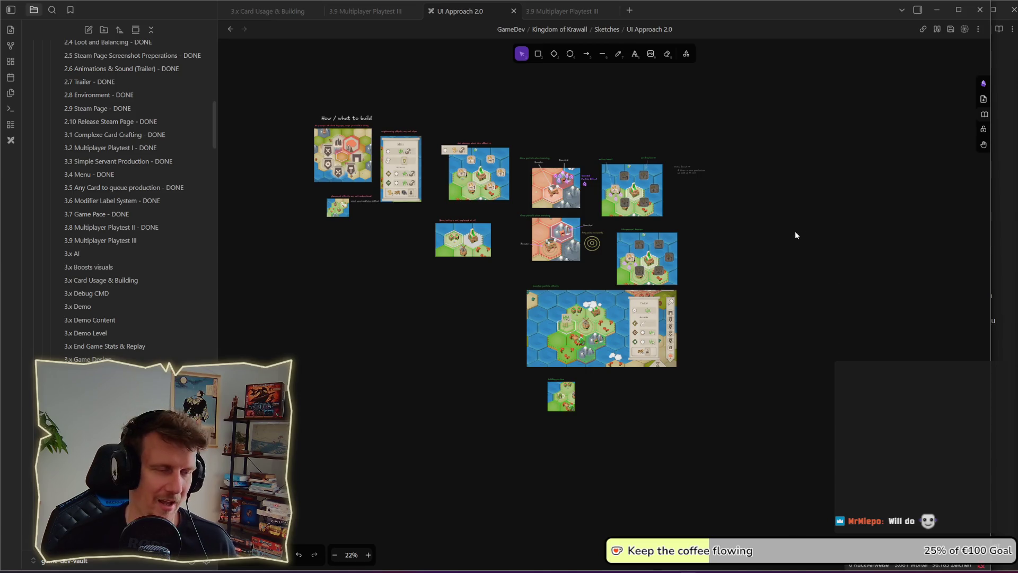
drag(755, 234, 784, 265)
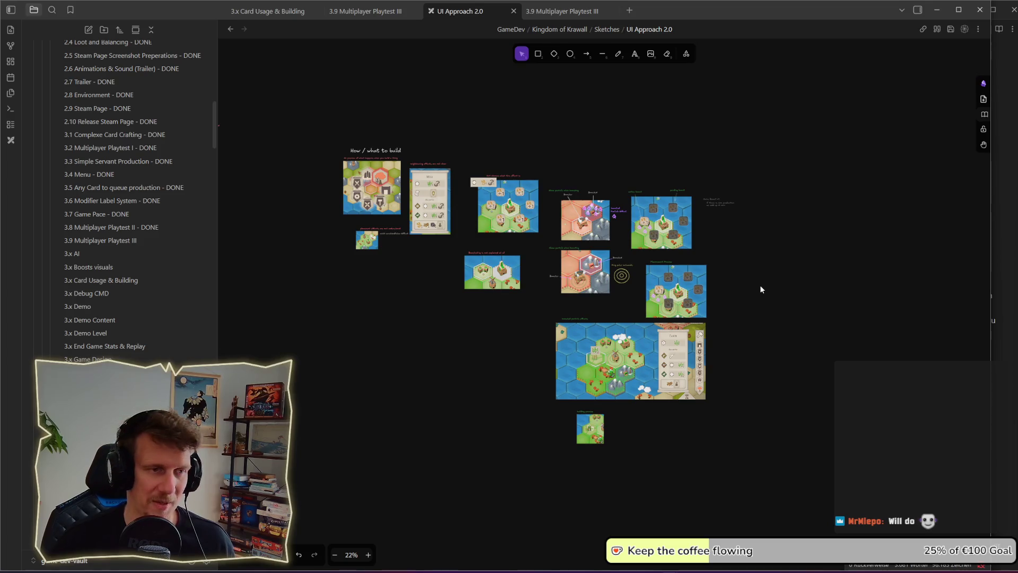
scroll(443, 340, up, 5)
scroll(451, 342, up, 2)
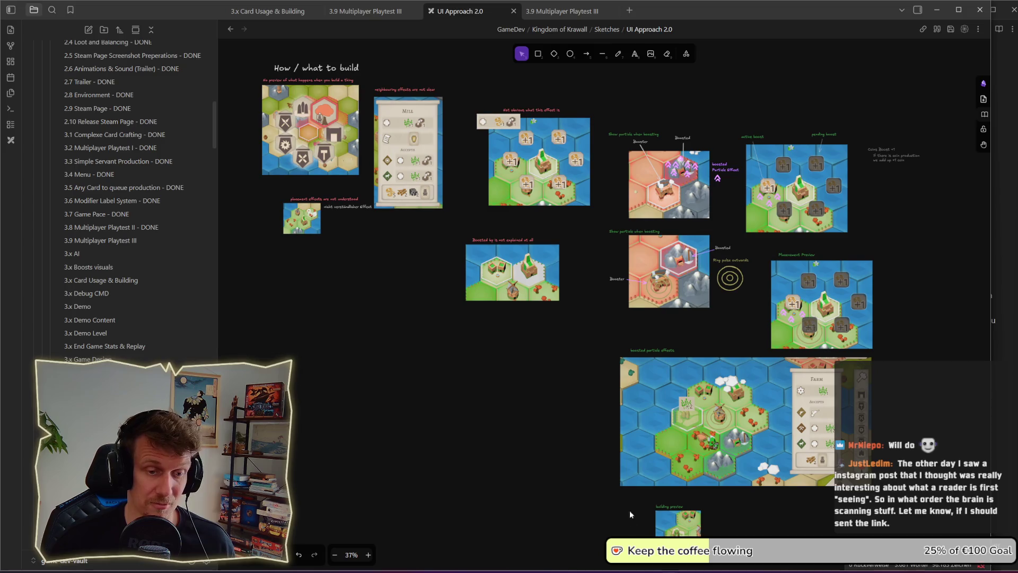
drag(681, 531, 680, 524)
click(795, 503)
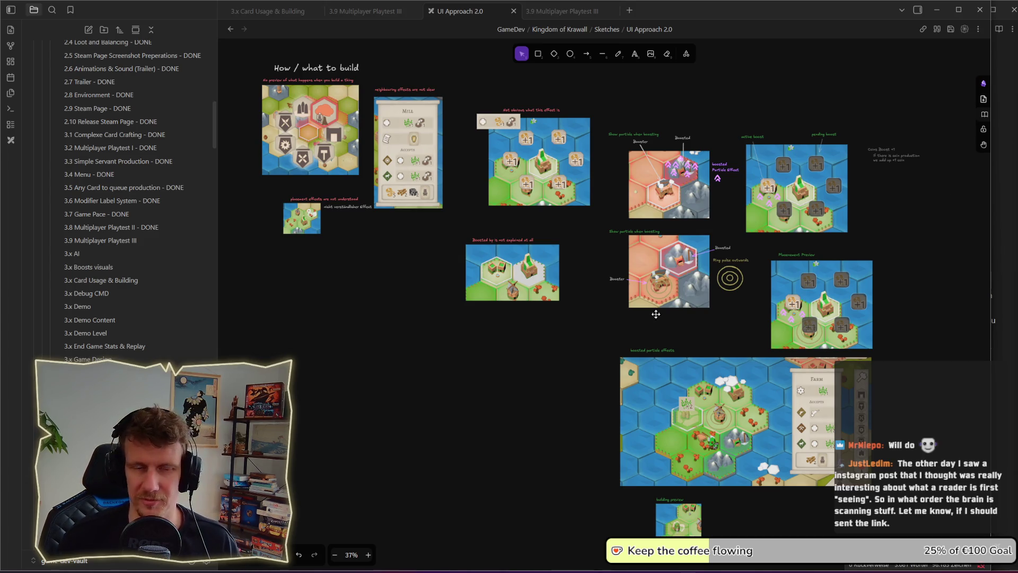
click(510, 397)
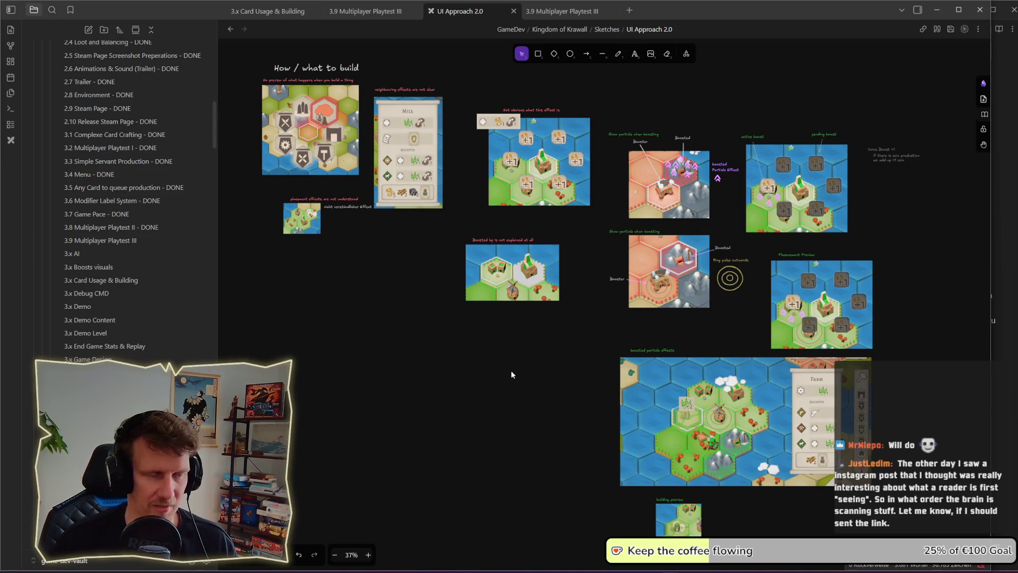
scroll(466, 319, up, 1)
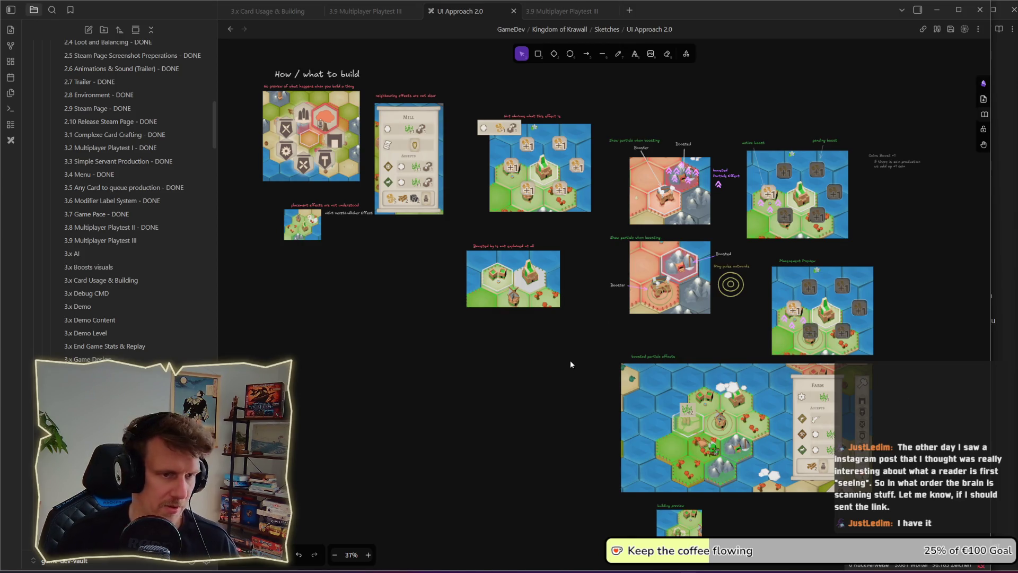
click(583, 377)
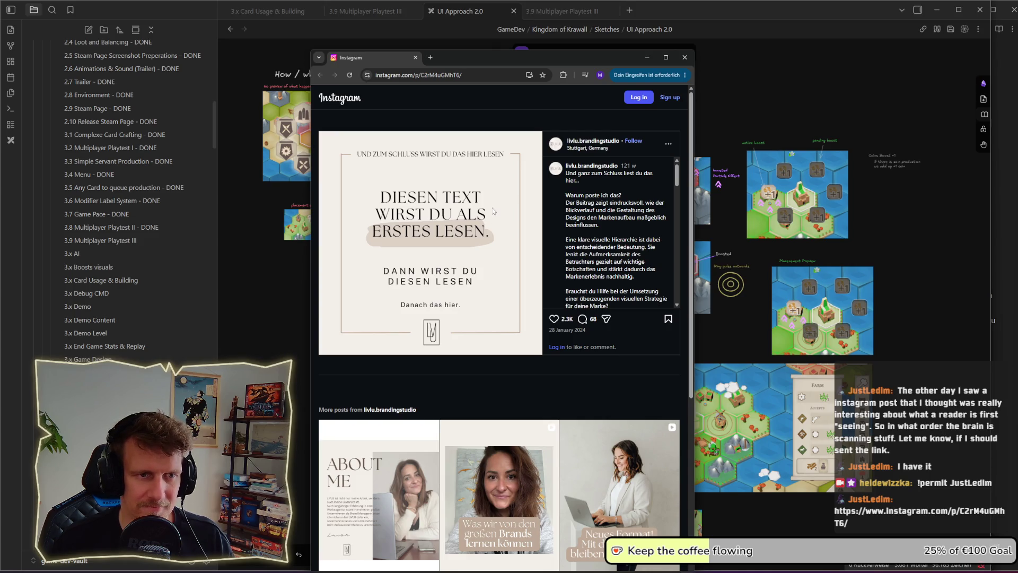
Step: Scroll through the Instagram post and close its Chrome window
scroll(492, 208, down, 2)
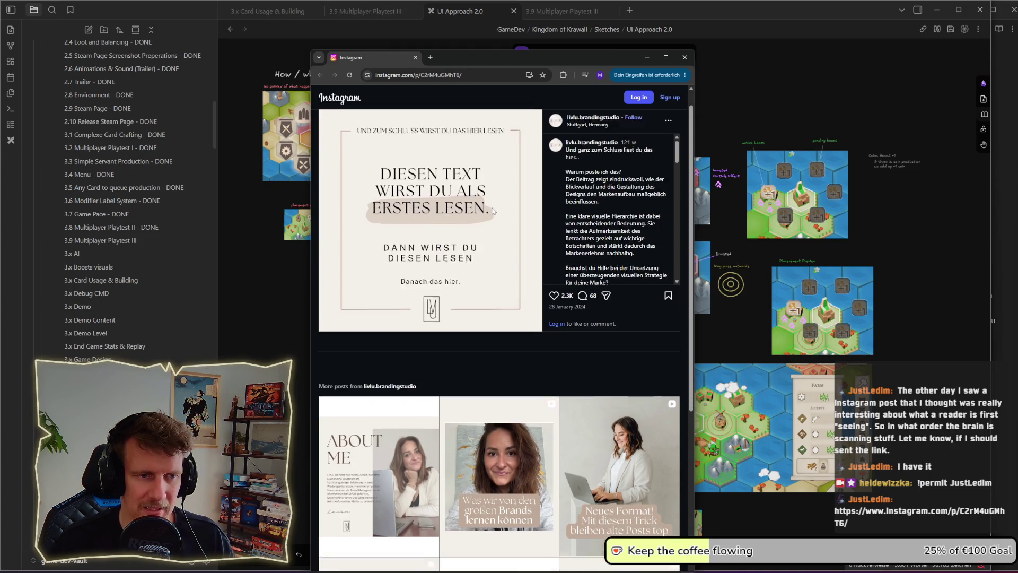
scroll(444, 173, up, 1)
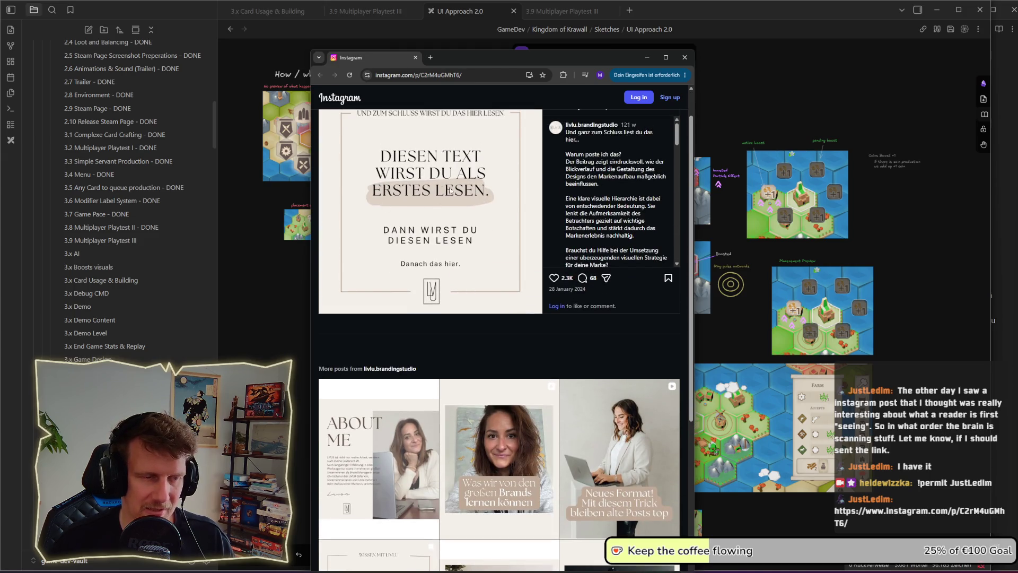
click(686, 57)
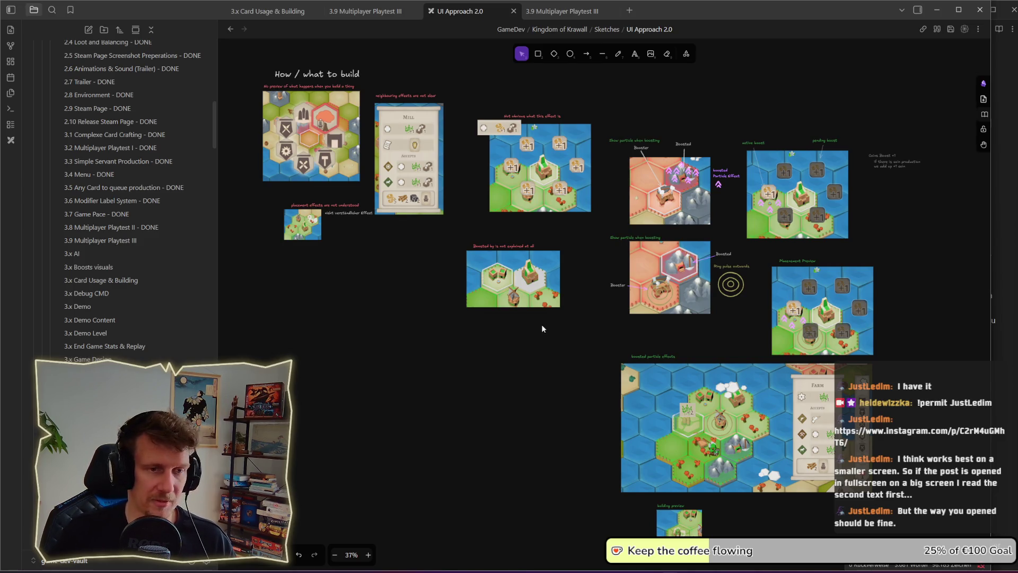
drag(548, 366, 466, 316)
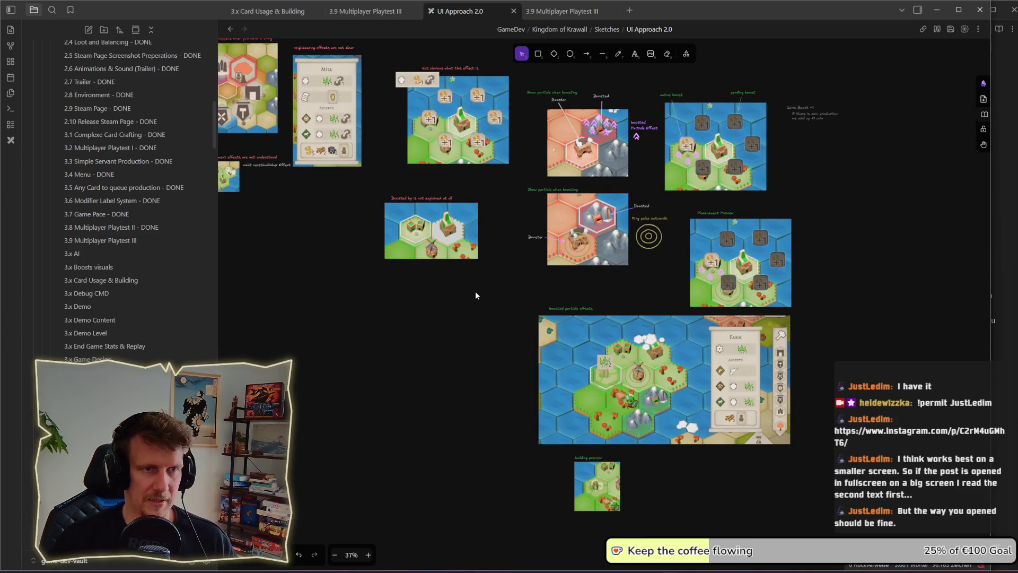
mouse_move(497, 210)
mouse_down()
mouse_move(495, 242)
mouse_move(669, 294)
mouse_up()
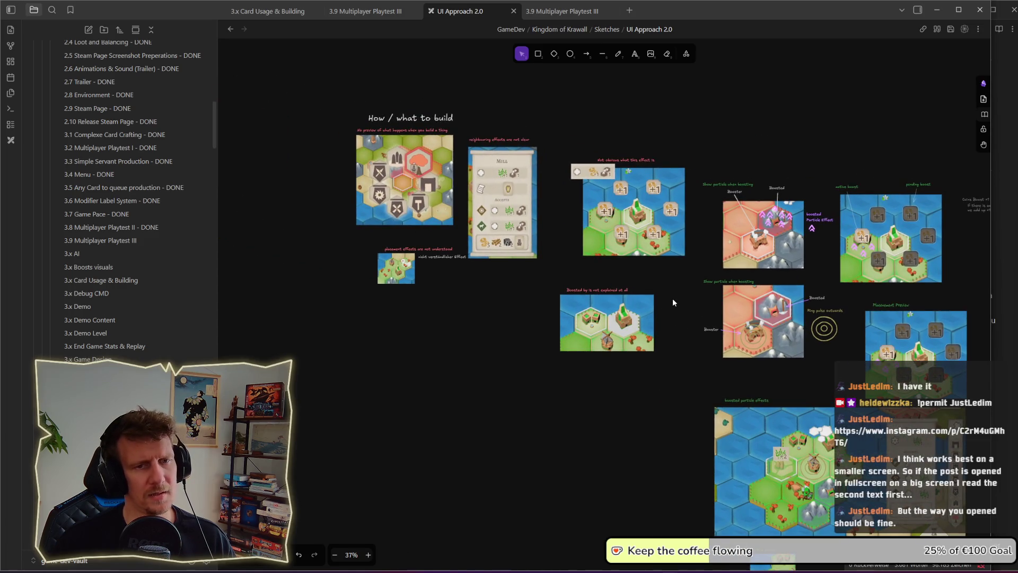
scroll(561, 266, down, 3)
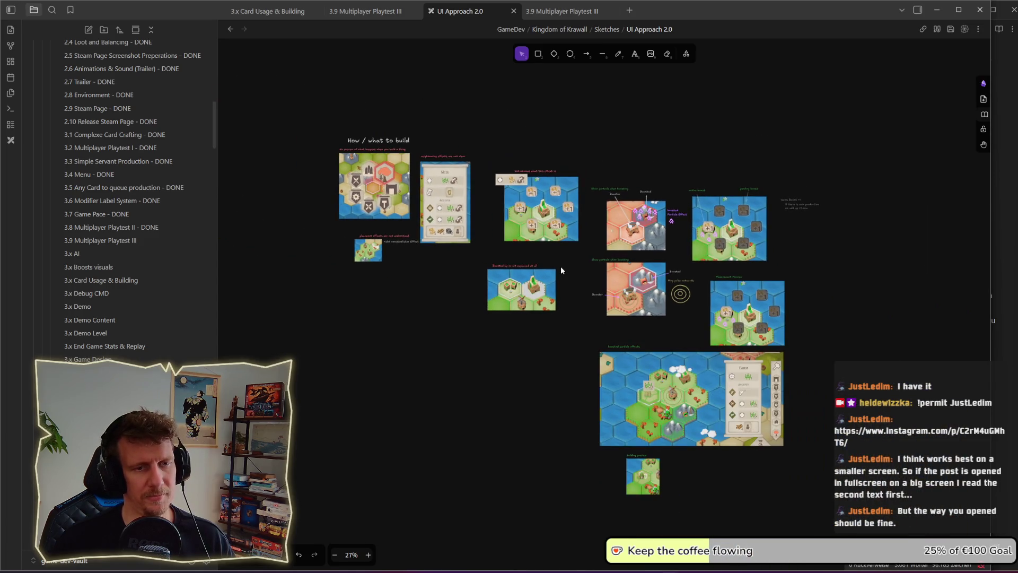
scroll(412, 241, left, 9)
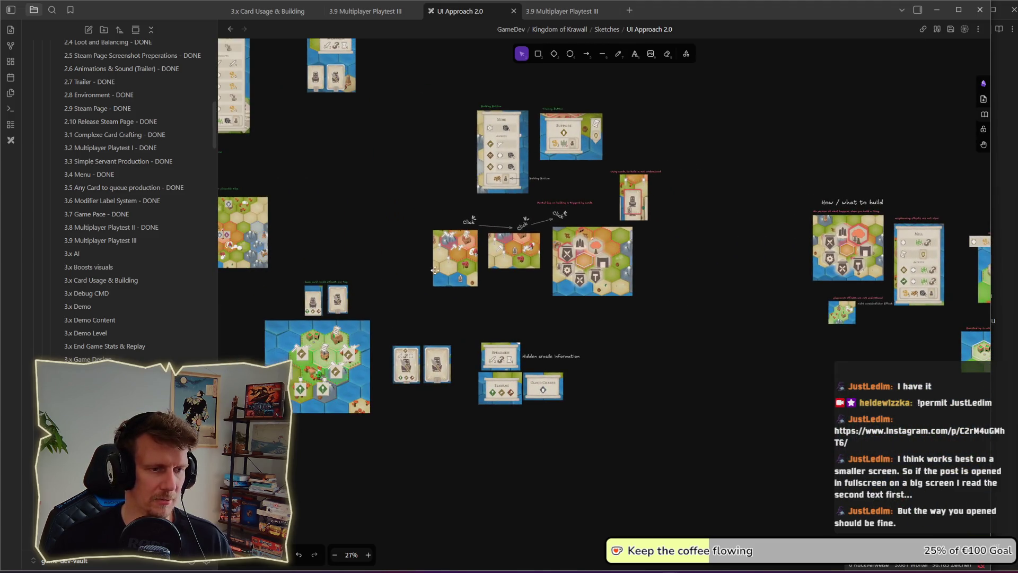
scroll(373, 229, left, 4)
scroll(565, 313, up, 2)
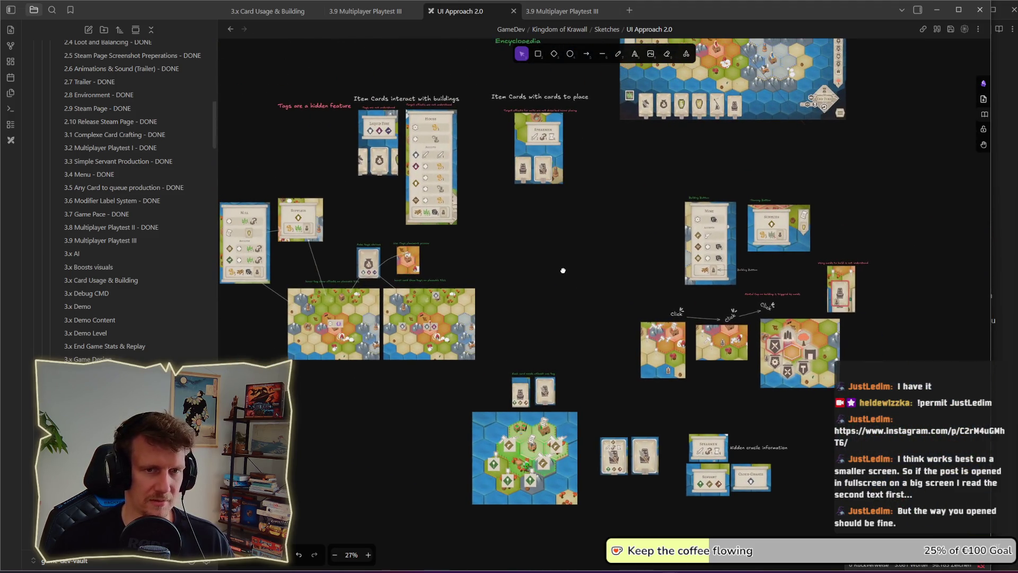
drag(544, 241, 606, 300)
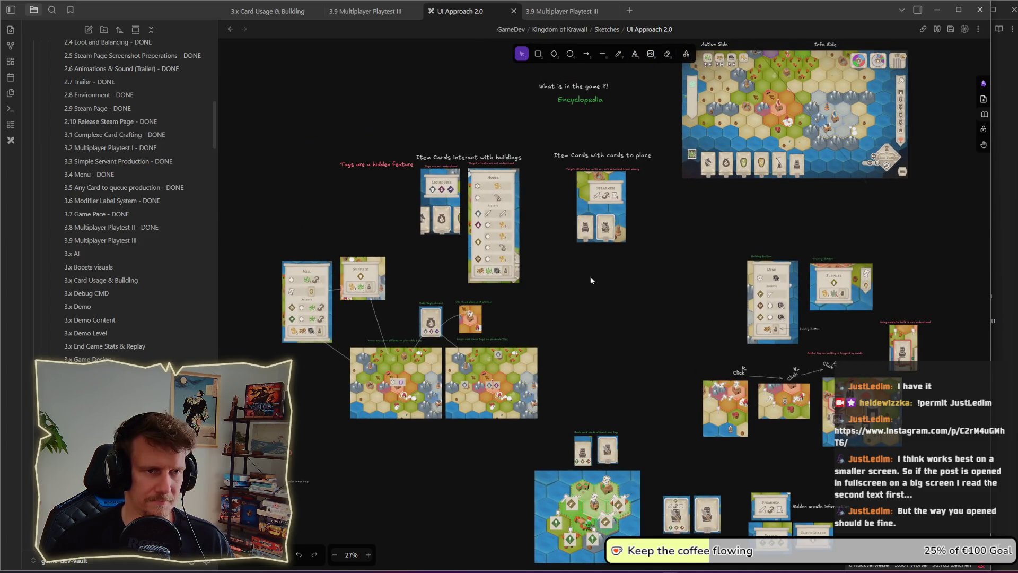
scroll(592, 278, down, 3)
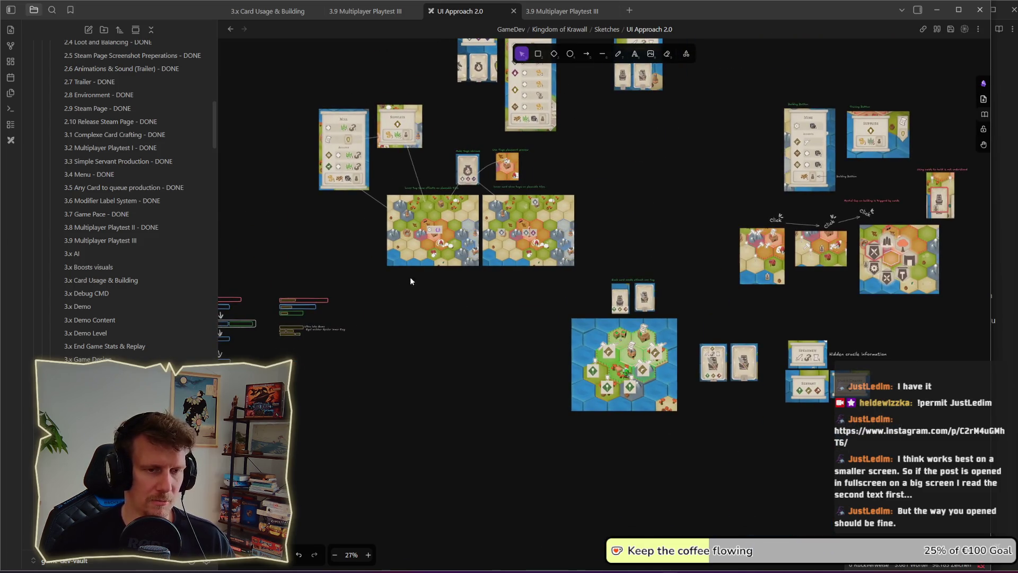
scroll(398, 285, up, 3)
scroll(564, 345, down, 3)
ctrl+scroll(571, 233, up, 4)
ctrl+scroll(571, 234, up, 2)
scroll(504, 212, up, 1)
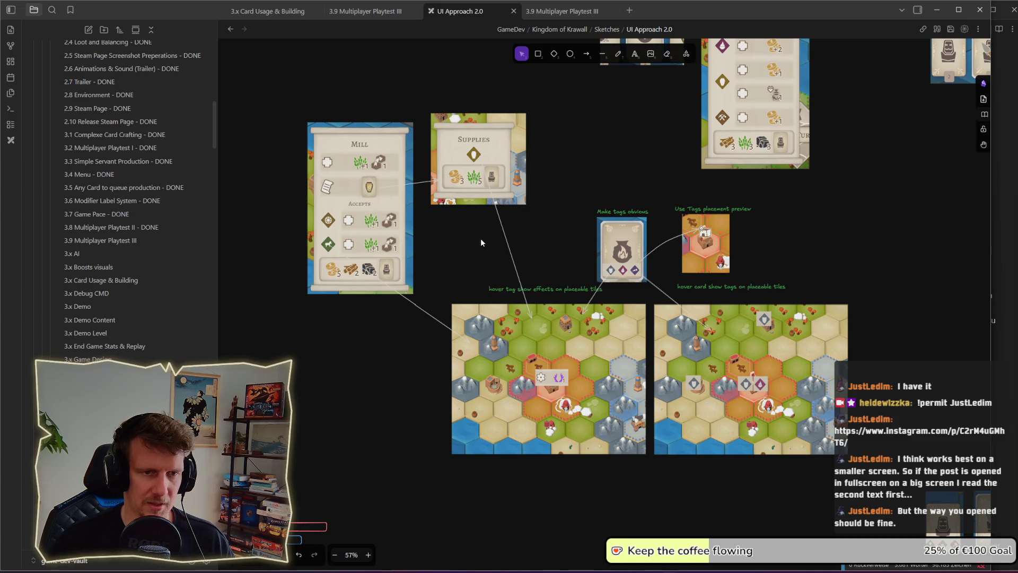
scroll(462, 249, down, 10)
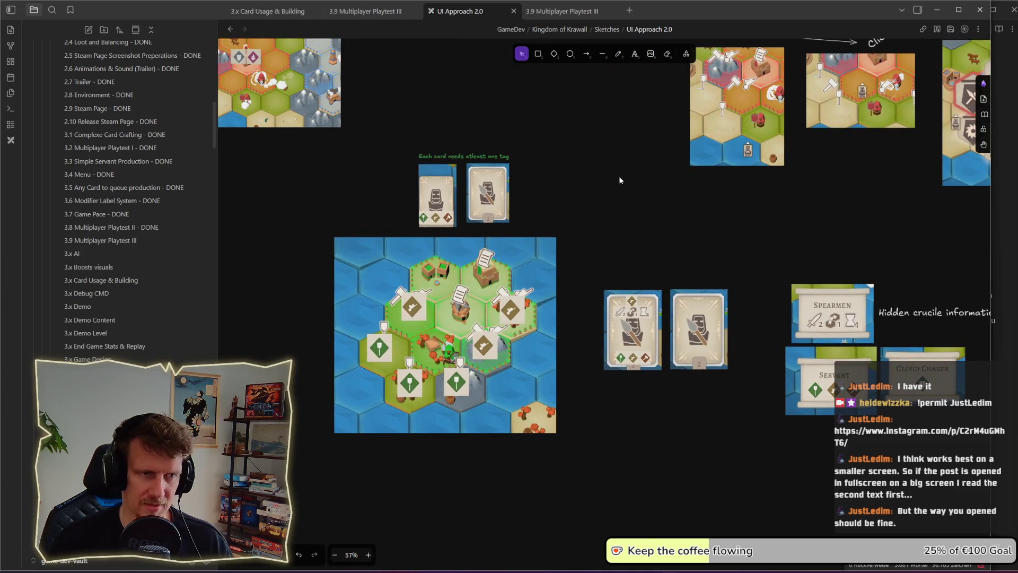
ctrl+scroll(526, 335, down, 10)
scroll(660, 322, up, 5)
ctrl+scroll(546, 307, up, 5)
drag(539, 297, 578, 278)
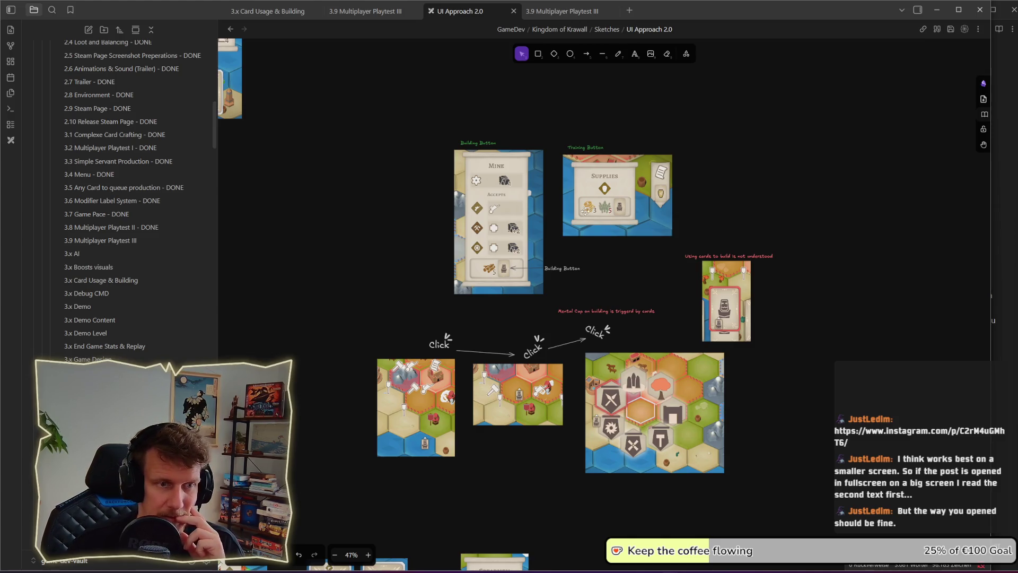
scroll(618, 345, down, 5)
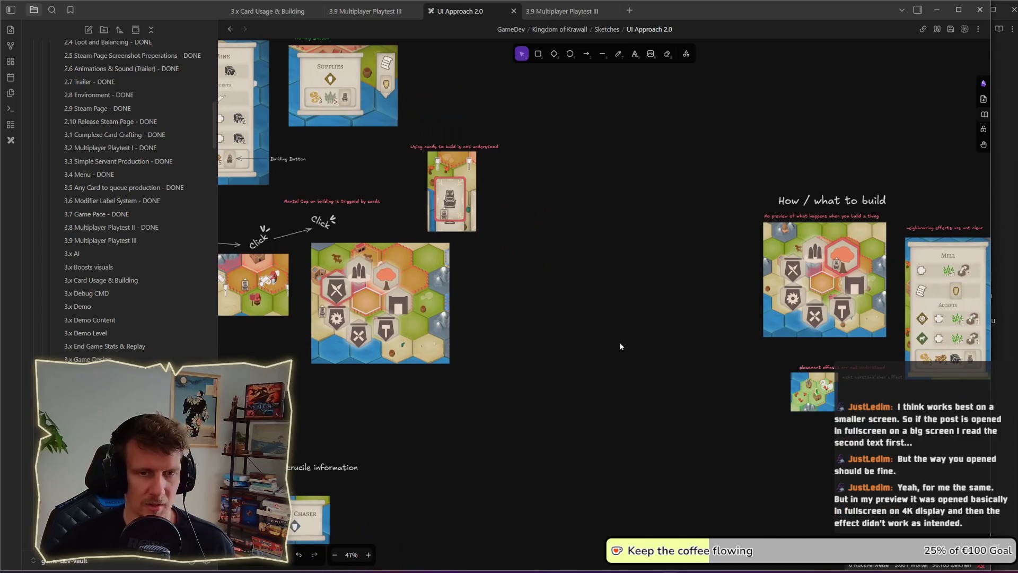
drag(782, 411, 406, 298)
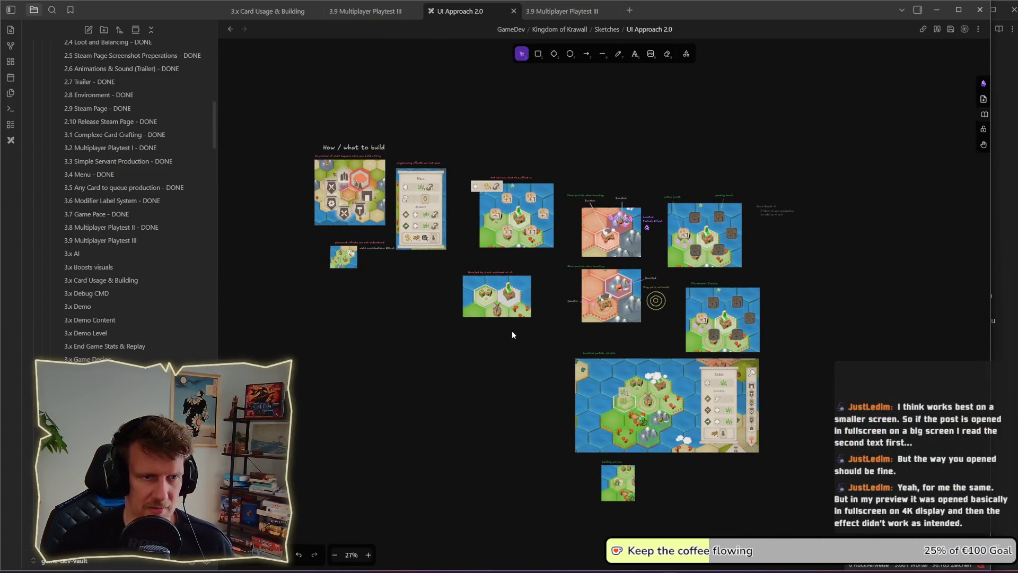
scroll(677, 346, up, 3)
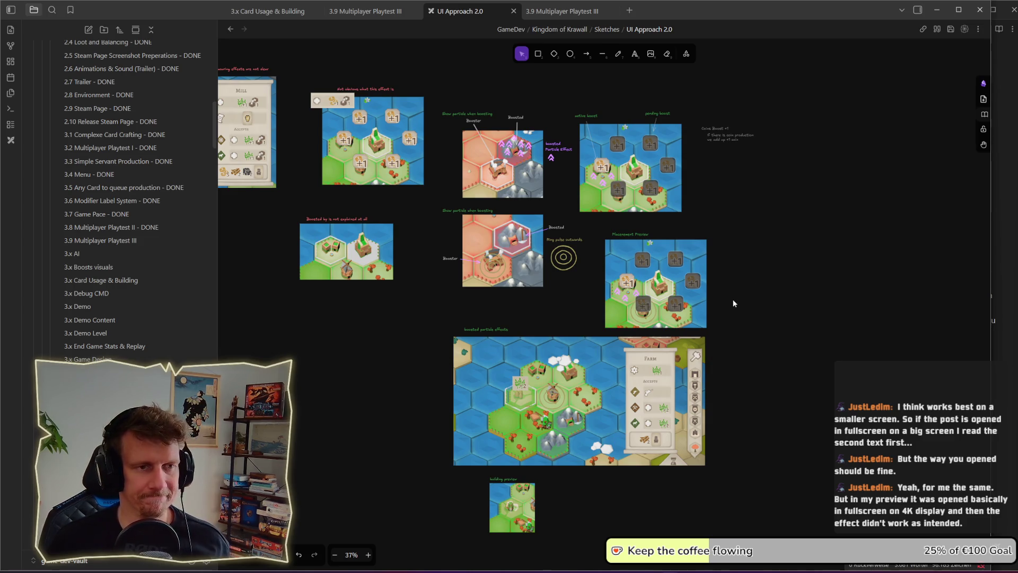
Step: Bring the placement preview map into view and paste a hex-map screenshot to its right
scroll(734, 304, down, 5)
drag(812, 296, 666, 278)
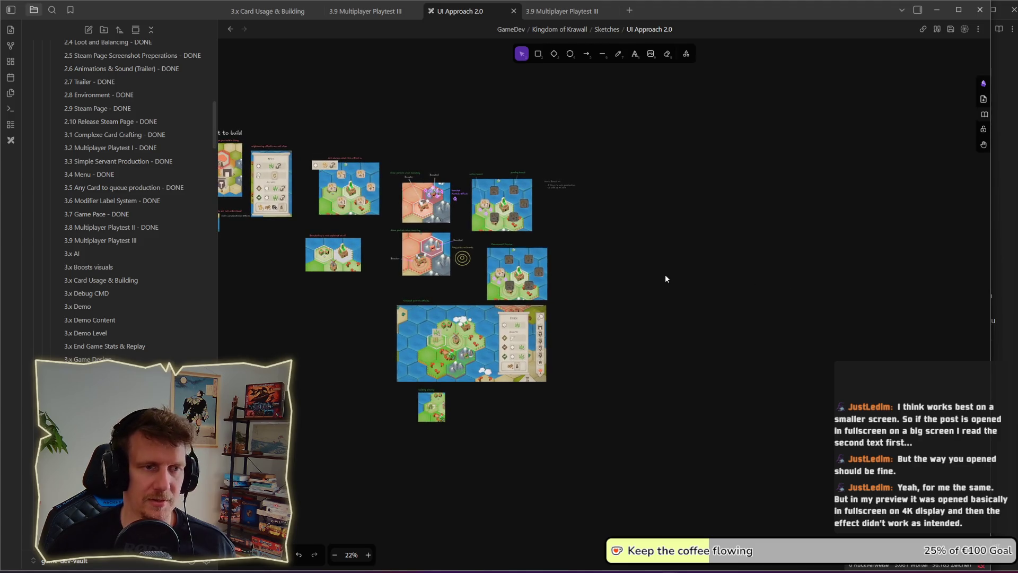
scroll(621, 271, up, 5)
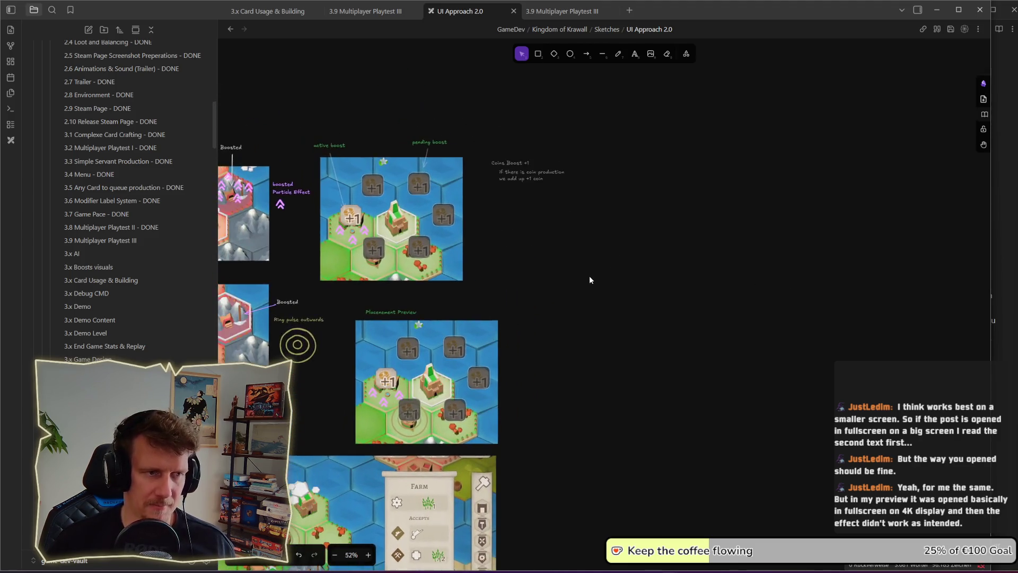
drag(576, 271, 653, 265)
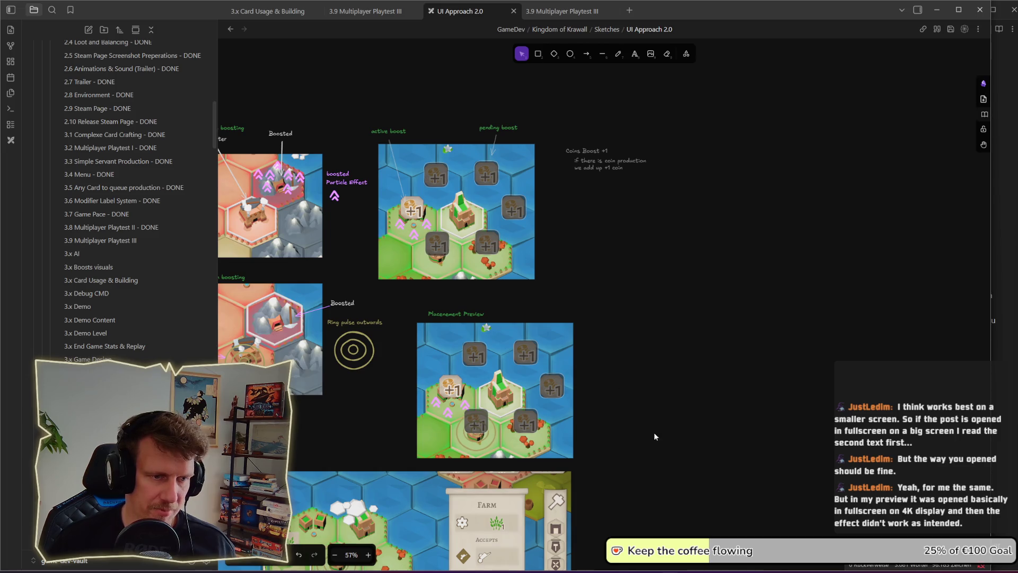
drag(653, 434, 595, 267)
key(ctrl+v)
drag(526, 226, 780, 226)
Step: Try a label copy above the screenshot, delete both trial items, and switch to the game
click(526, 187)
mouse_move(410, 144)
mouse_down()
mouse_move(761, 143)
mouse_move(747, 144)
mouse_up()
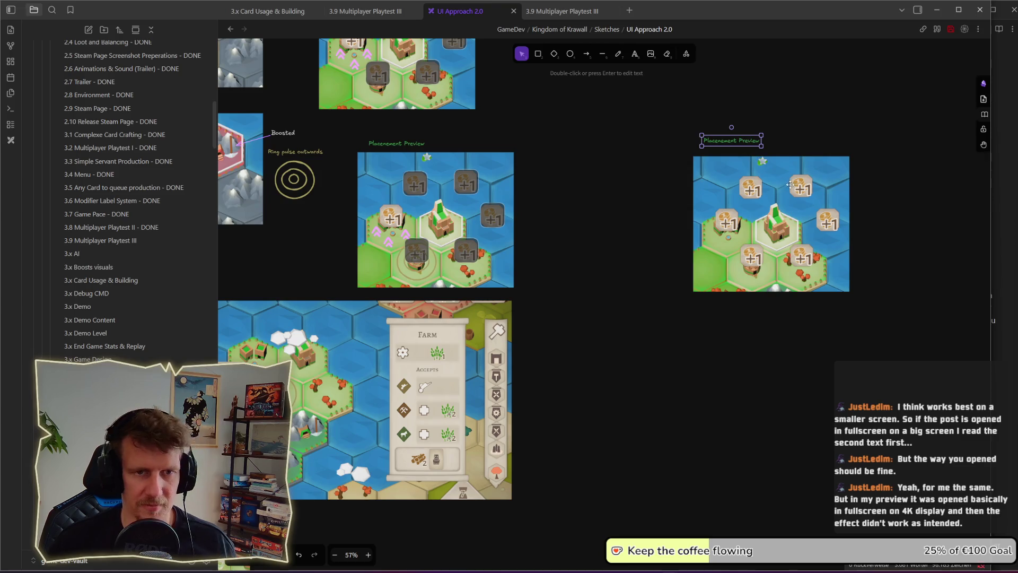
key(Delete)
click(764, 194)
key(Delete)
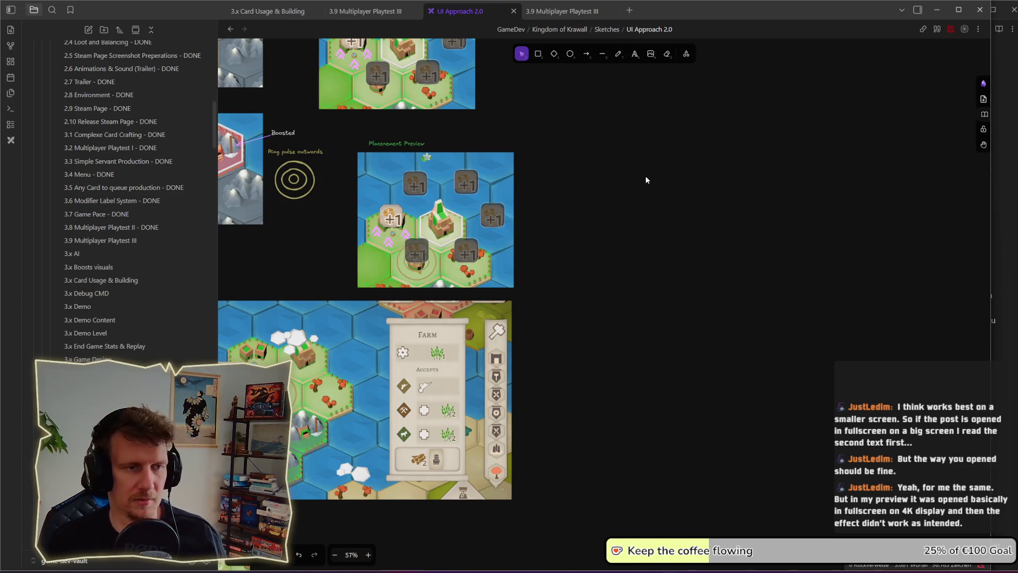
key(alt+Tab)
key(alt+Tab)
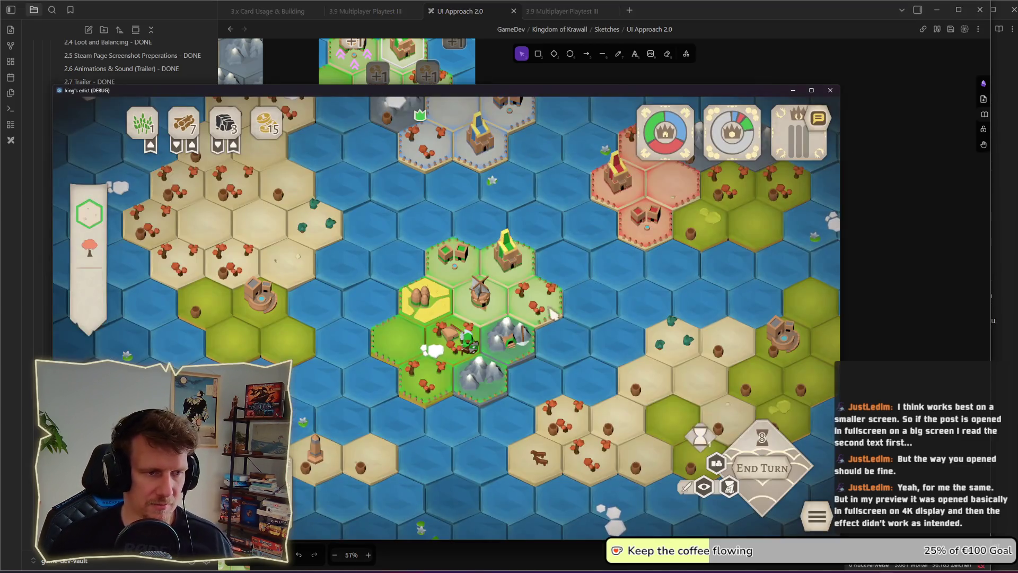
click(552, 314)
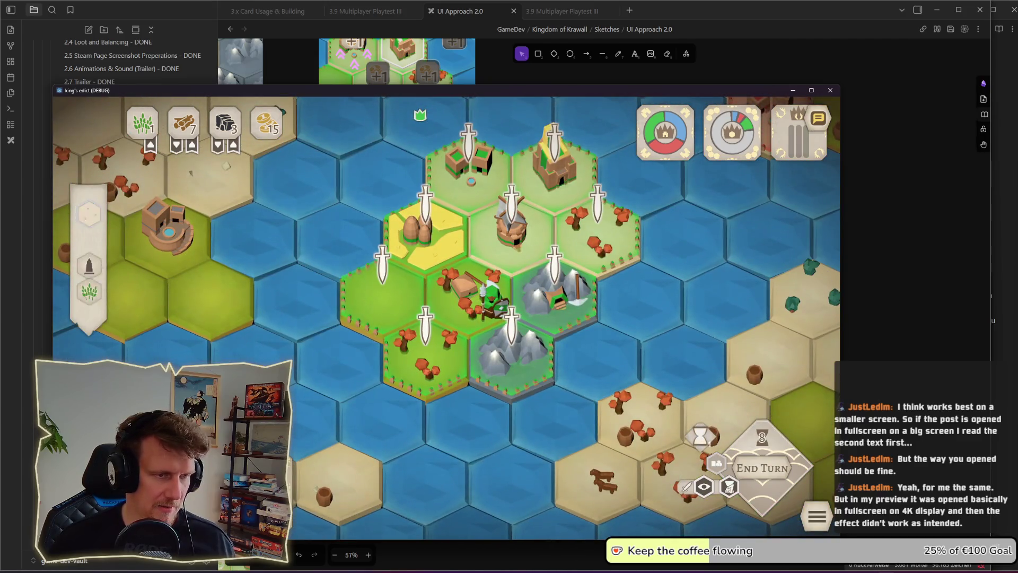
Step: Add a soldier on the castle hex, snip the territory around the windmill, and paste it on the board
click(586, 238)
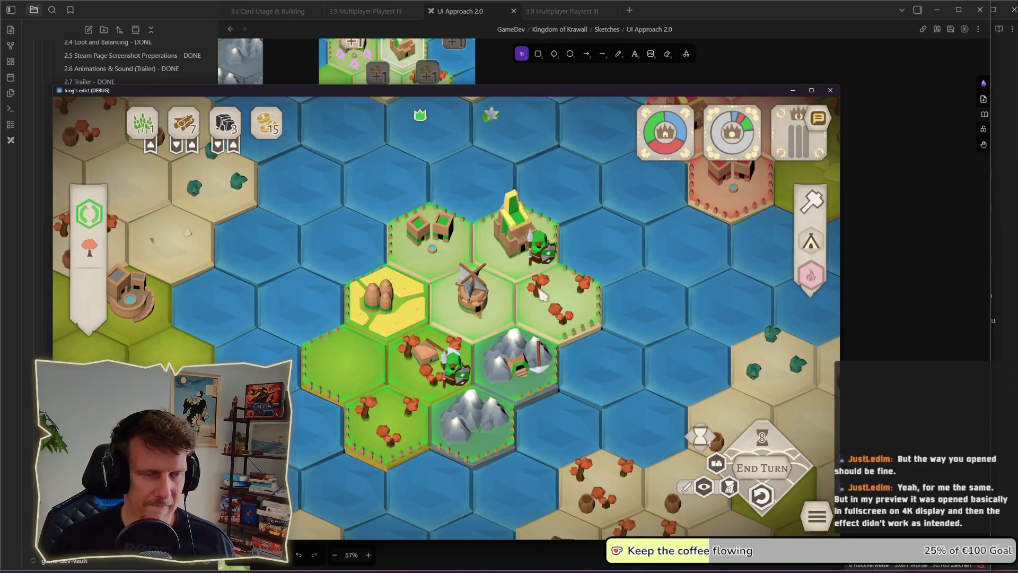
click(541, 300)
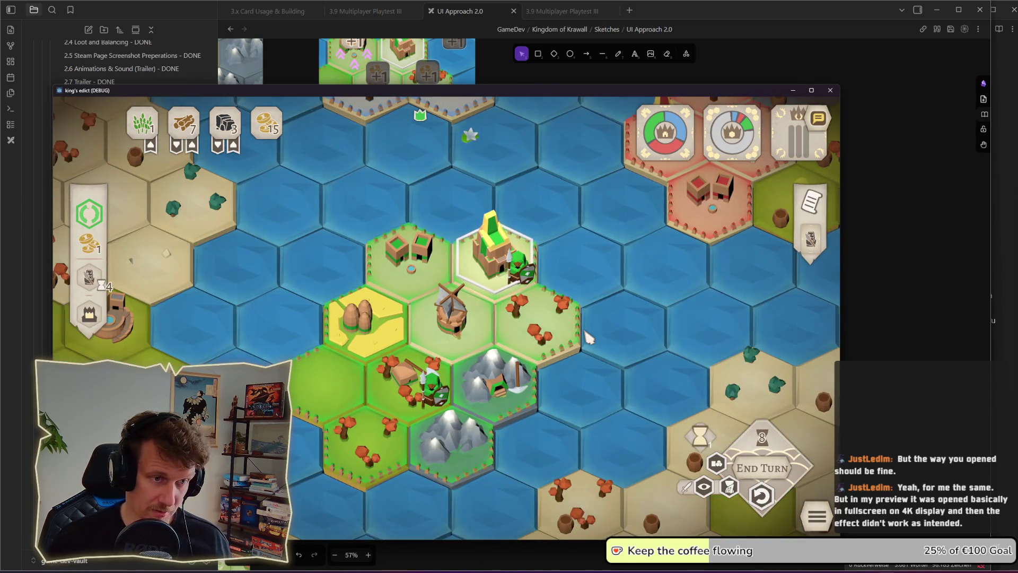
key(shift+super+s)
mouse_move(347, 159)
mouse_down()
mouse_move(492, 314)
mouse_move(630, 425)
mouse_up()
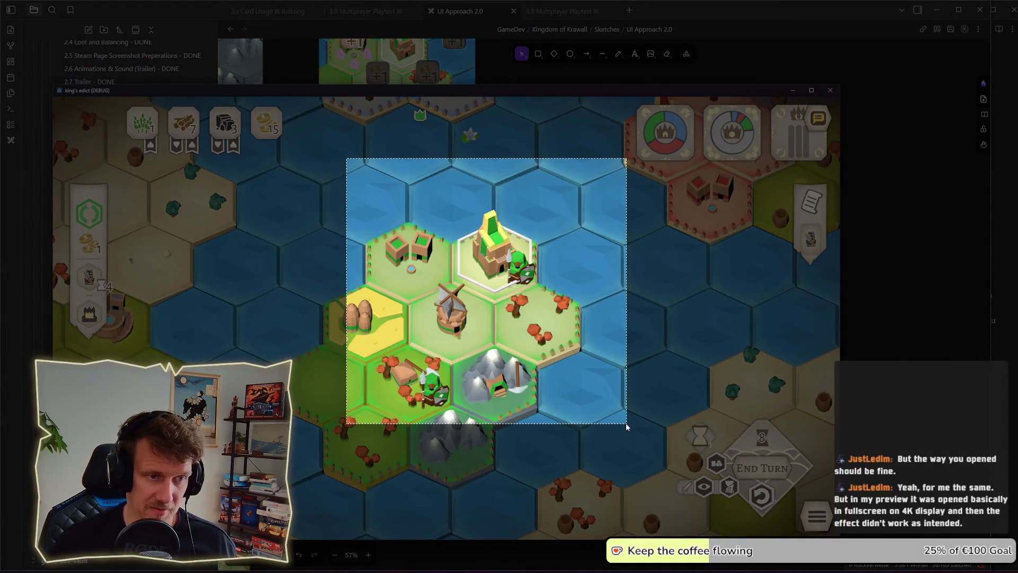
key(alt+Tab)
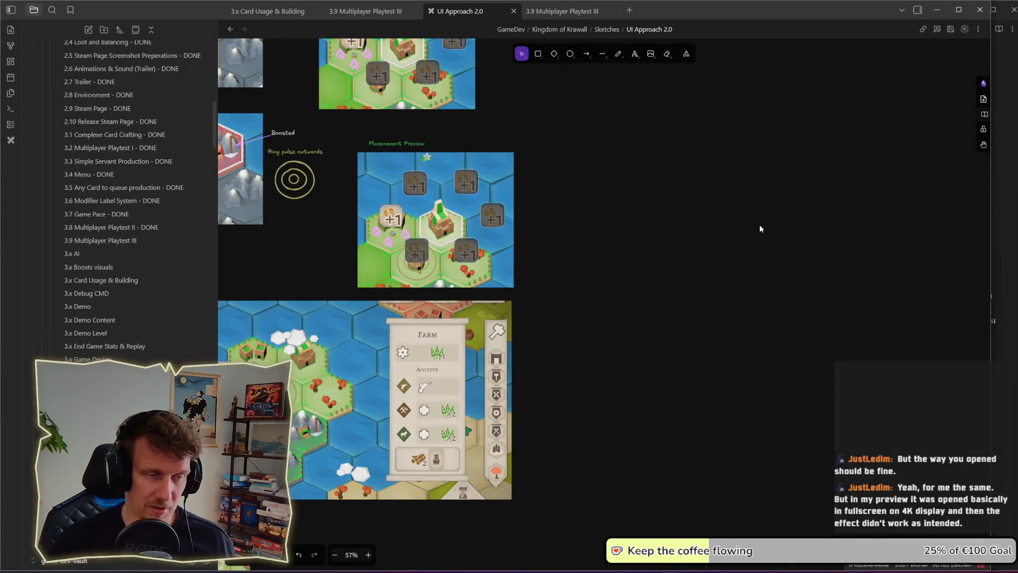
key(ctrl+v)
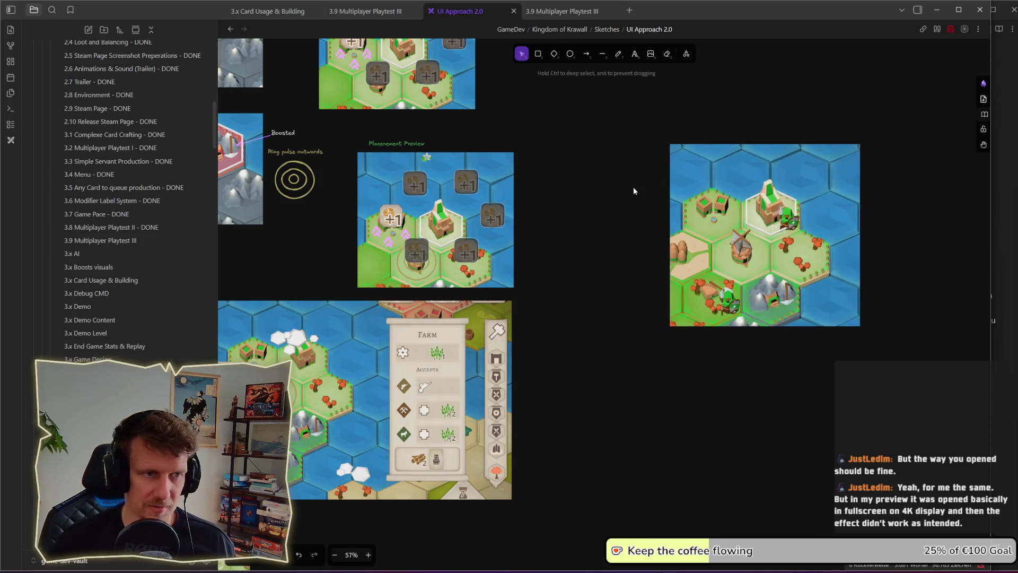
Step: Paste a copy of the effect note and move it above the new game snapshot
scroll(633, 191, up, 2)
click(293, 189)
key(ctrl+c)
key(ctrl+v)
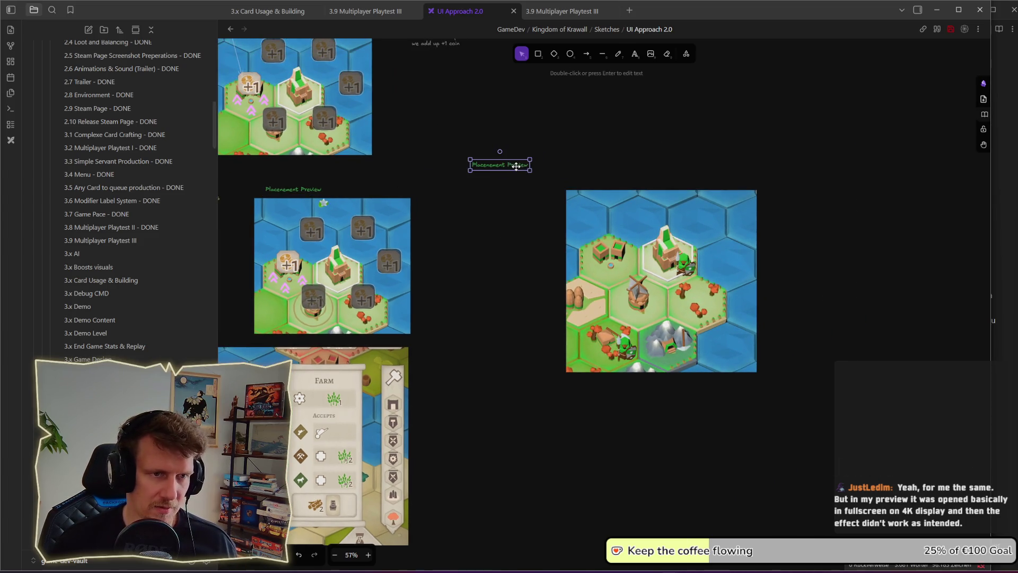
key(Delete)
scroll(505, 200, up, 3)
scroll(505, 201, left, 10)
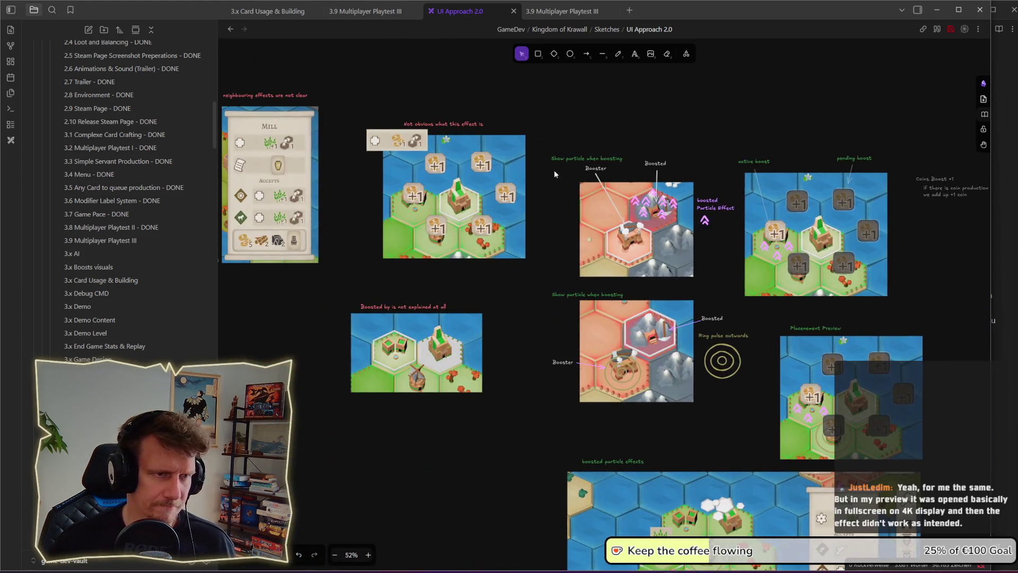
key(ctrl+v)
mouse_move(538, 143)
mouse_down()
mouse_move(970, 265)
mouse_move(455, 220)
mouse_move(614, 276)
mouse_up()
scroll(950, 260, right, 10)
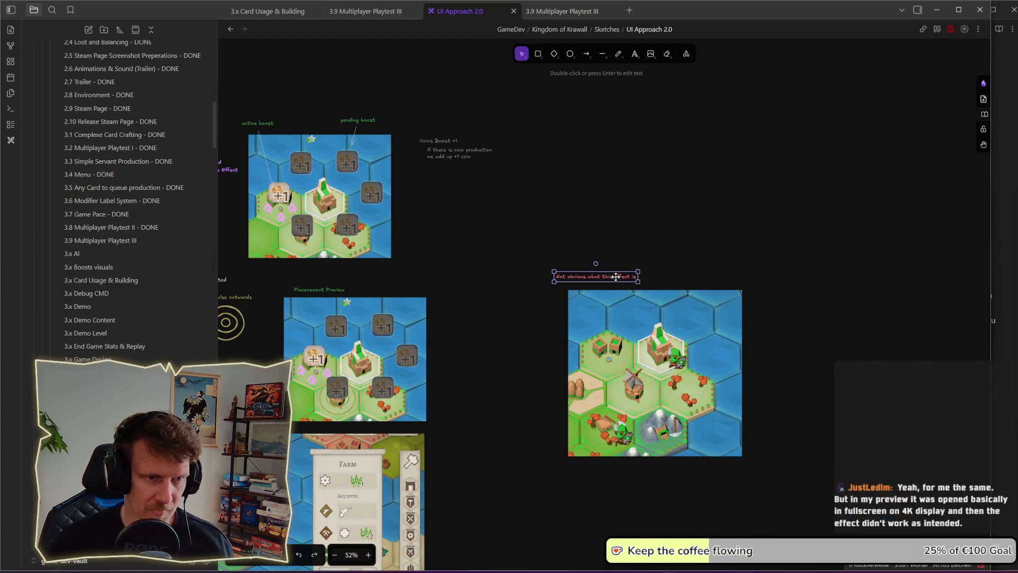
scroll(666, 306, down, 5)
ctrl+scroll(646, 220, up, 3)
scroll(646, 220, up, 1)
Step: Rewrite the note to read 'Its not clear if the unit is booseted'
double_click(542, 142)
text(H)
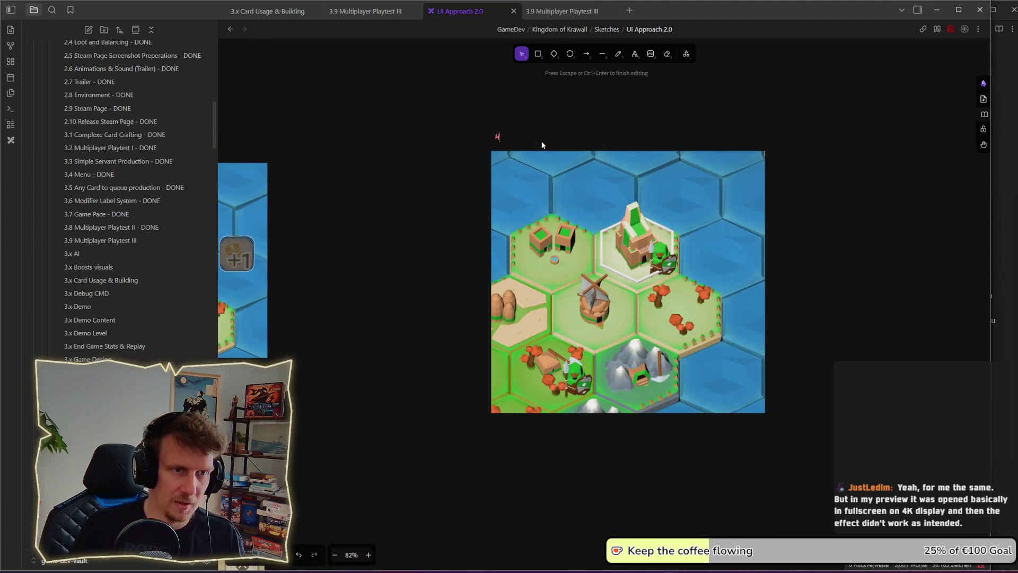
text(ow does)
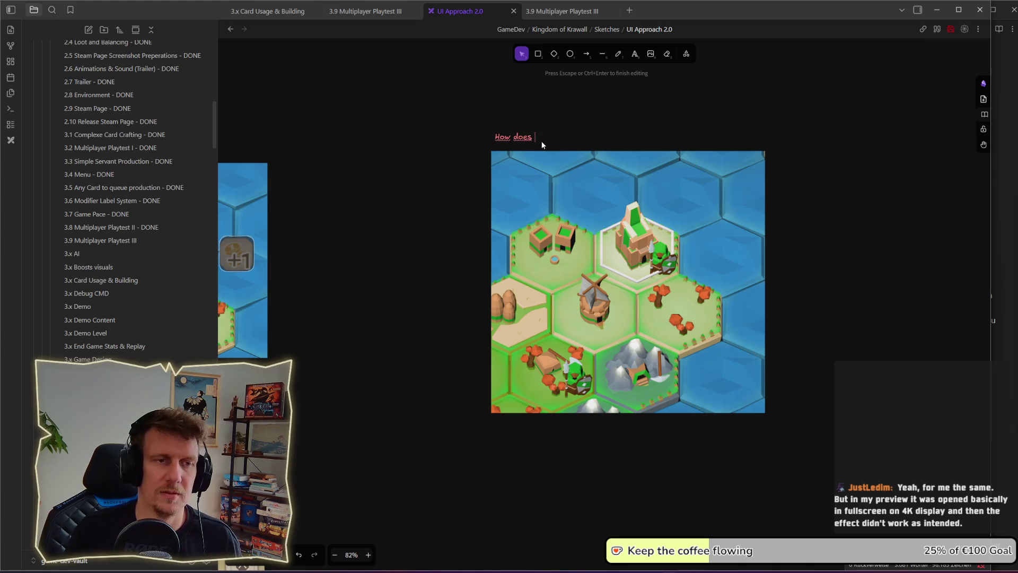
key(ctrl+BackSpace)
key(ctrl+BackSpace)
text(Its )
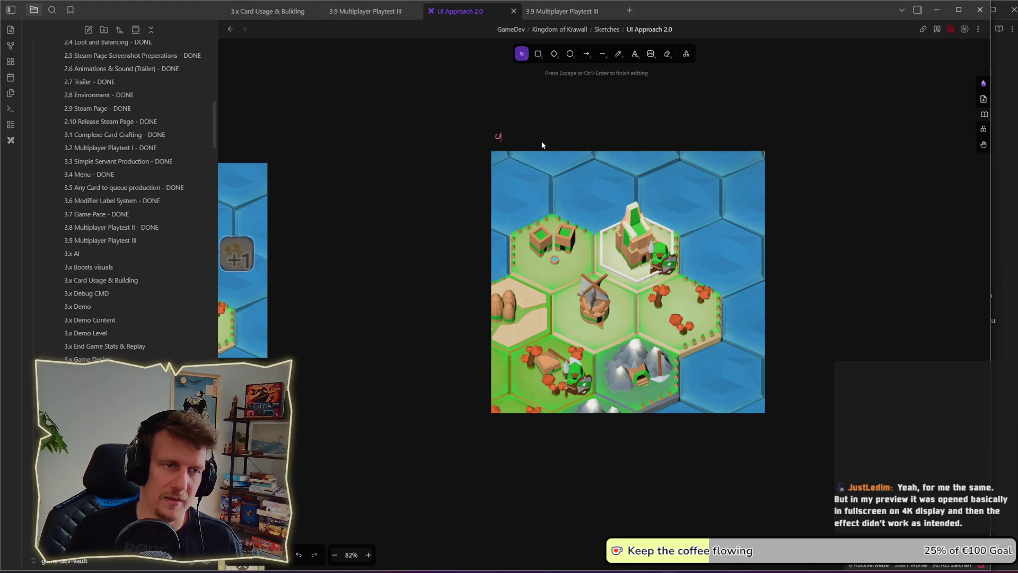
text(not cle)
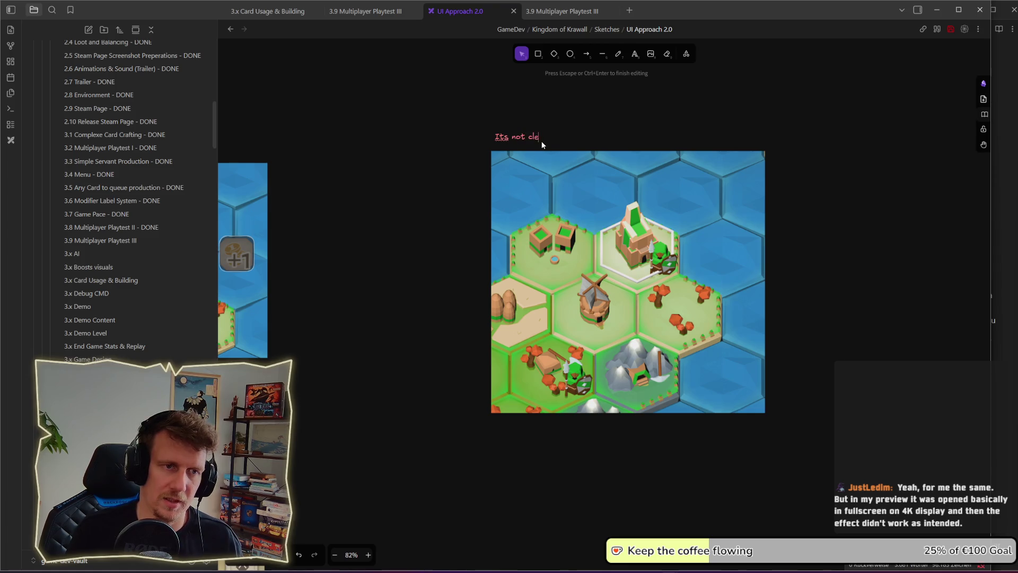
text(ar how the n)
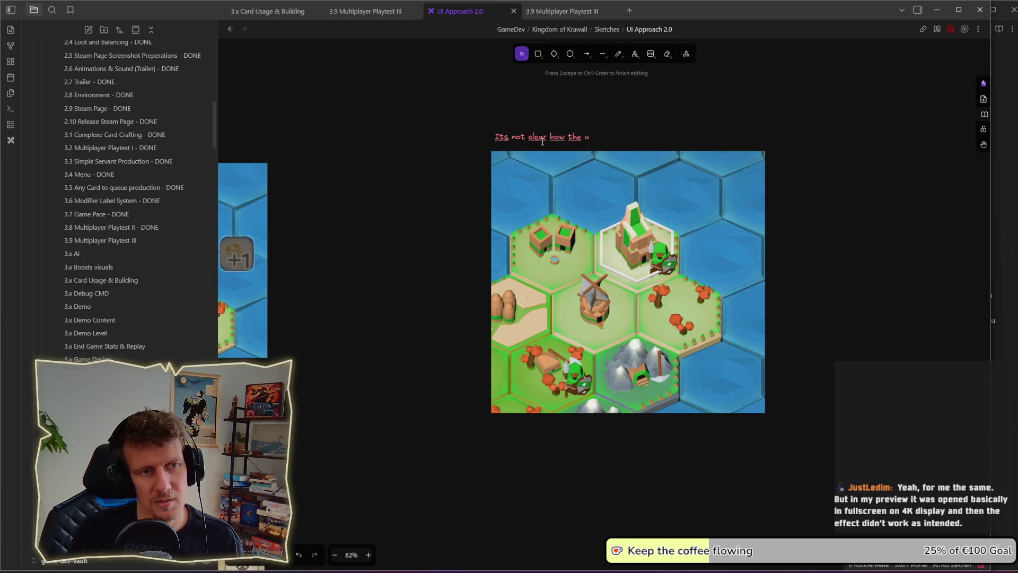
key(ctrl+BackSpace)
key(ctrl+BackSpace)
key(ctrl+BackSpace)
text(if th)
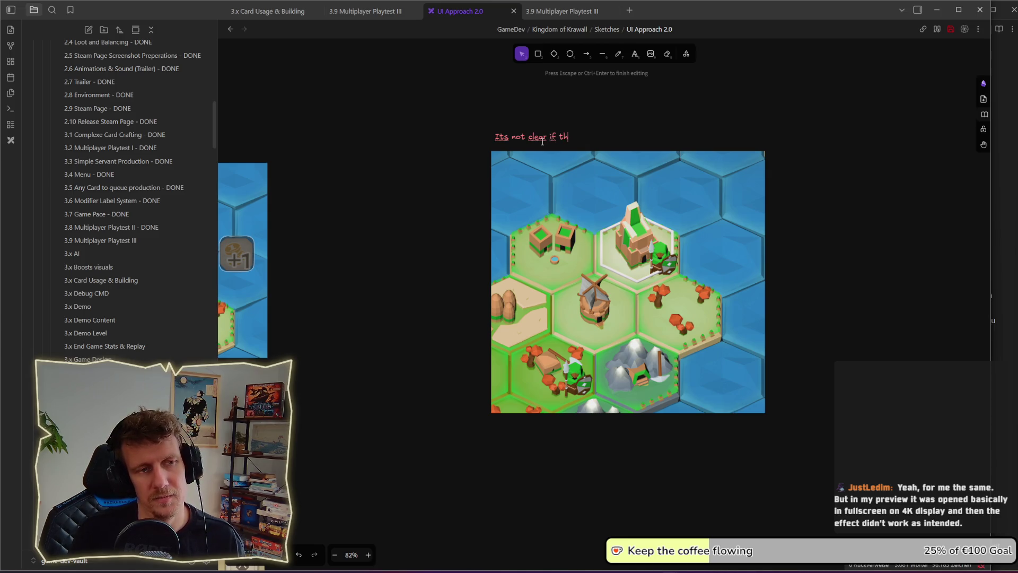
text(e unit is booseted)
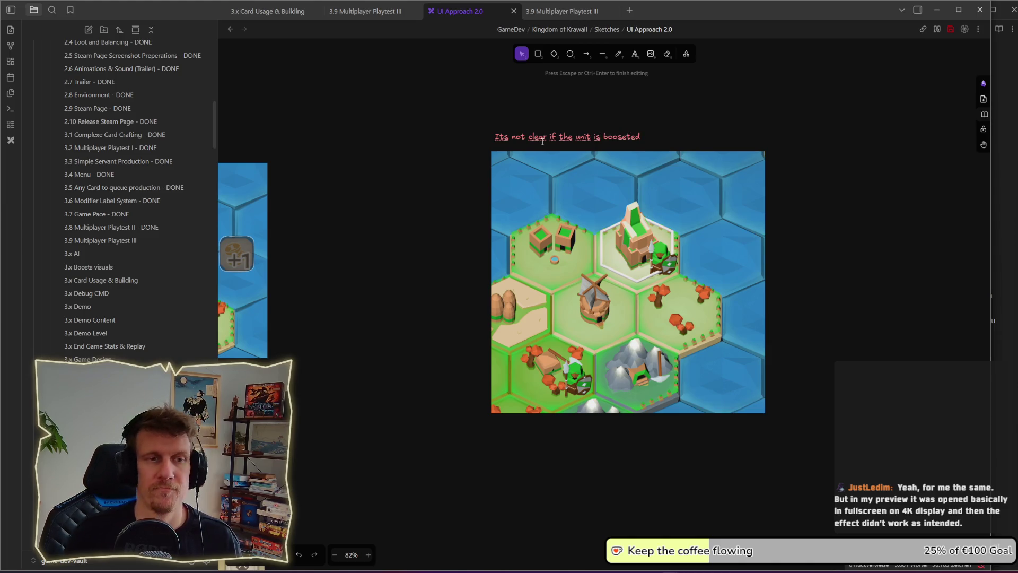
key(Escape)
drag(455, 237, 585, 207)
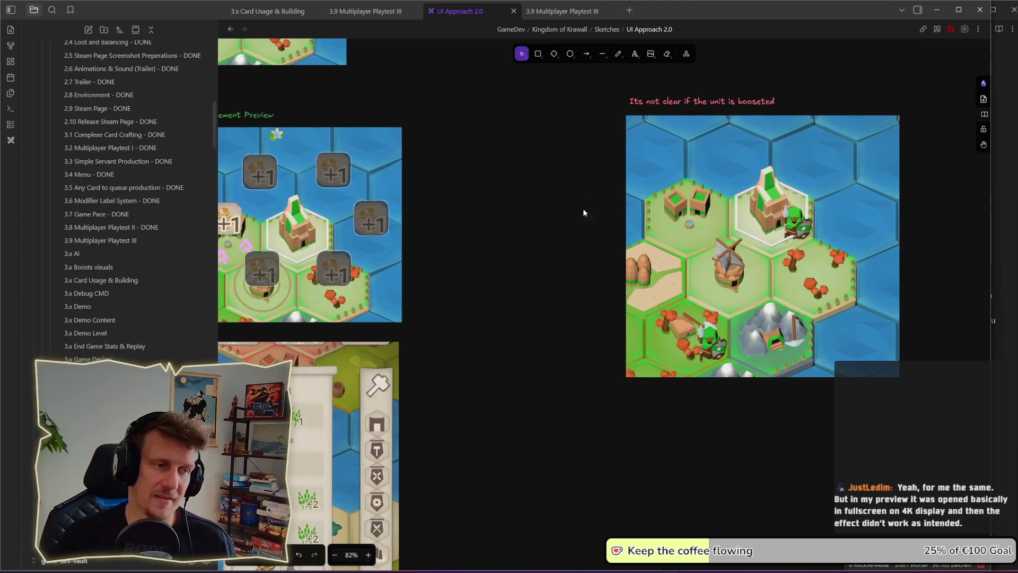
scroll(561, 231, down, 1)
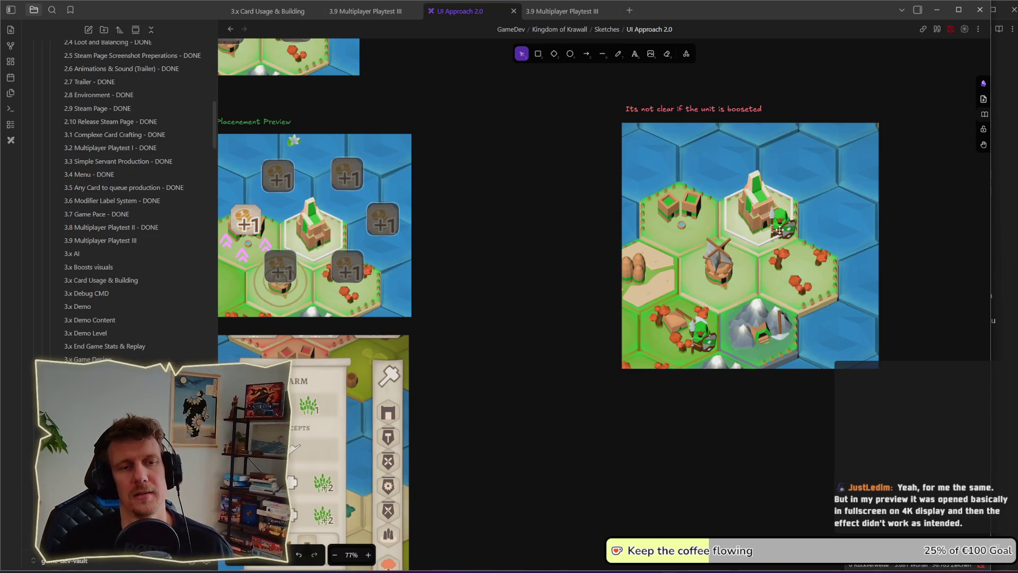
scroll(779, 229, right, 2)
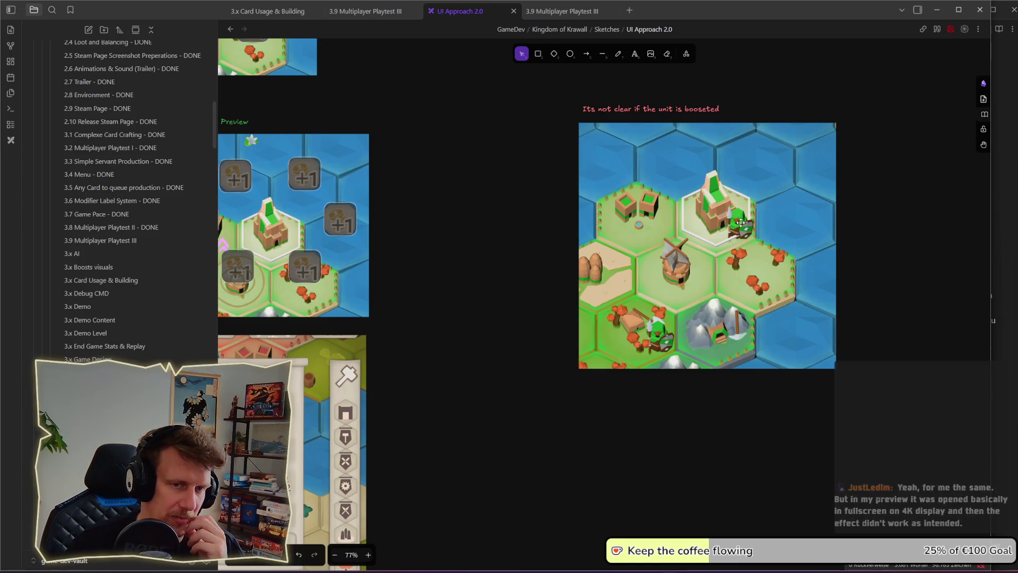
drag(769, 252, 777, 268)
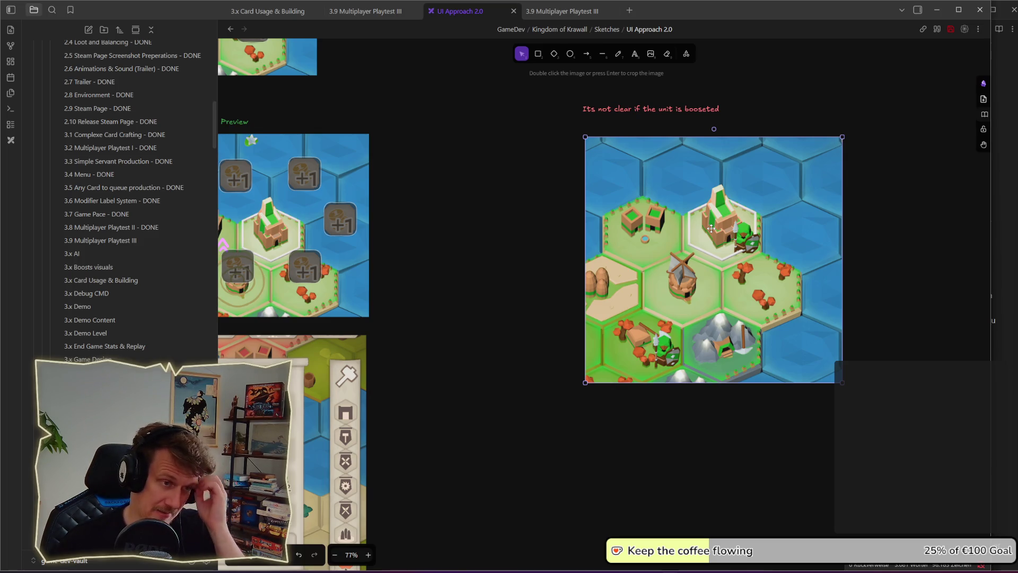
click(855, 254)
scroll(561, 225, left, 2)
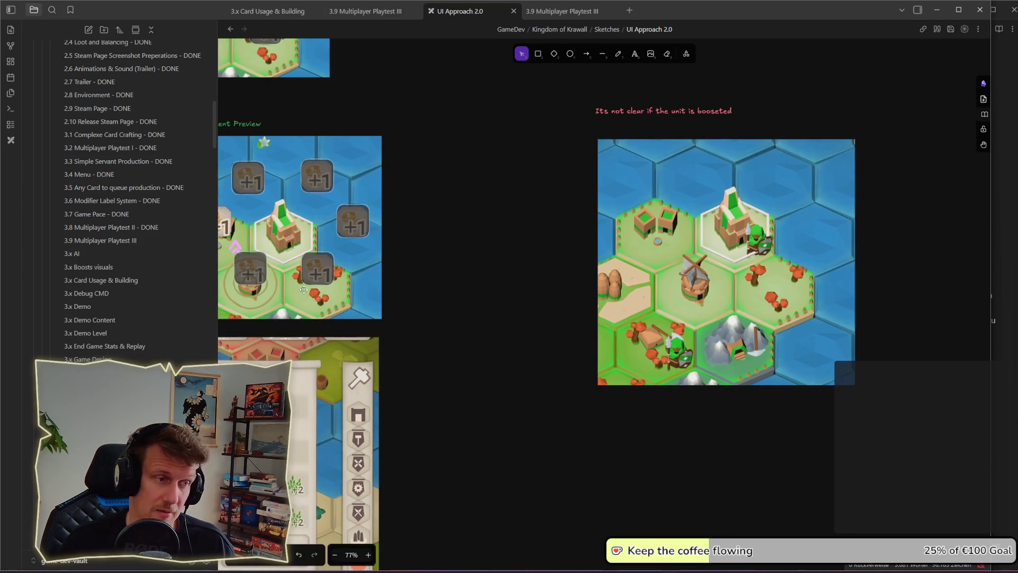
scroll(460, 313, left, 5)
click(312, 325)
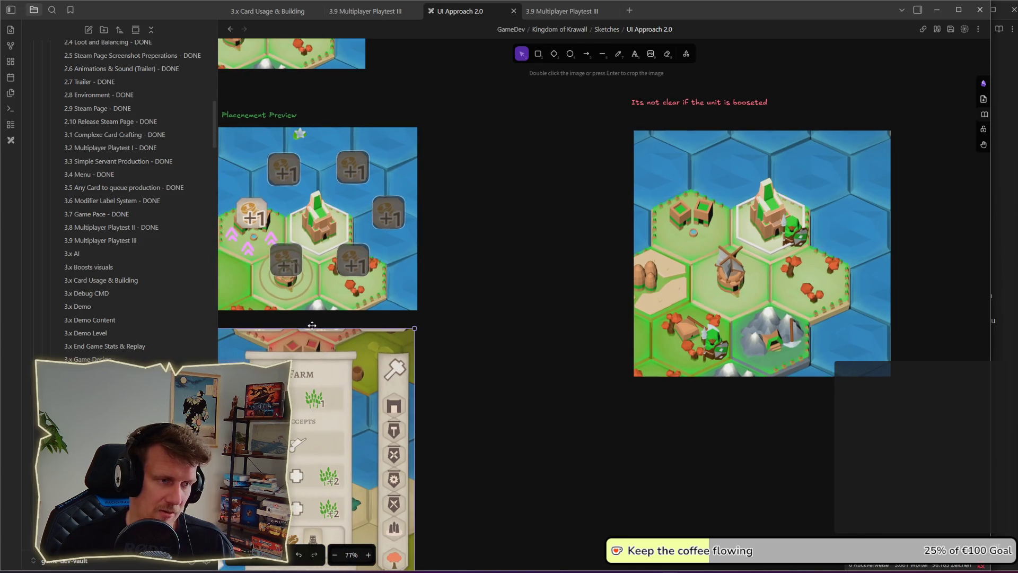
Step: Paste the concentric boost ring and place it over the castle tile of the map image
key(ctrl+v)
drag(338, 296, 557, 281)
key(Escape)
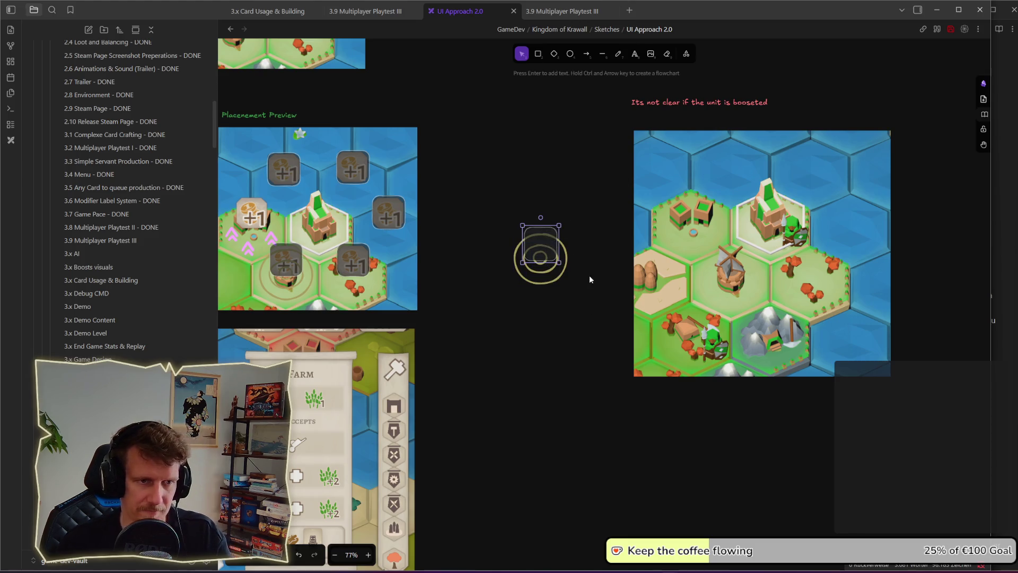
click(528, 258)
mouse_move(528, 259)
mouse_down()
mouse_move(724, 227)
mouse_move(772, 233)
mouse_up()
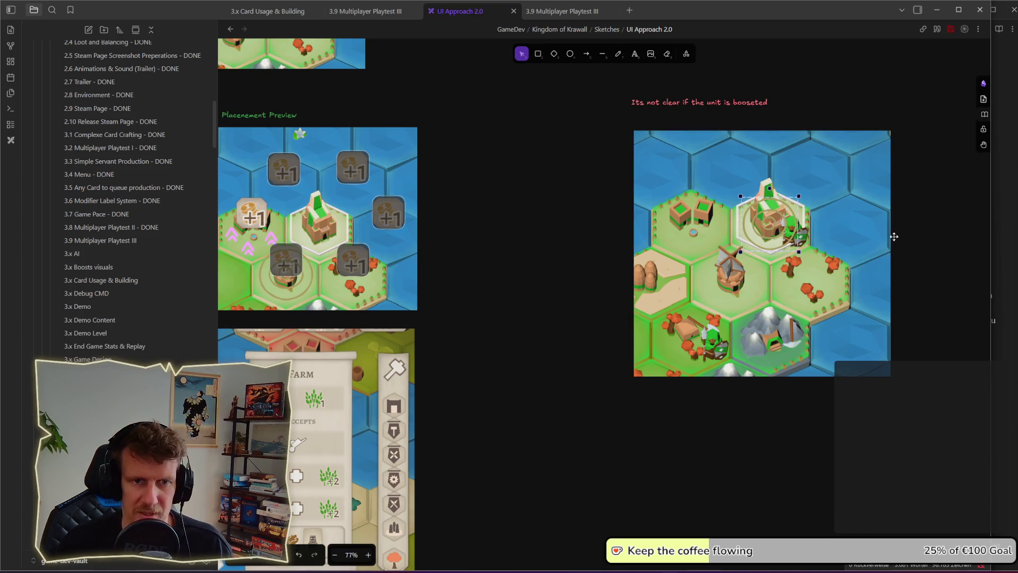
click(801, 244)
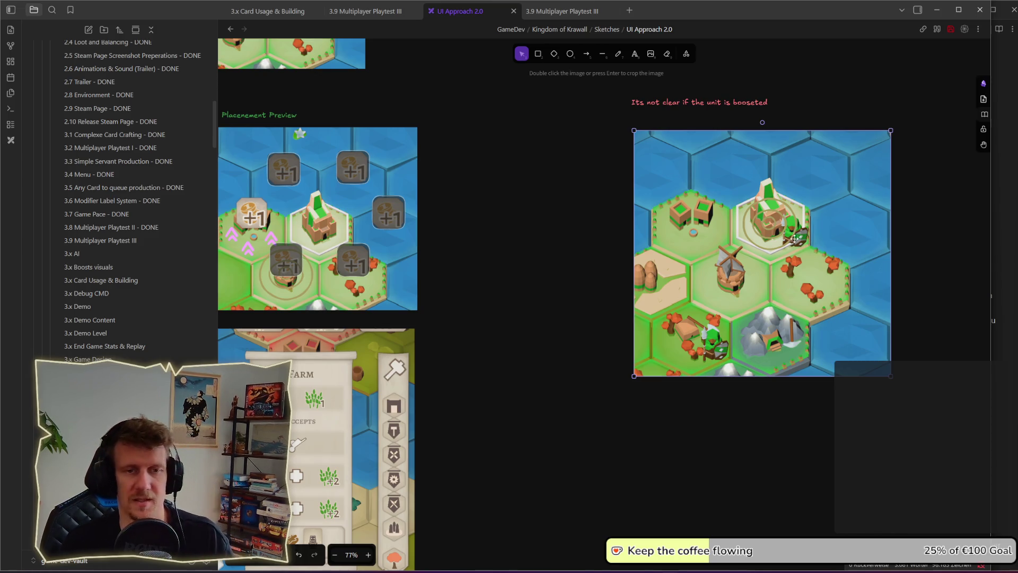
mouse_move(775, 234)
mouse_down()
mouse_move(743, 273)
mouse_move(763, 236)
mouse_move(790, 292)
mouse_move(720, 292)
mouse_up()
key(Escape)
click(881, 205)
scroll(780, 246, right, 3)
scroll(539, 248, up, 2)
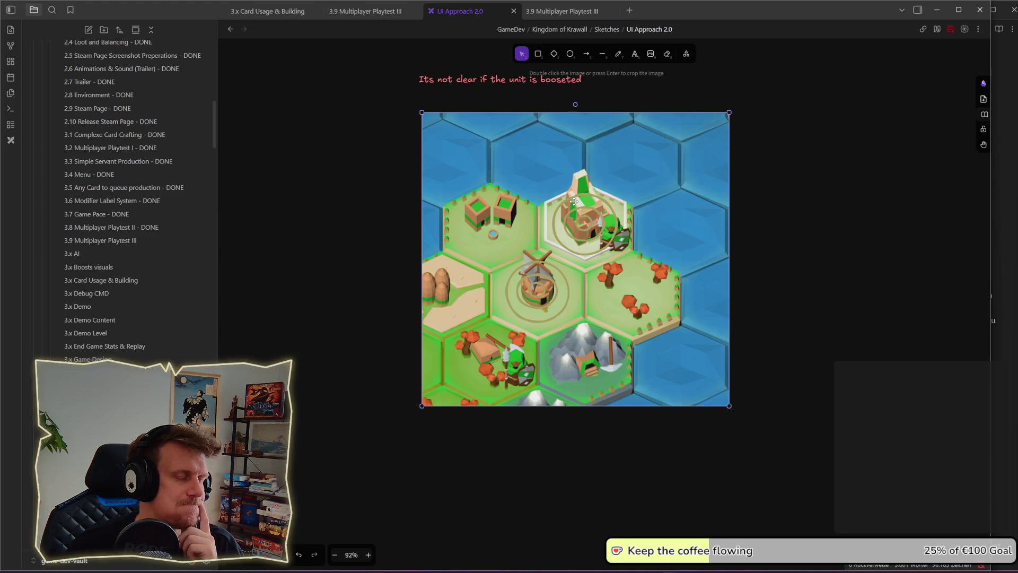
click(819, 252)
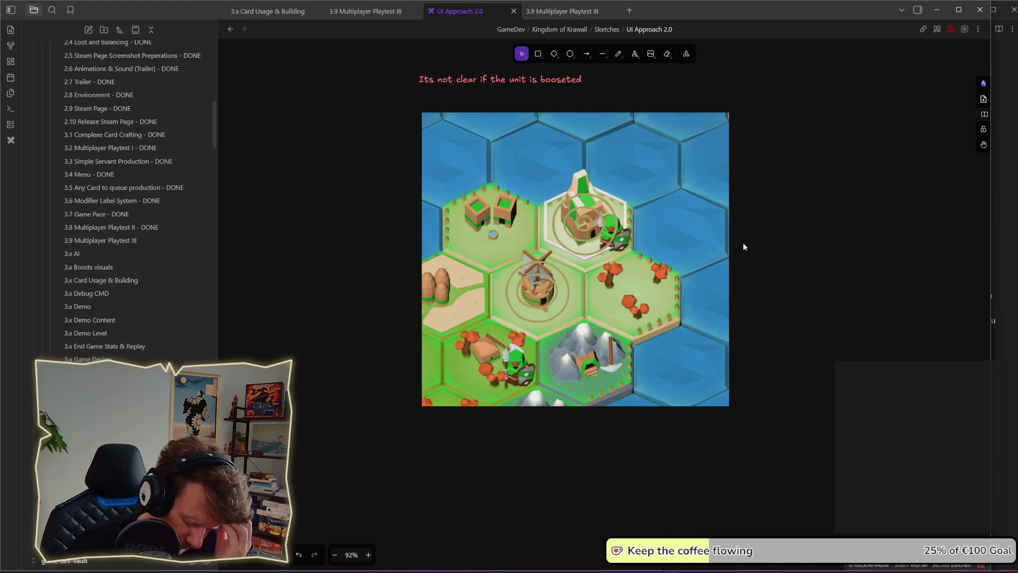
scroll(743, 243, down, 1)
scroll(743, 243, up, 1)
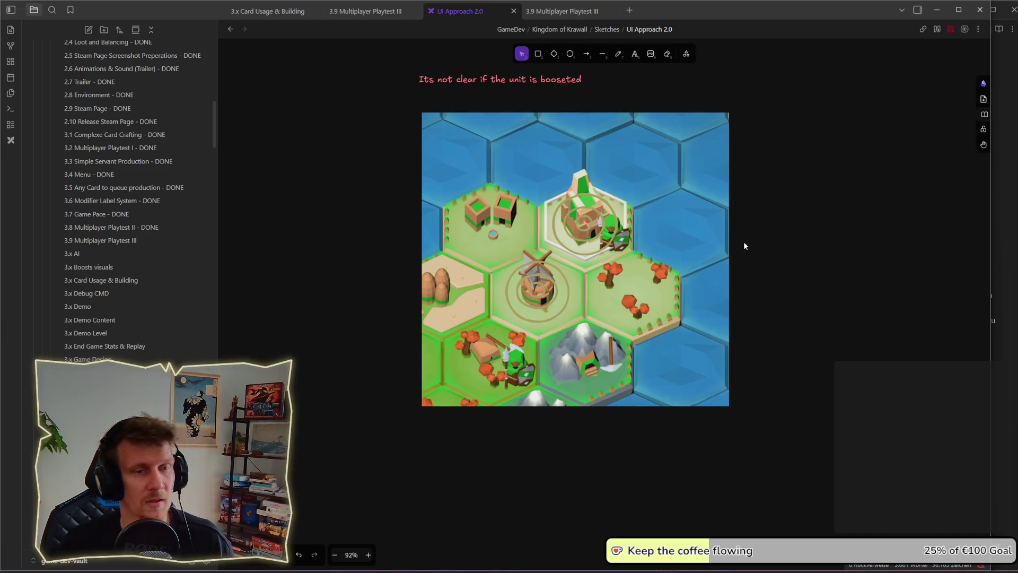
scroll(744, 245, down, 1)
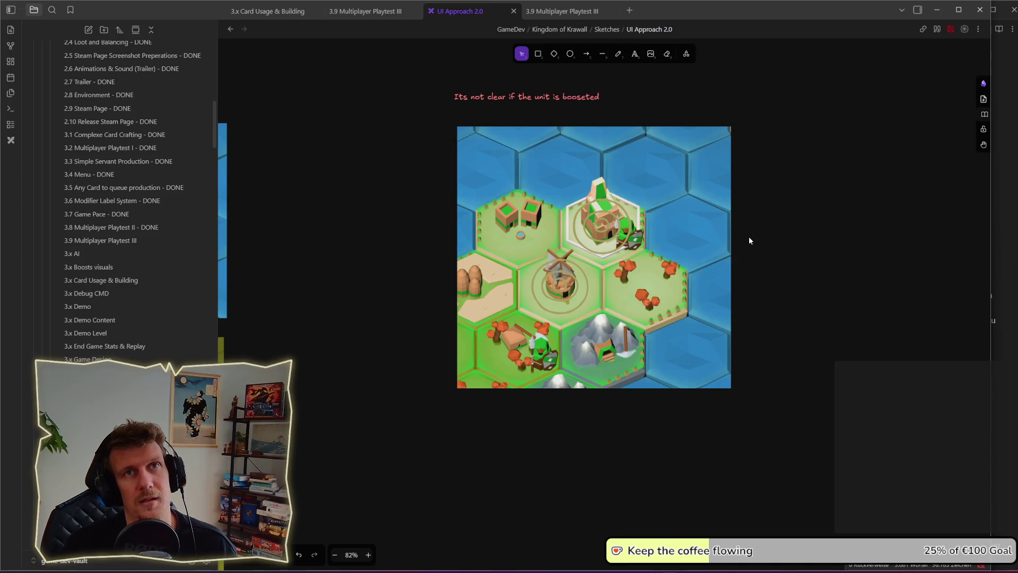
Step: Move the ring left of the map, make it green, and label it 'Boost units'
mouse_move(618, 234)
mouse_down()
mouse_move(405, 234)
mouse_move(416, 234)
mouse_up()
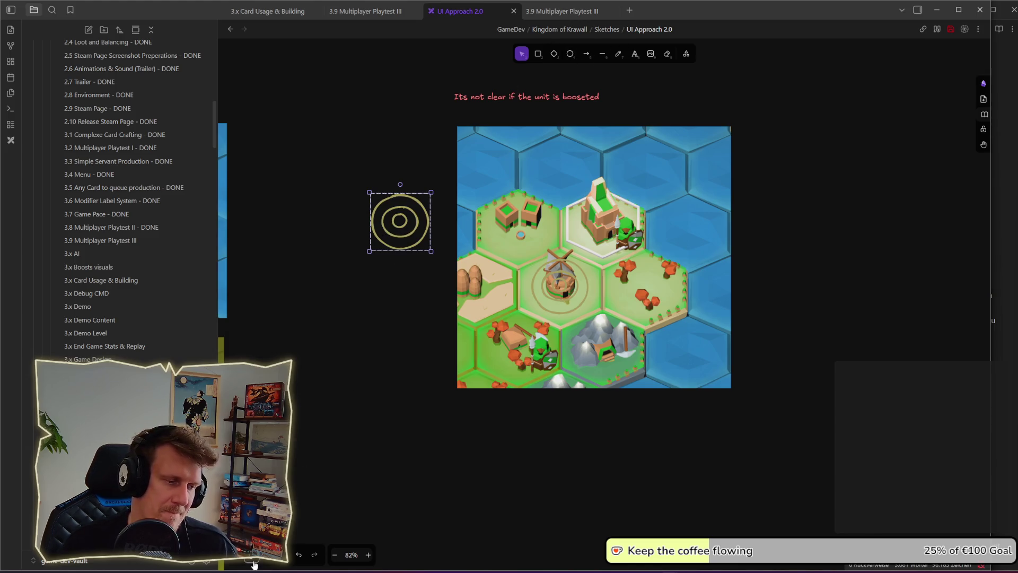
click(262, 250)
click(419, 289)
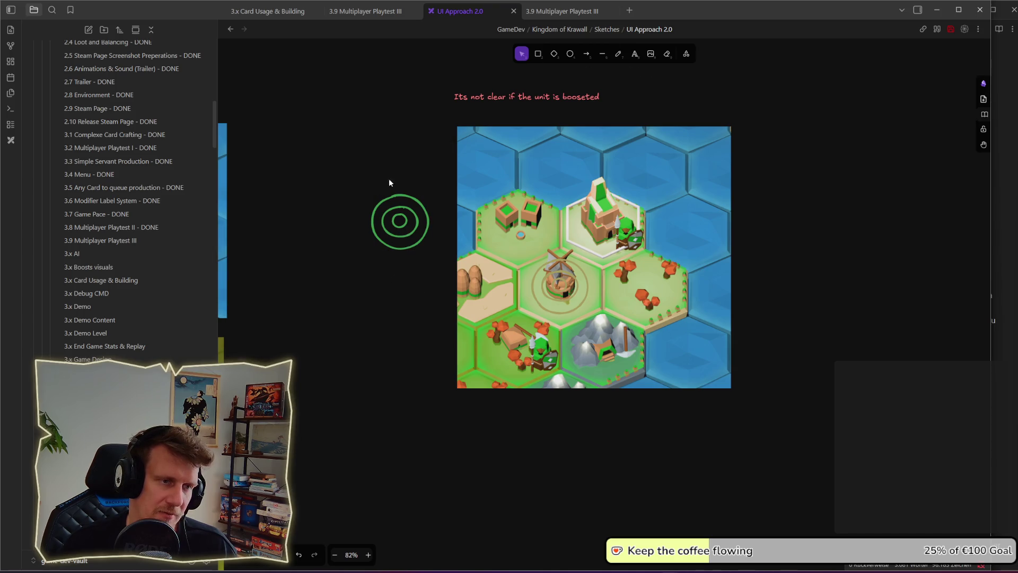
click(634, 54)
click(383, 194)
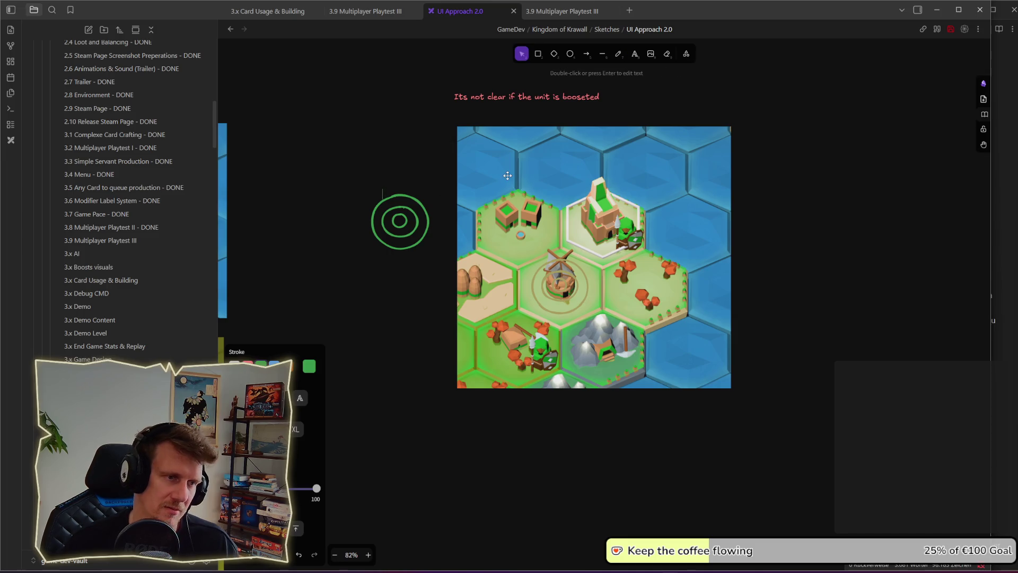
text(Boos)
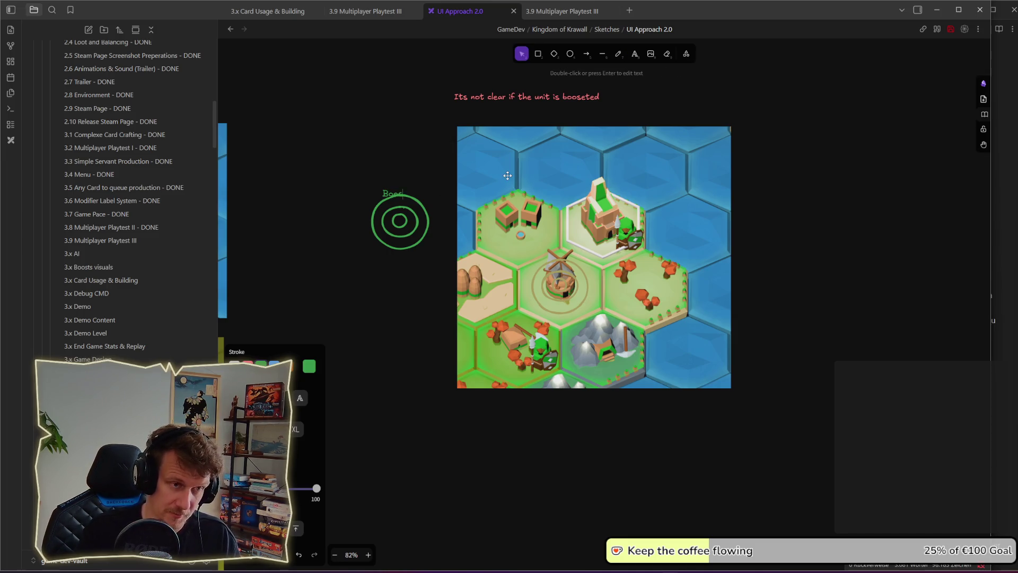
text(t units)
key(Escape)
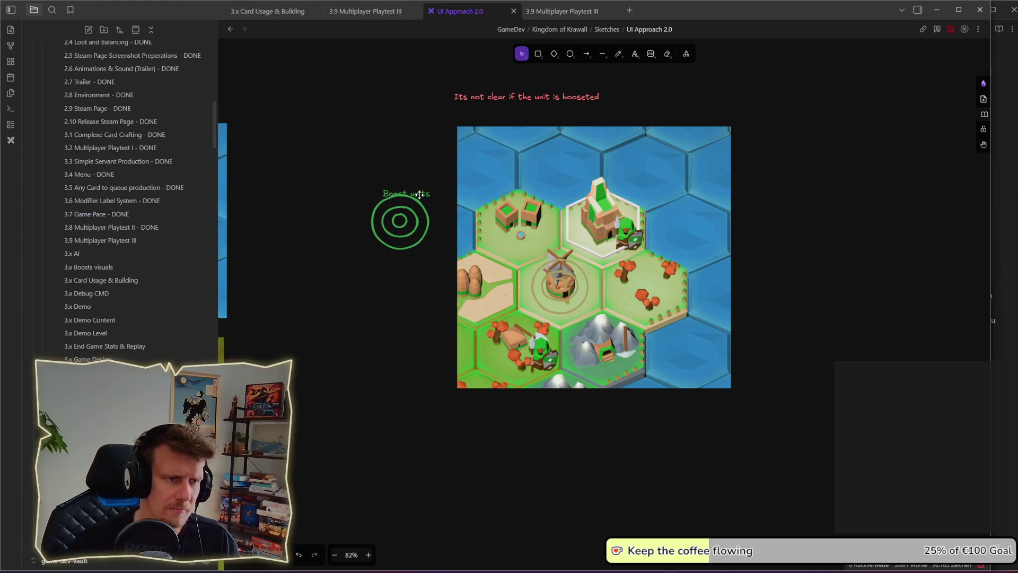
click(838, 234)
Step: Correct the label to 'Boost unit' and duplicate the ring-and-label entry below it
click(419, 186)
key(Return)
key(BackSpace)
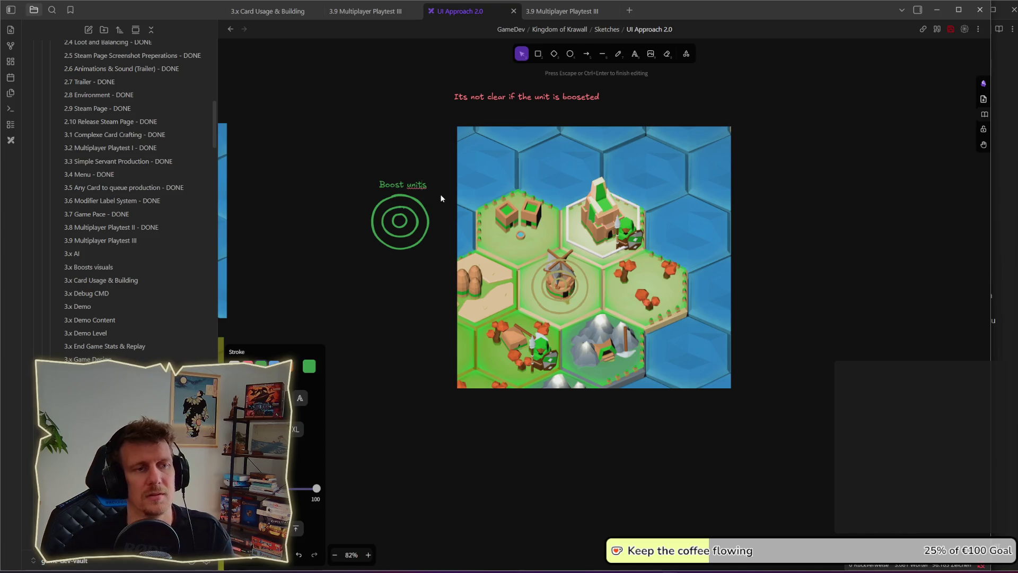
key(Escape)
click(414, 186)
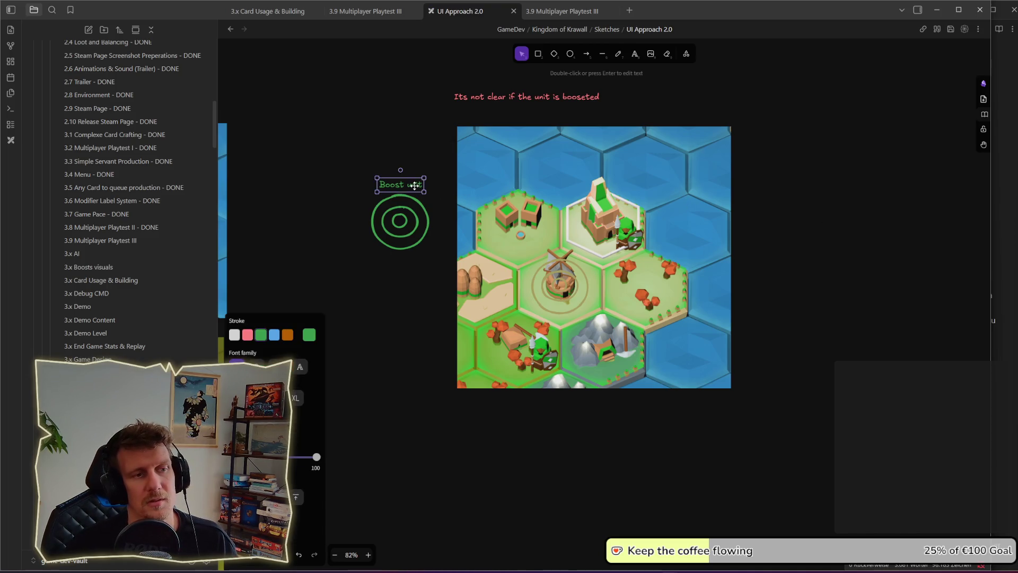
click(793, 218)
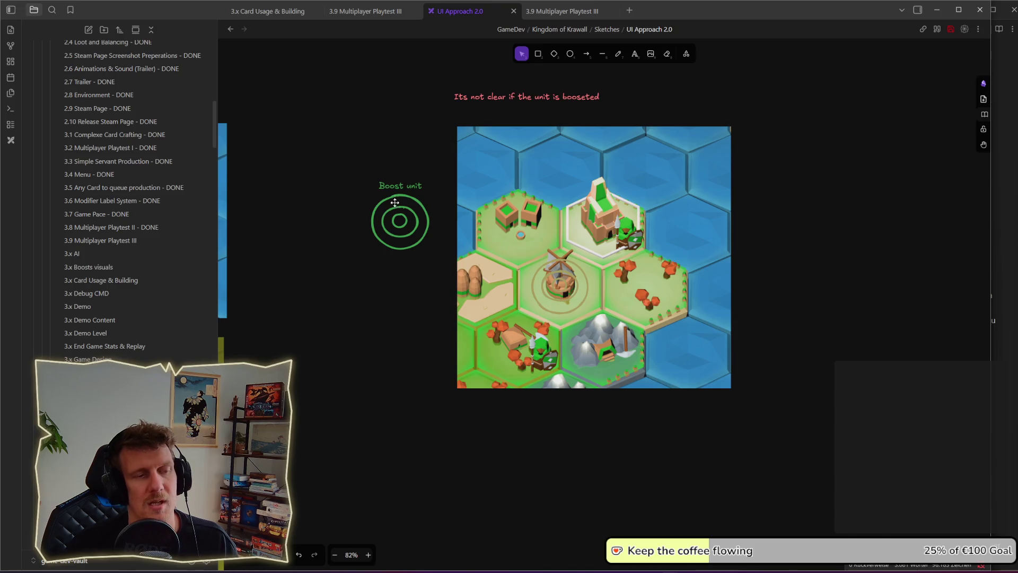
double_click(408, 187)
click(408, 187)
key(Escape)
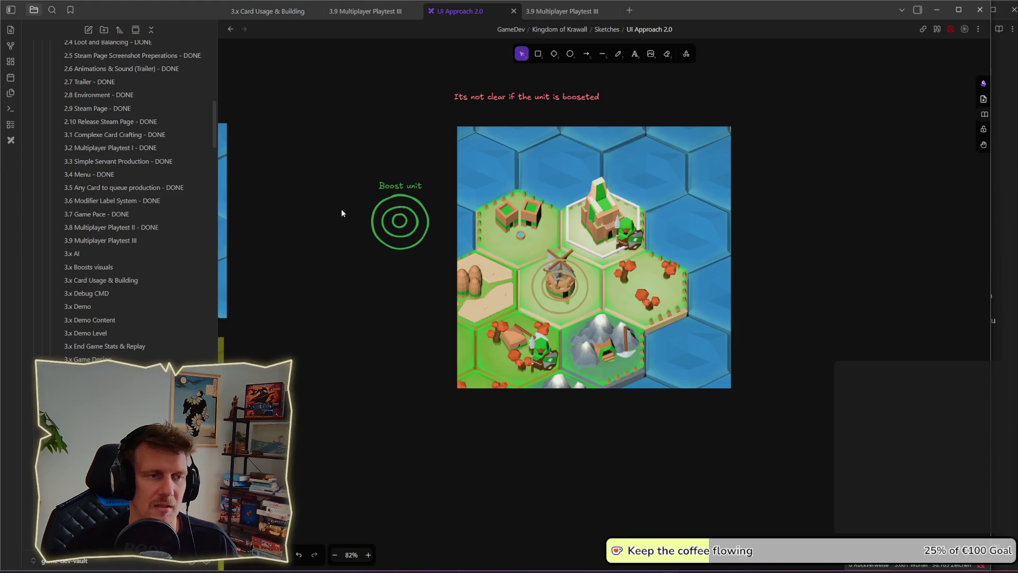
click(400, 222)
drag(400, 222, 399, 319)
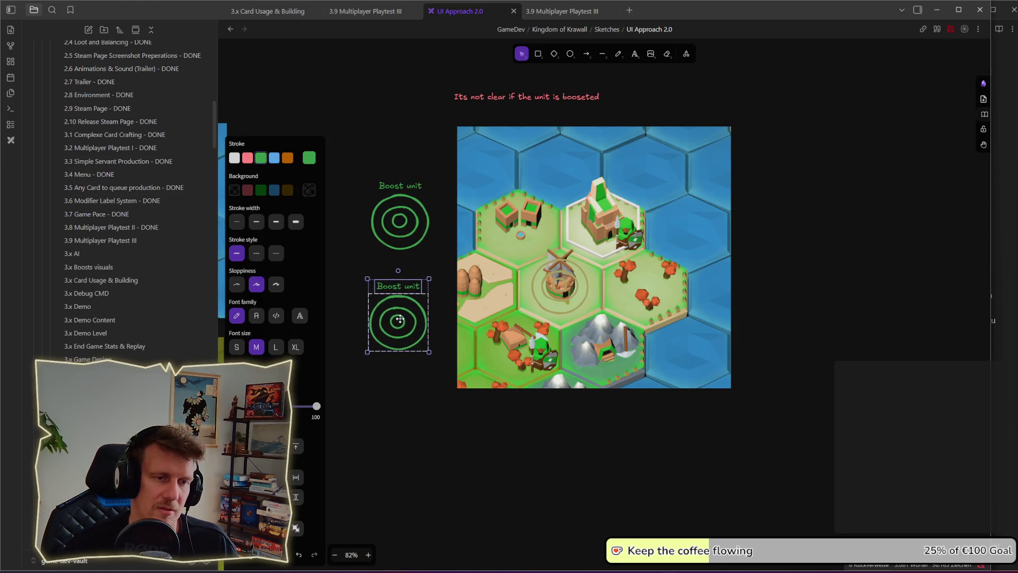
Step: Replace the duplicate with pasted khaki rings and copy the Boost unit label above them
key(Delete)
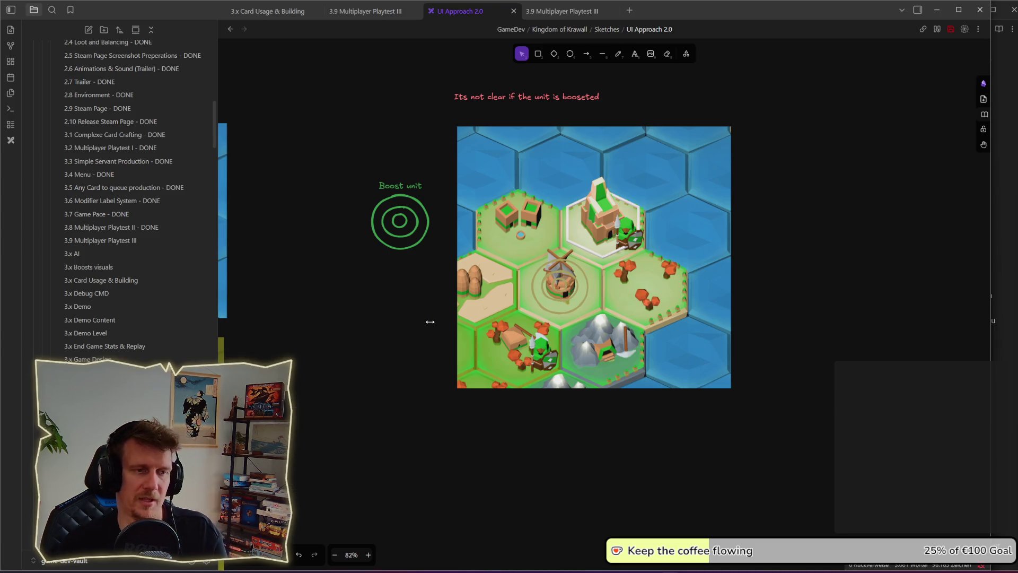
click(566, 300)
key(ctrl+v)
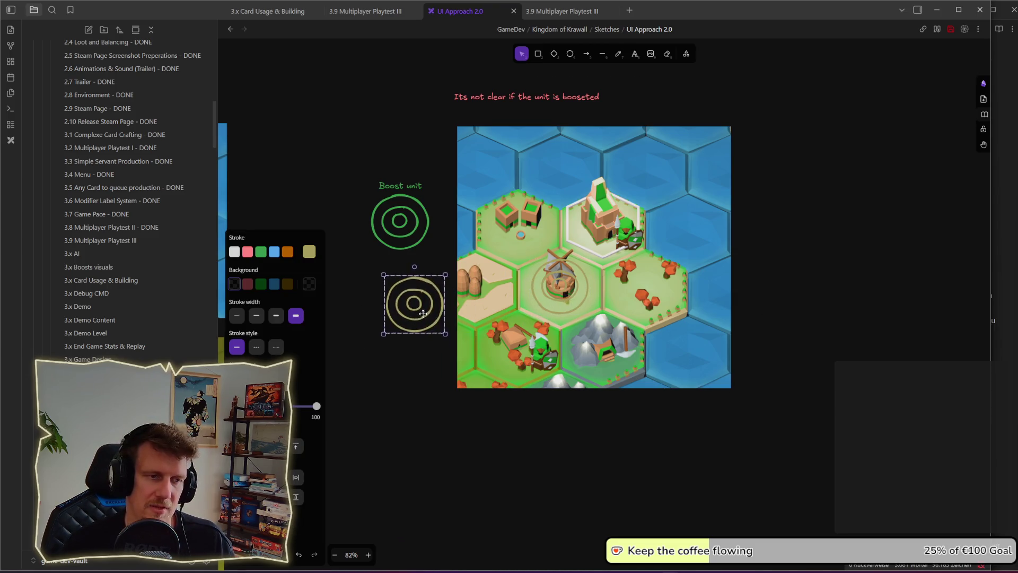
click(437, 255)
key(ctrl+v)
drag(401, 241, 399, 271)
double_click(398, 271)
click(334, 281)
Step: Colour the copied label khaki (6f641b) and rename it 'Boost Building'
click(388, 271)
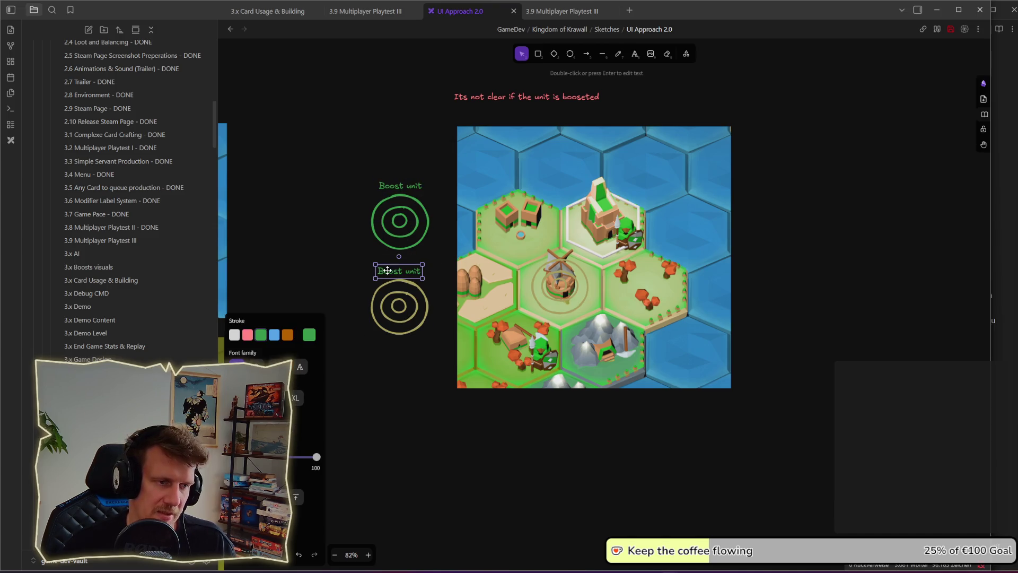
click(288, 335)
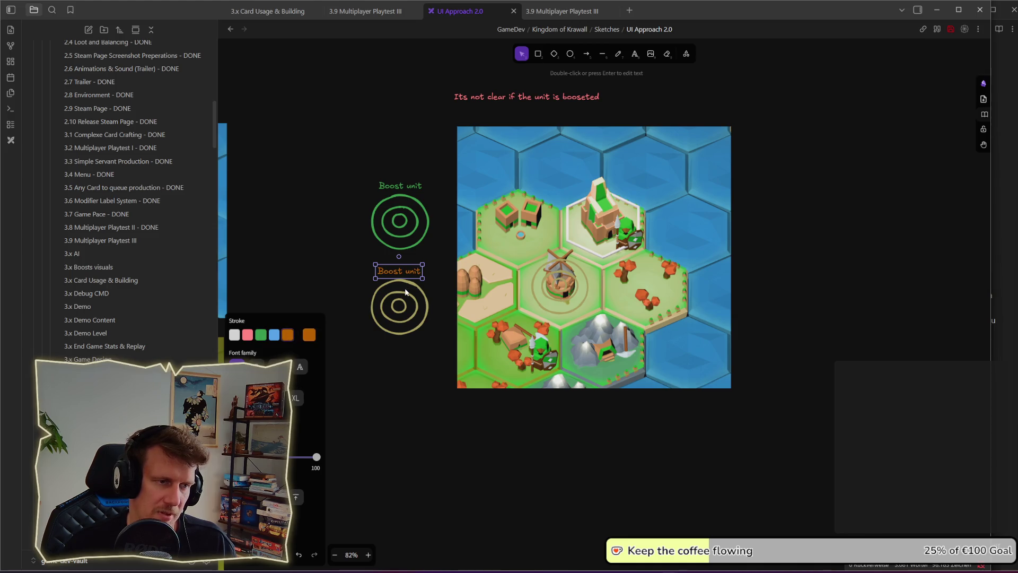
click(309, 335)
click(365, 345)
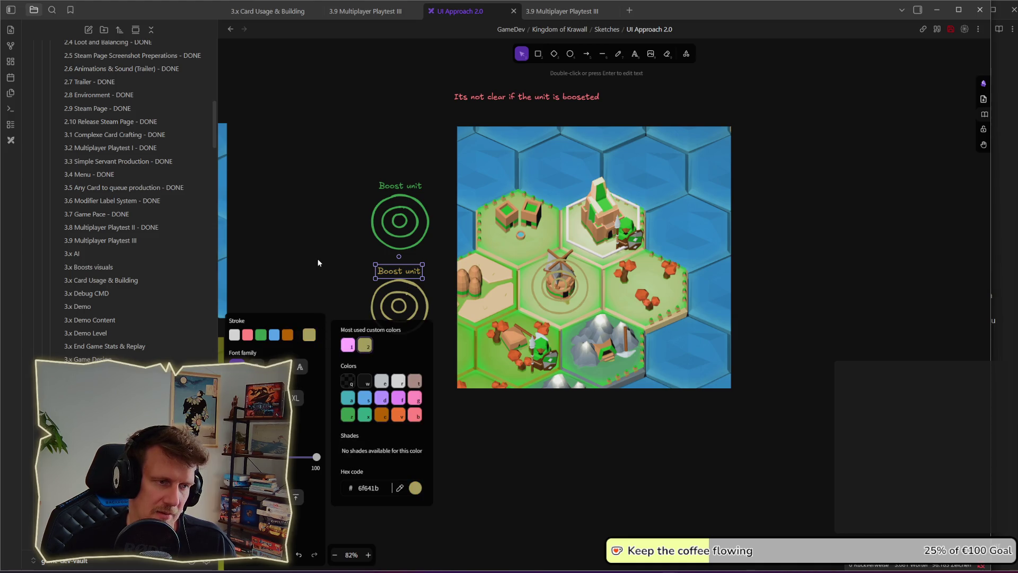
key(Escape)
scroll(372, 276, right, 2)
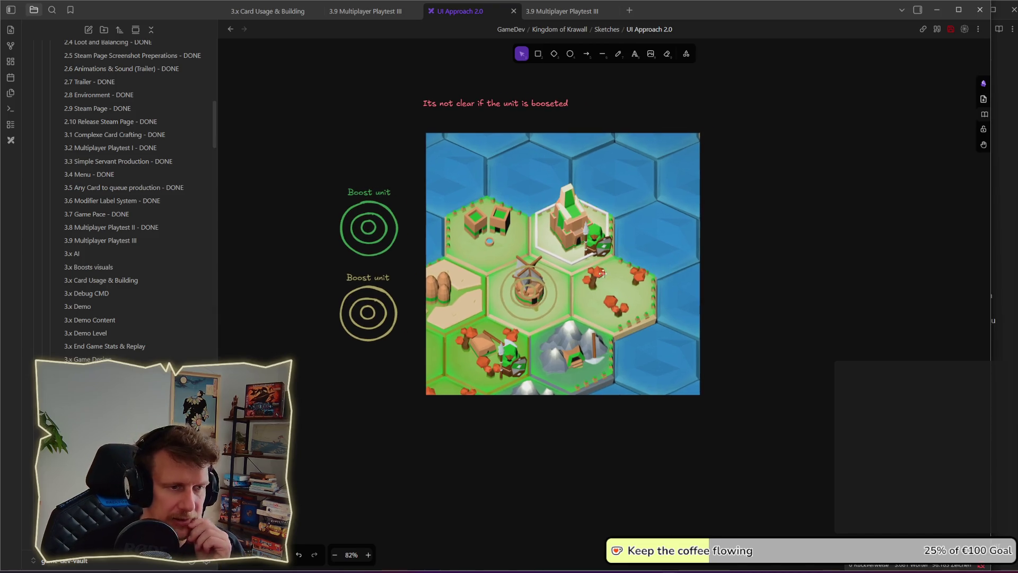
double_click(363, 274)
text(Boost u)
key(BackSpace)
text(Building)
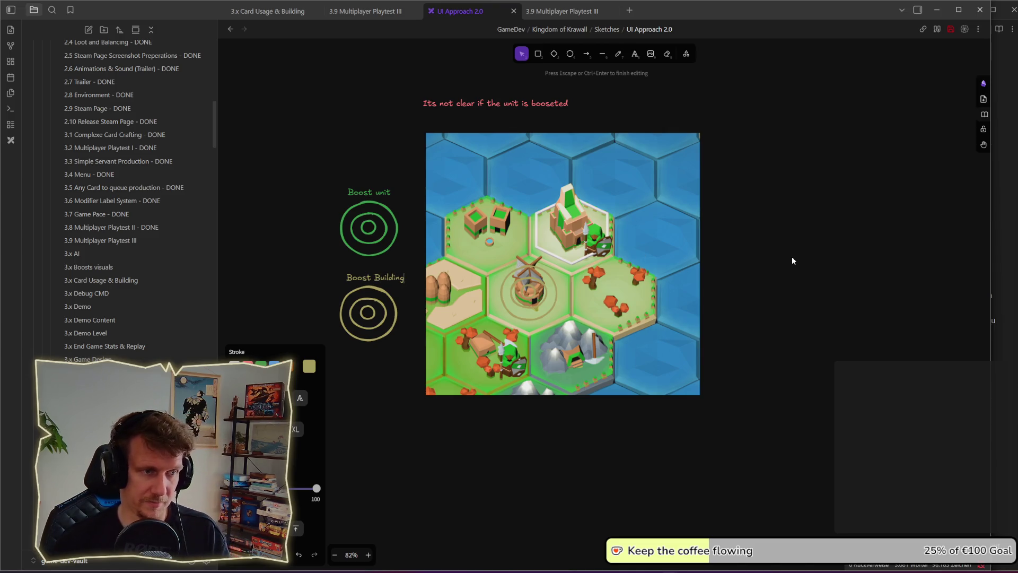
click(793, 260)
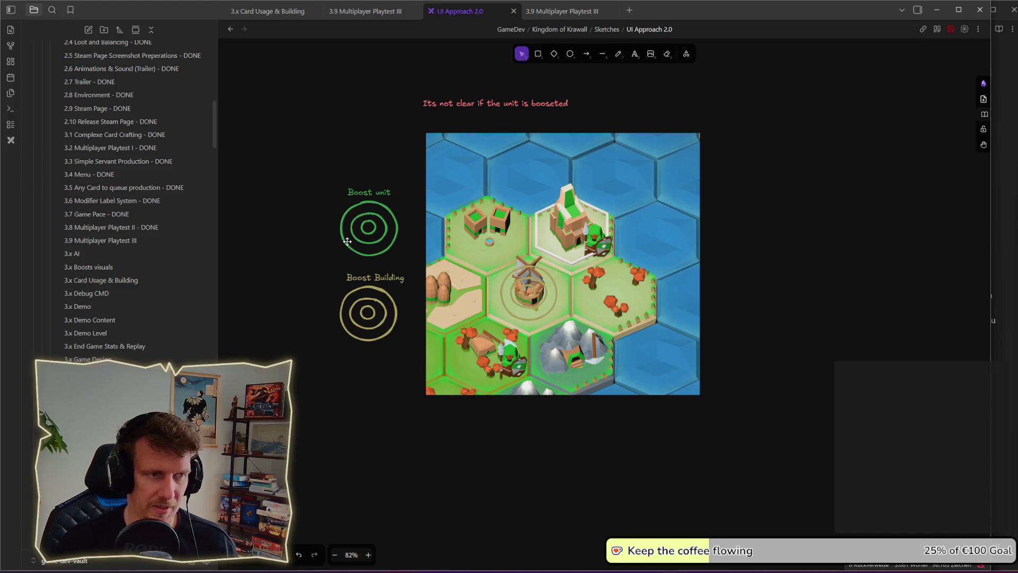
Step: Copy the green rings onto the castle hex and nudge the windmill ring and map image
mouse_move(311, 202)
mouse_down()
mouse_move(409, 256)
mouse_move(573, 245)
mouse_up()
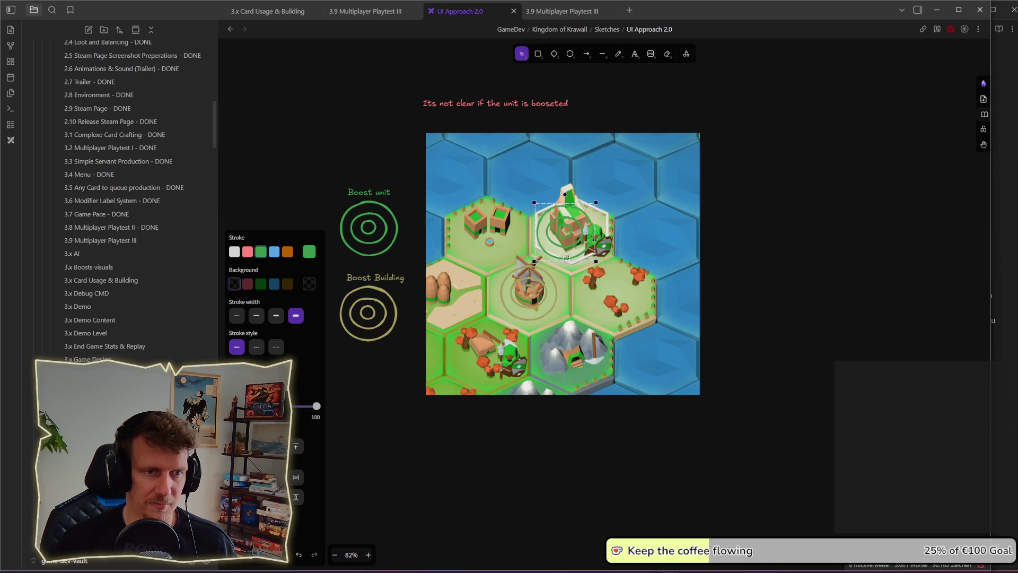
drag(541, 293, 550, 298)
click(756, 282)
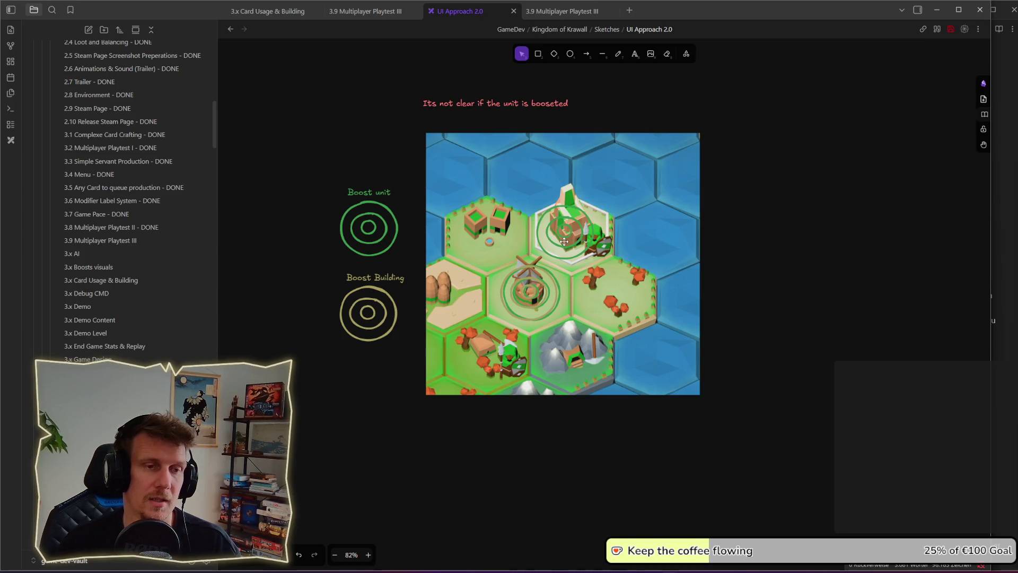
click(566, 252)
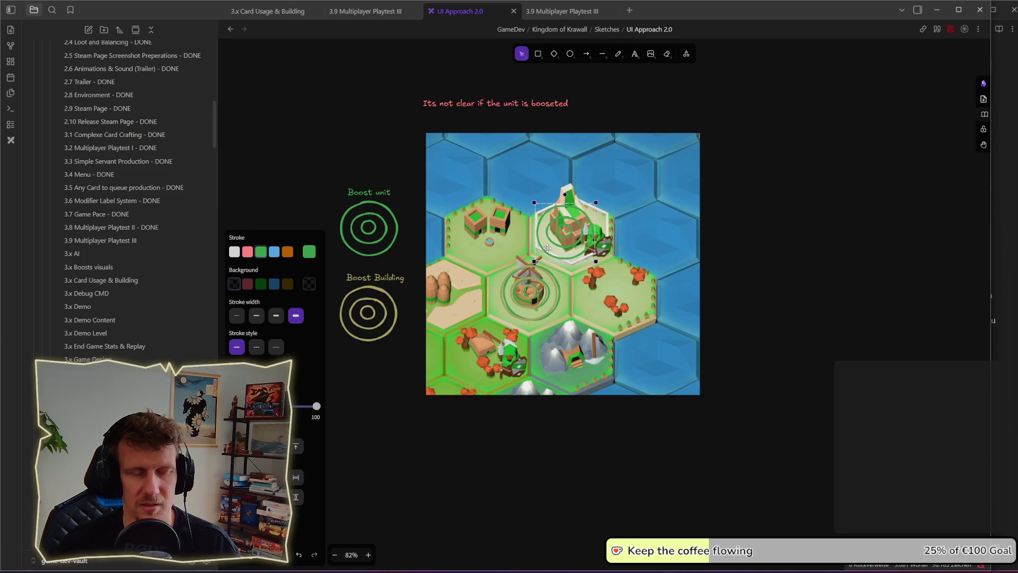
click(719, 255)
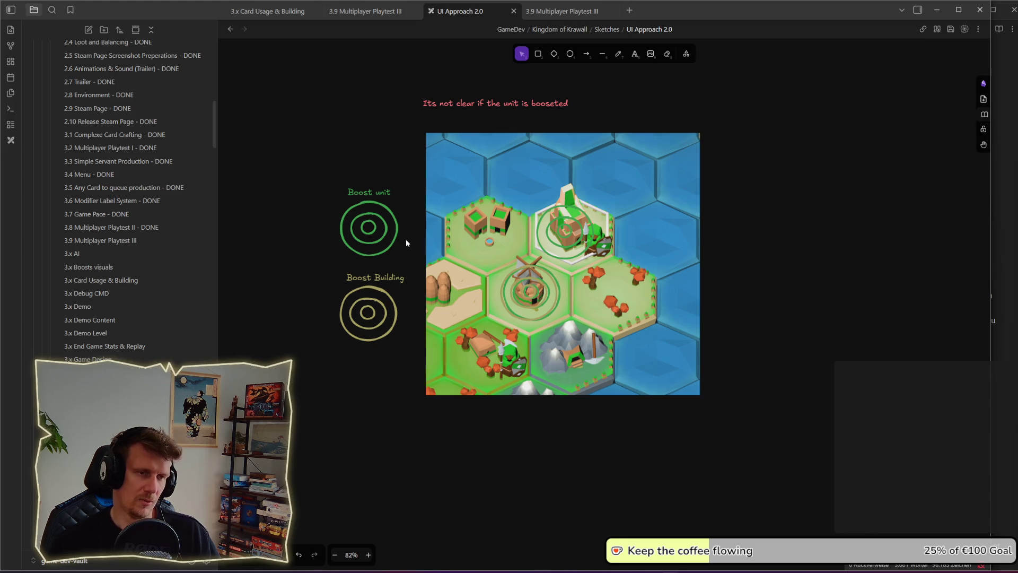
mouse_move(584, 247)
mouse_down()
mouse_move(557, 236)
mouse_move(579, 250)
mouse_up()
Step: Paste a building image onto the right-hand hex, keeping the green rings on the castle hex
click(750, 243)
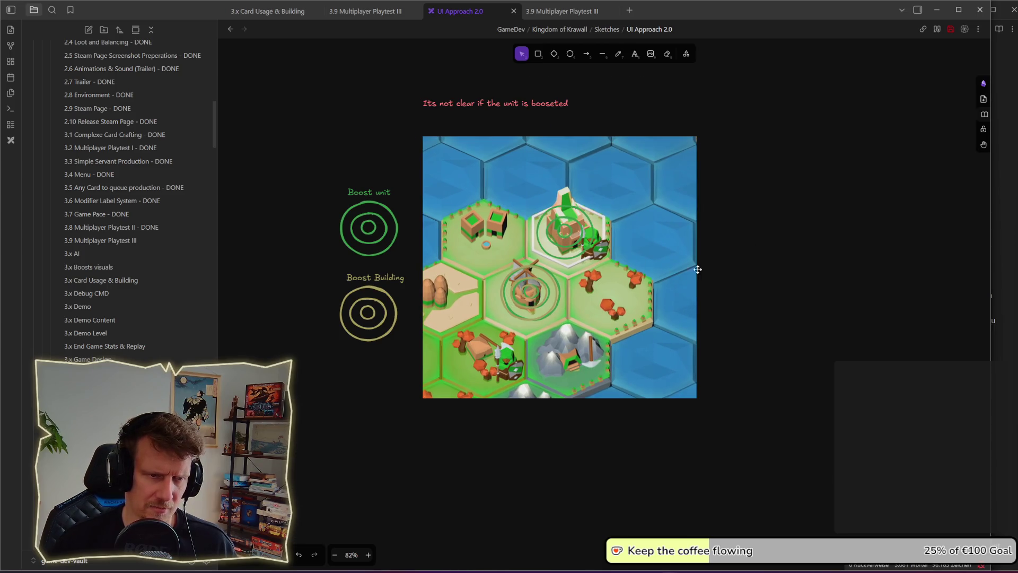
drag(566, 234, 491, 206)
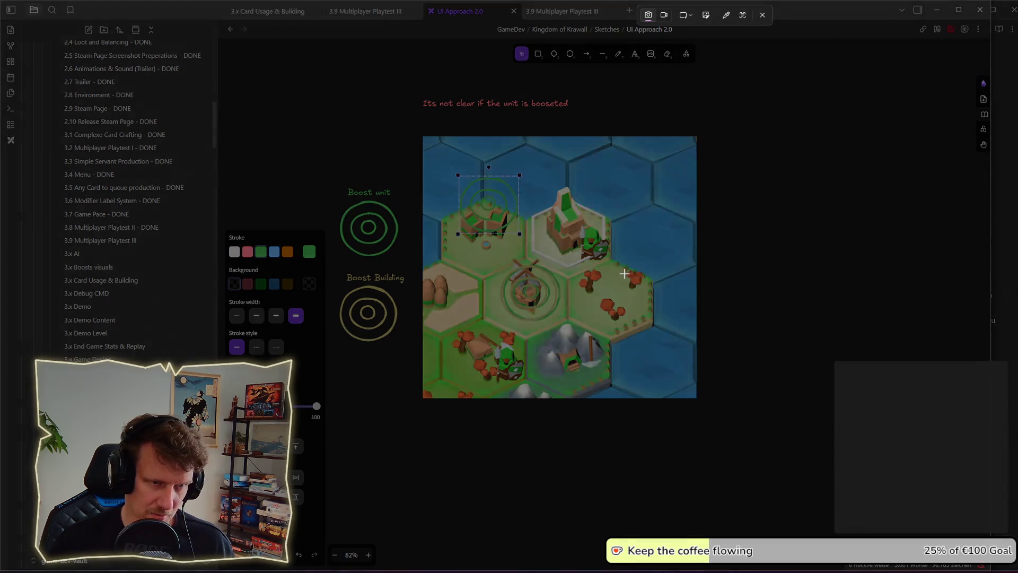
key(ctrl+v)
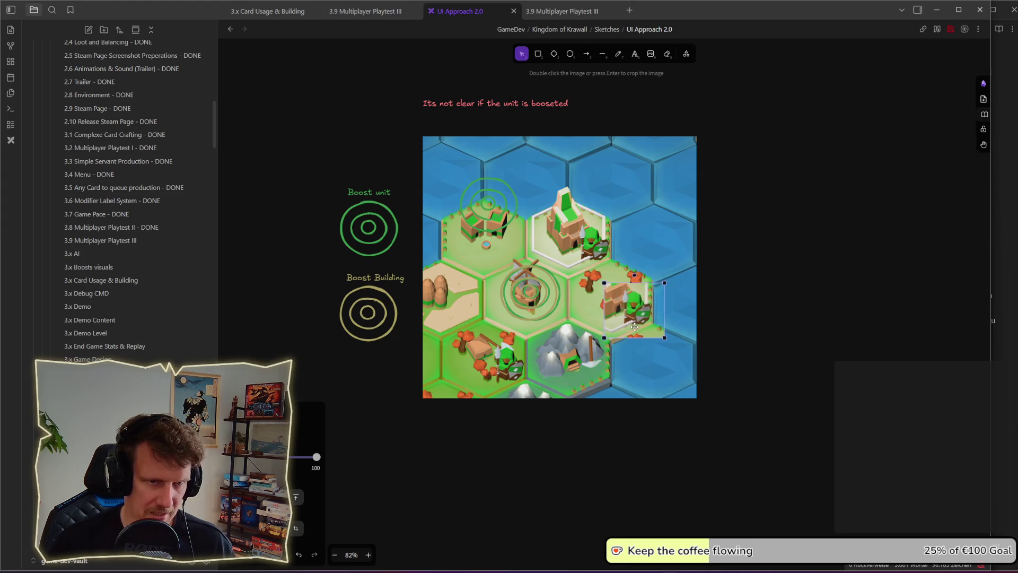
click(821, 312)
click(501, 211)
drag(504, 211, 586, 234)
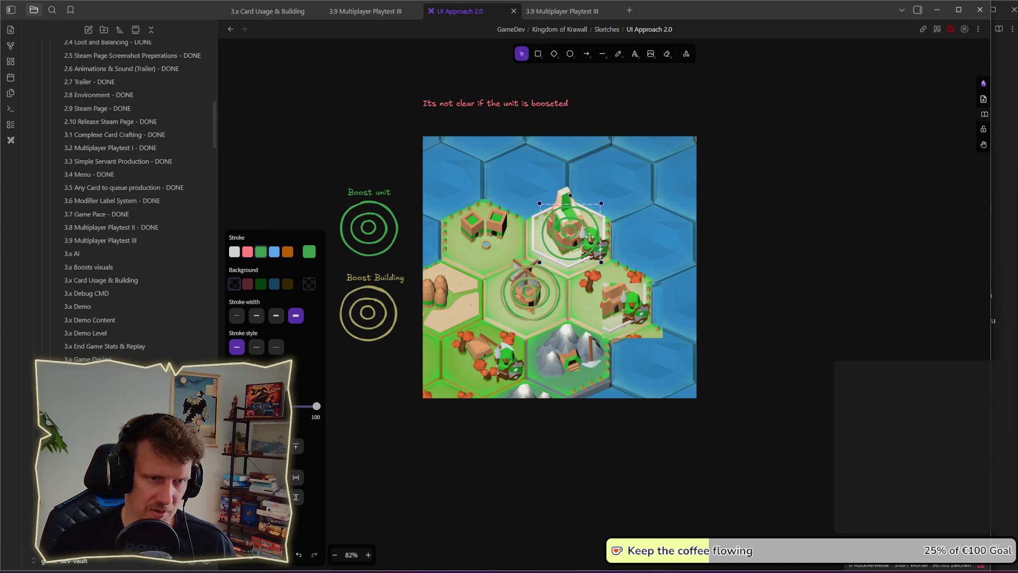
key(Escape)
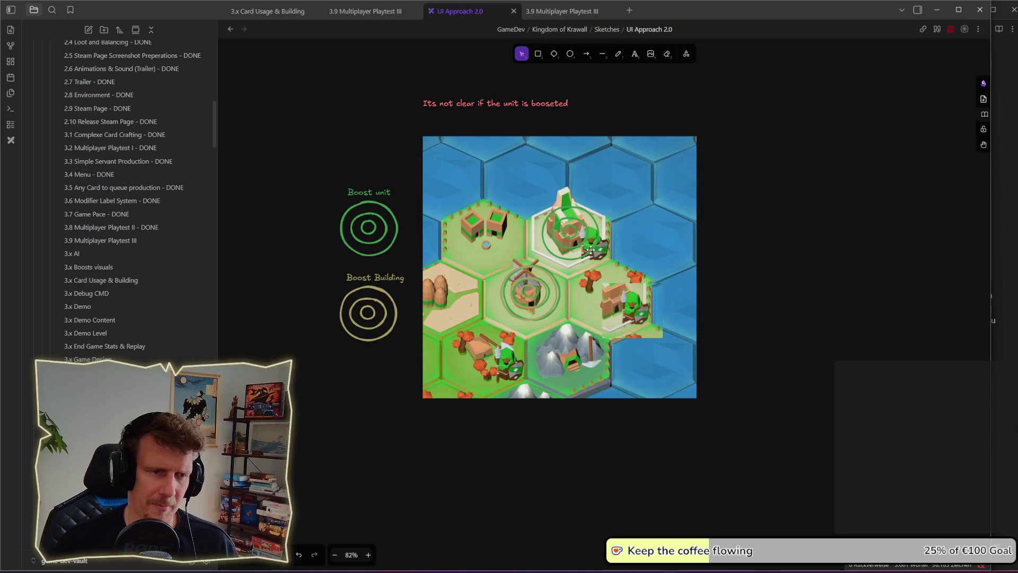
Step: Duplicate the green rings and shrink the copy around the unit beside the castle
alt+drag(591, 252, 617, 268)
drag(629, 279, 596, 257)
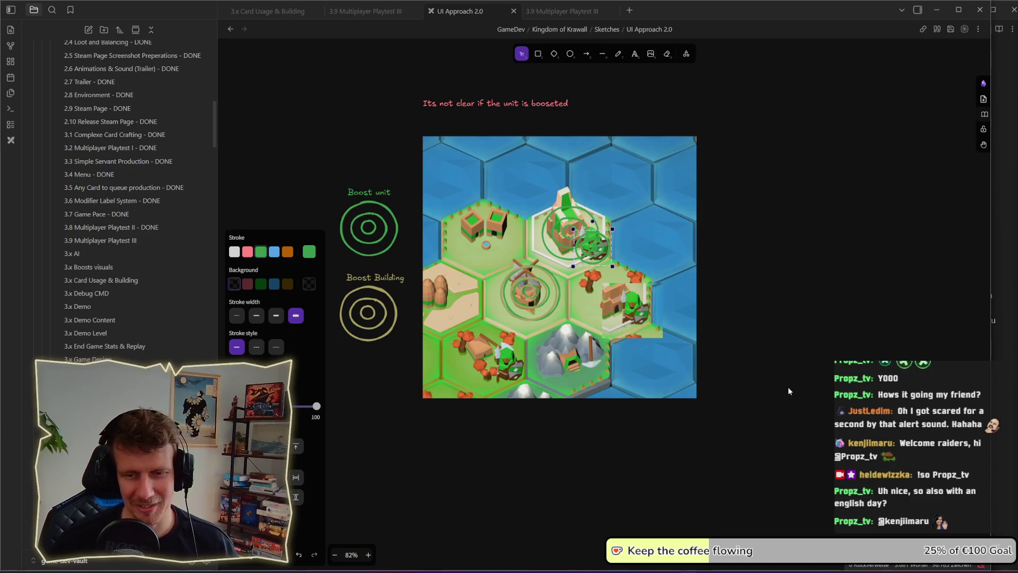
click(773, 393)
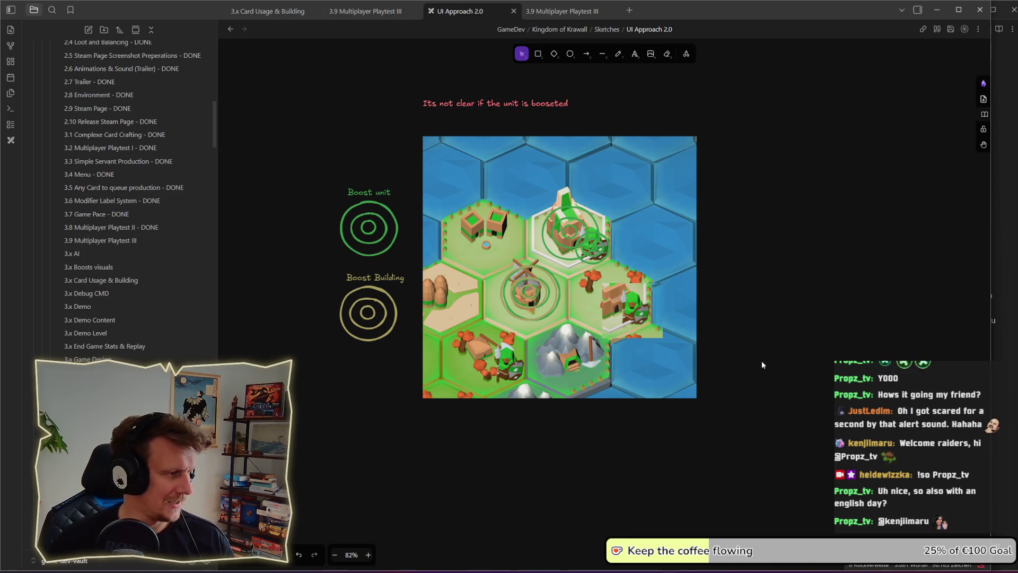
scroll(759, 359, down, 10)
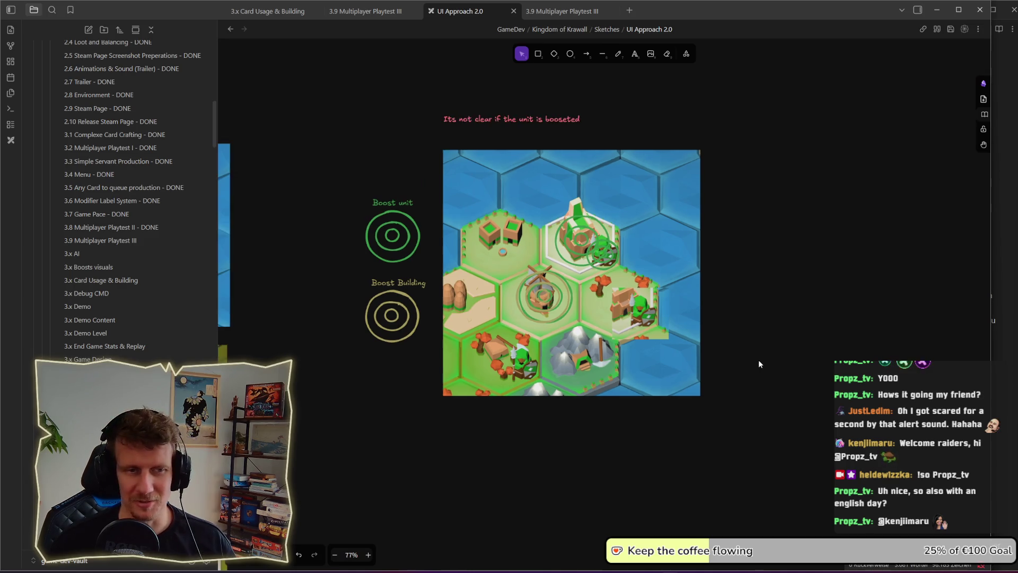
Step: Zoom out and pan the canvas to bring the other sketch boards and boost sketches into view
scroll(742, 358, left, 5)
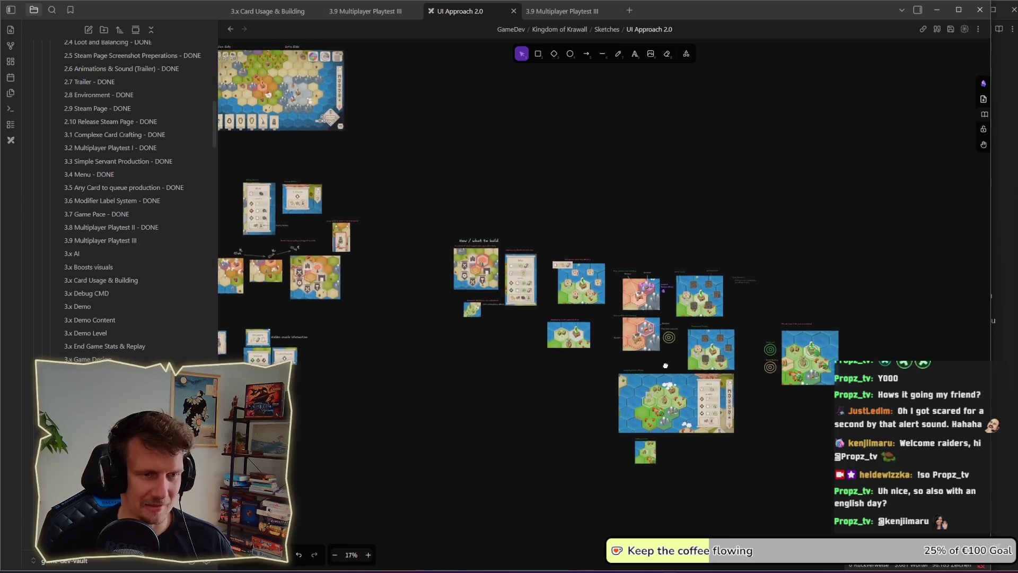
scroll(550, 346, down, 3)
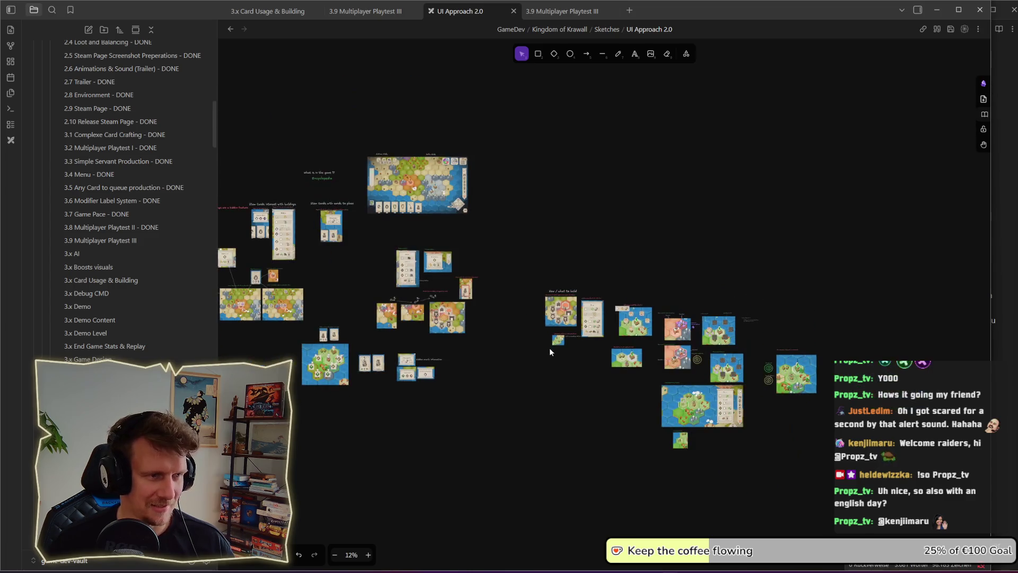
scroll(552, 353, left, 2)
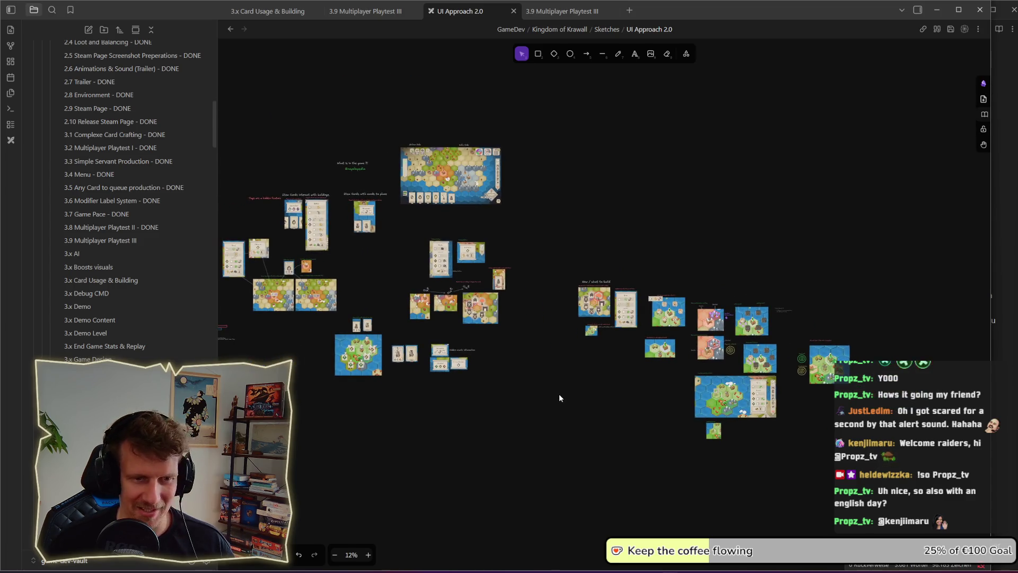
drag(560, 392, 524, 375)
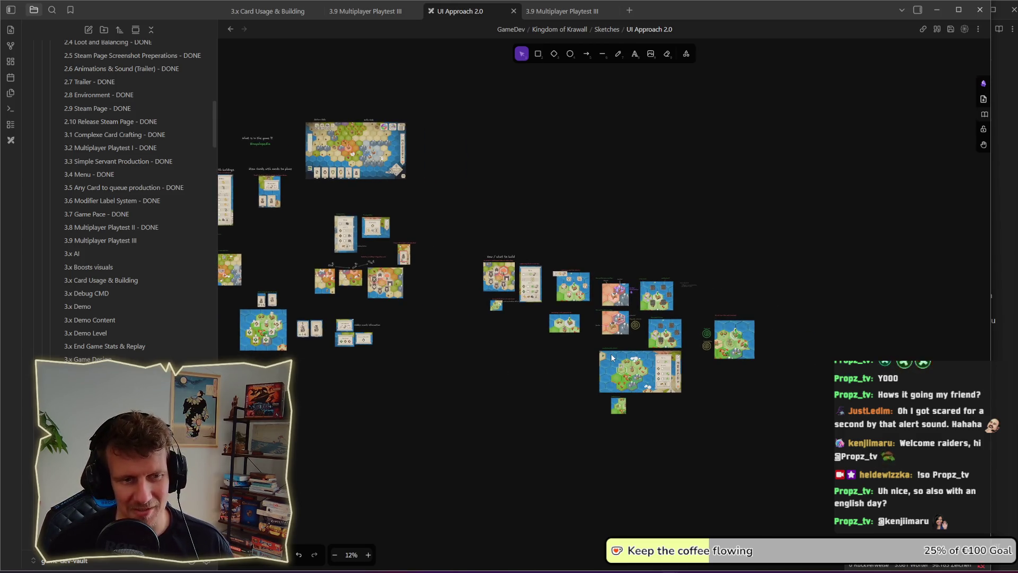
scroll(611, 353, up, 8)
scroll(611, 353, right, 3)
scroll(611, 353, down, 1)
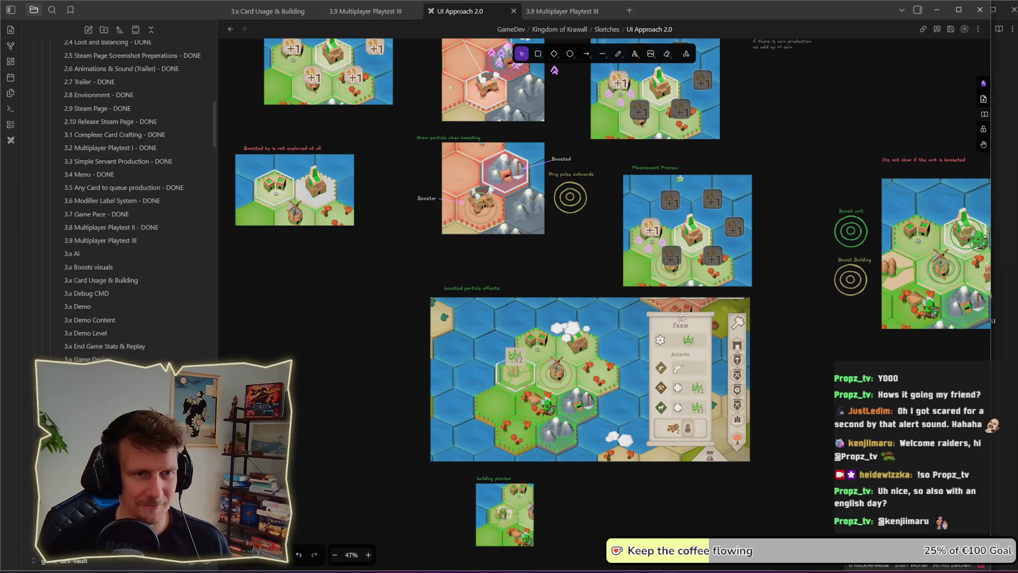
drag(819, 344, 695, 364)
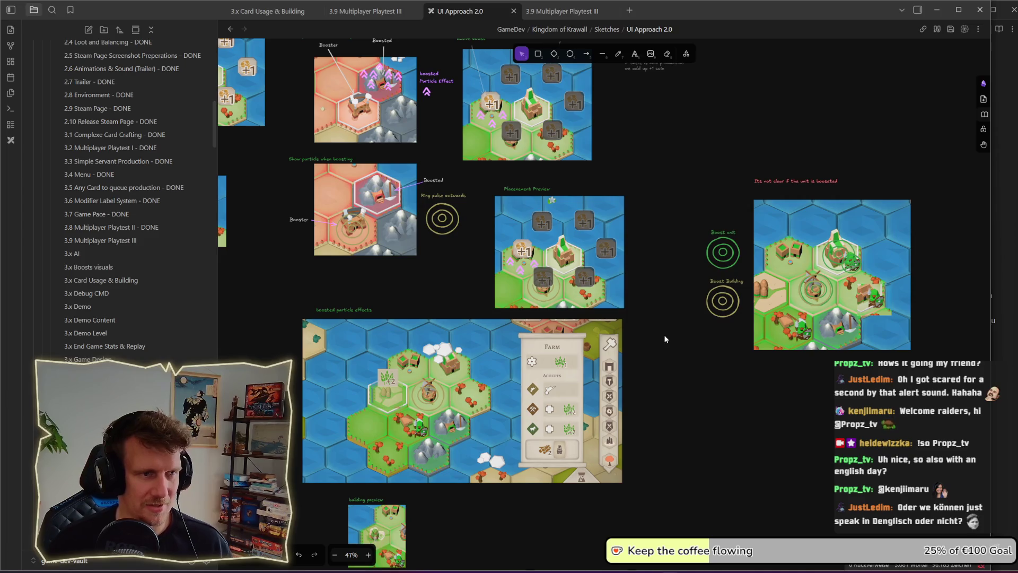
Step: Pan further across the board to show the How / what to build sketches
scroll(664, 335, up, 1)
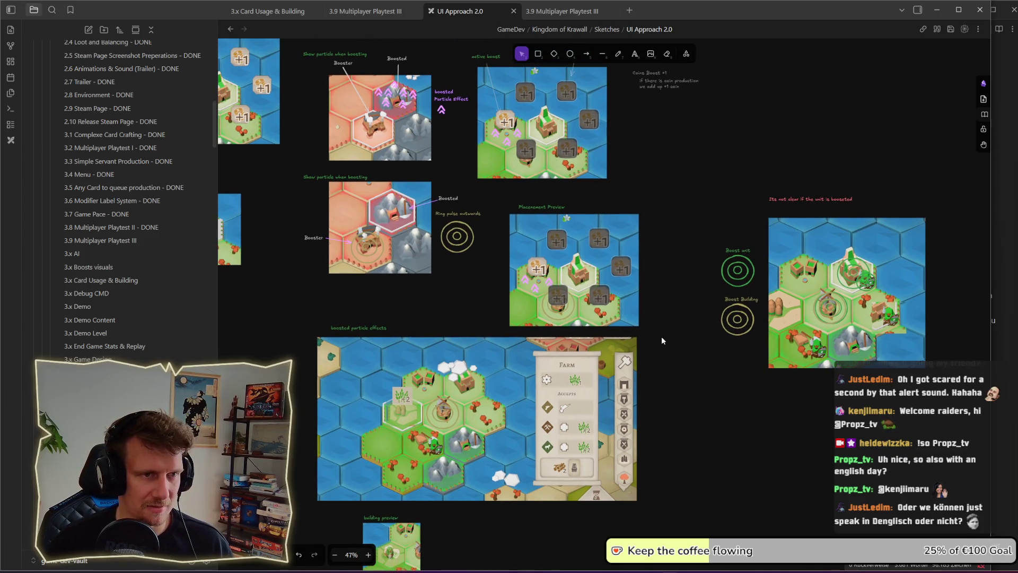
scroll(662, 341, down, 1)
scroll(663, 340, down, 3)
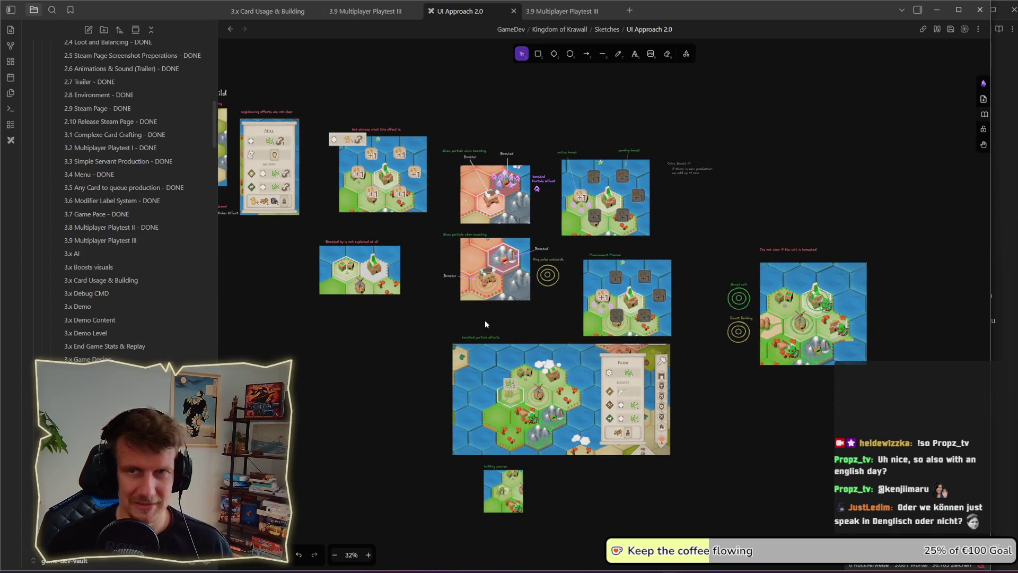
mouse_move(233, 295)
mouse_down()
mouse_move(448, 326)
mouse_move(679, 379)
mouse_up()
scroll(679, 383, left, 5)
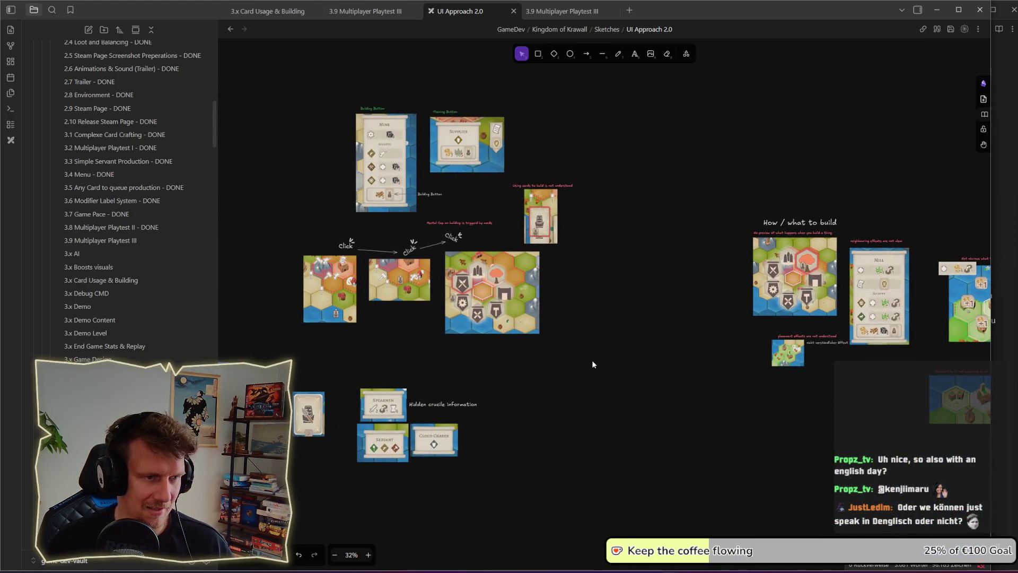
scroll(498, 362, left, 5)
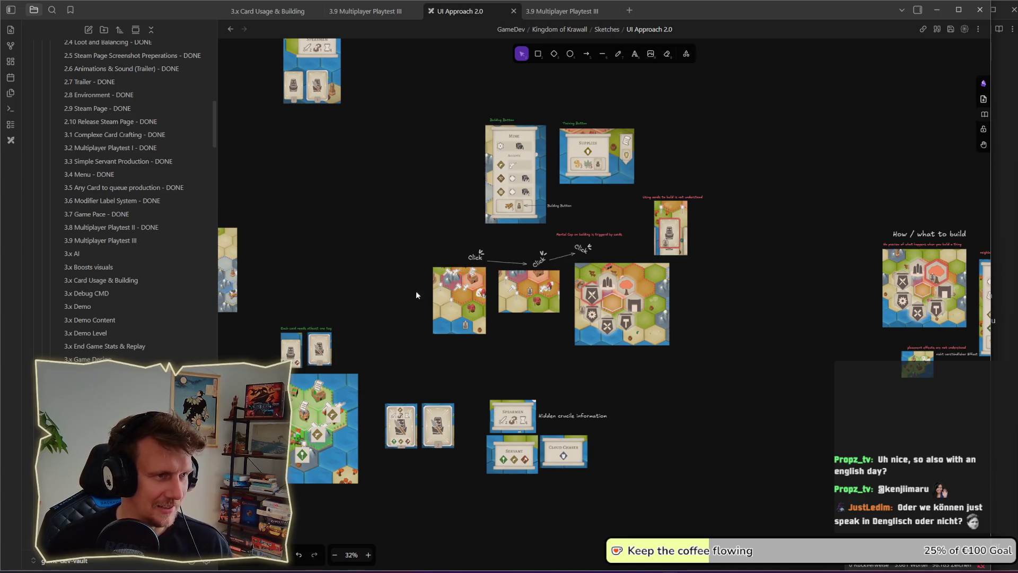
scroll(425, 294, left, 10)
scroll(510, 266, up, 4)
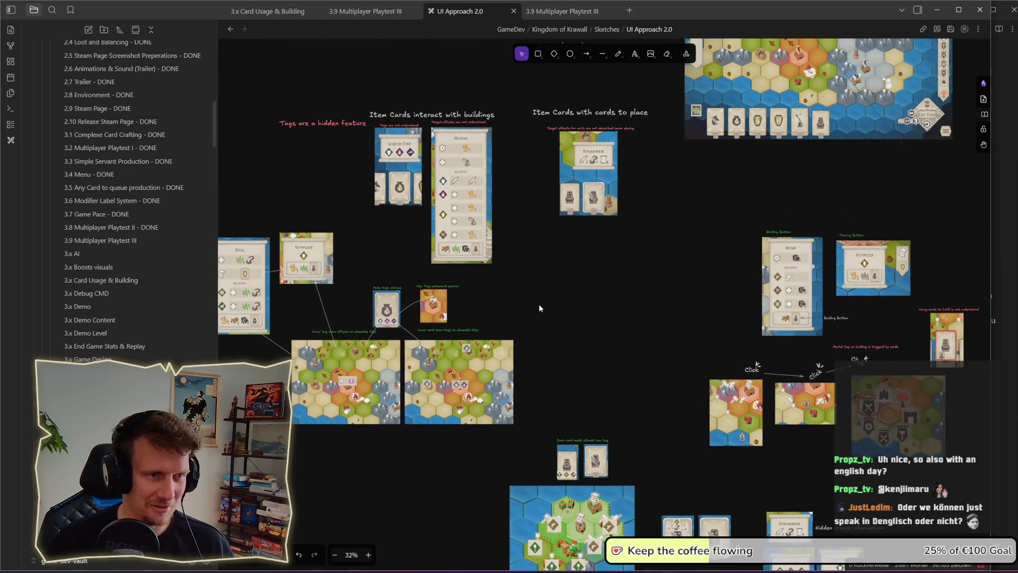
drag(539, 308, 620, 326)
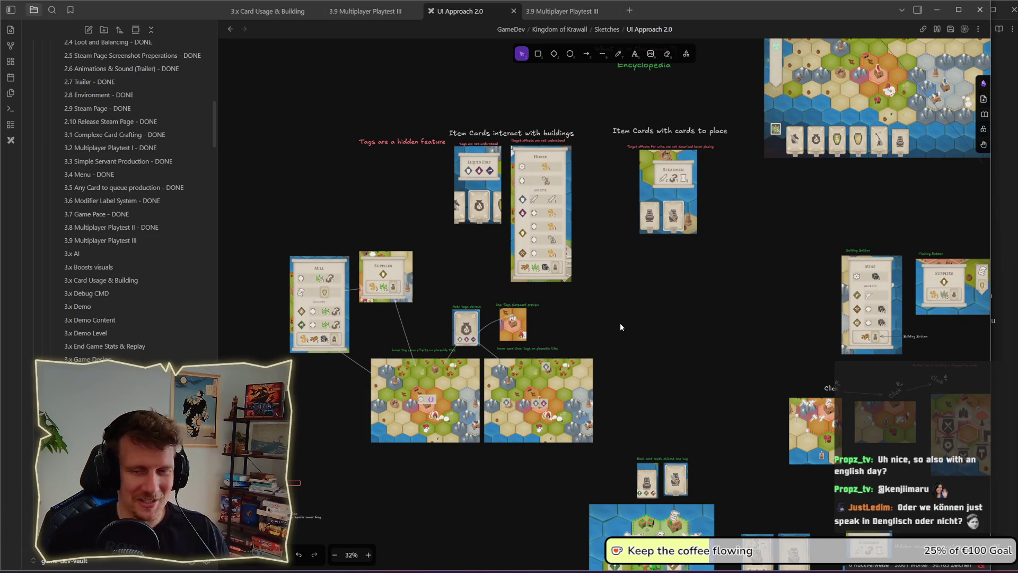
mouse_move(611, 322)
mouse_down()
mouse_move(640, 310)
mouse_move(639, 353)
mouse_up()
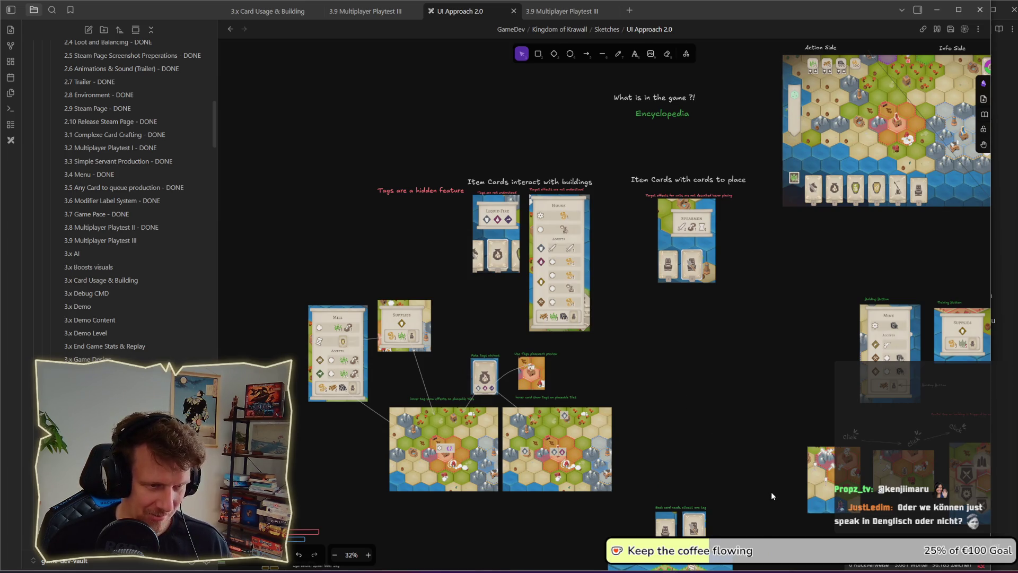
ctrl+scroll(771, 492, down, 6)
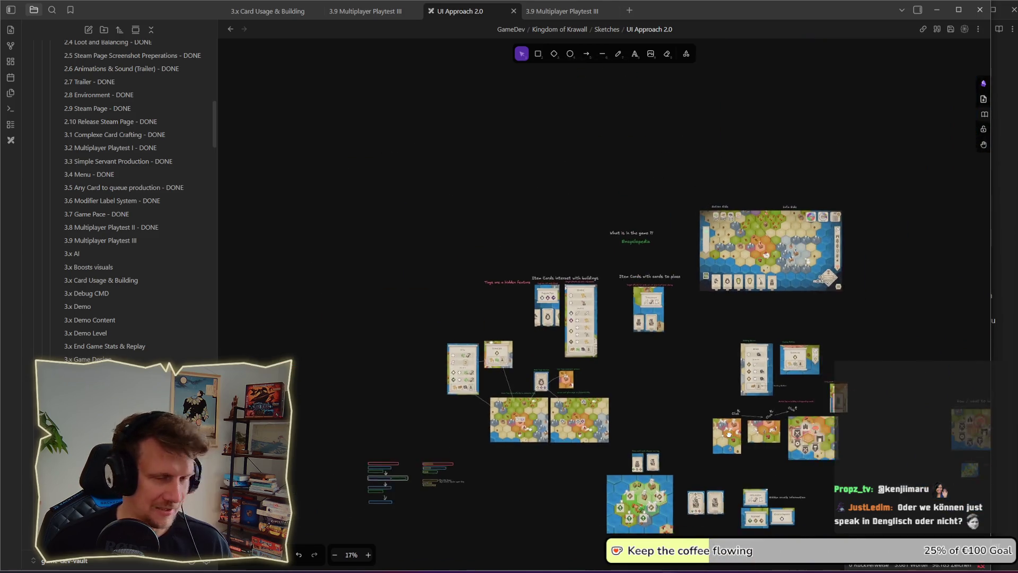
scroll(743, 380, right, 10)
scroll(743, 381, down, 3)
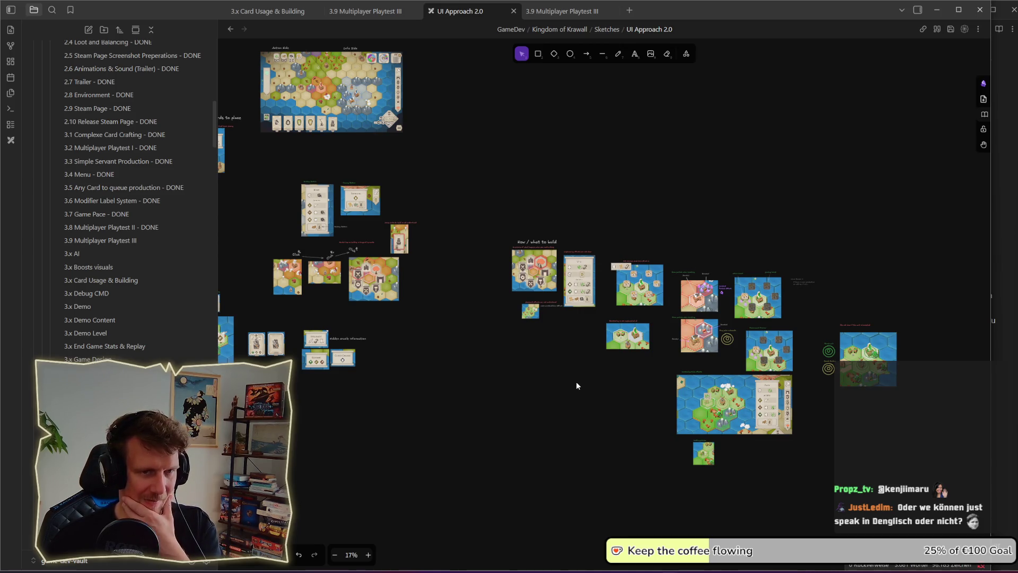
ctrl+scroll(707, 383, up, 5)
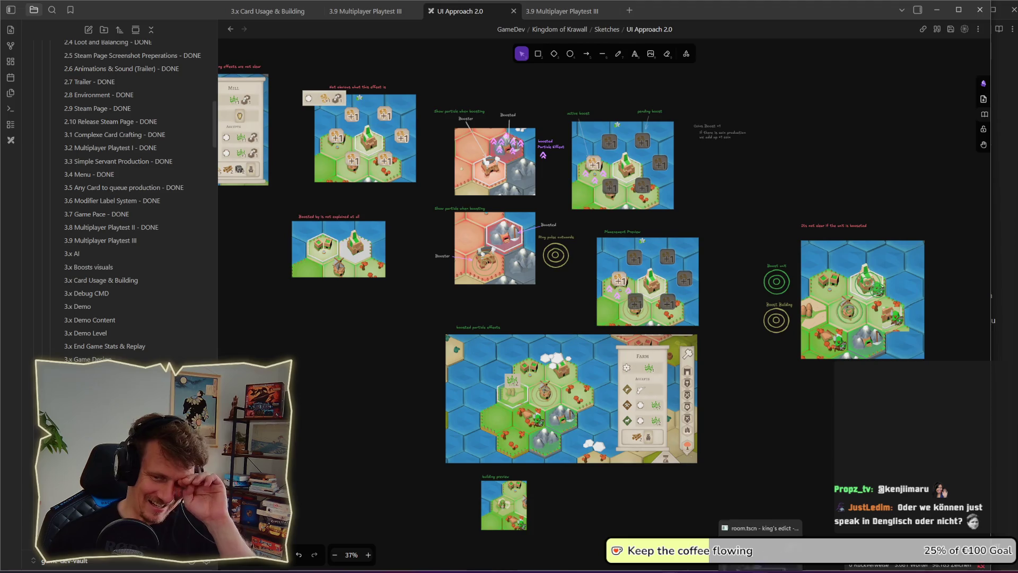
Step: In the Godot editor, stop the running game and run the project again
click(761, 520)
click(591, 238)
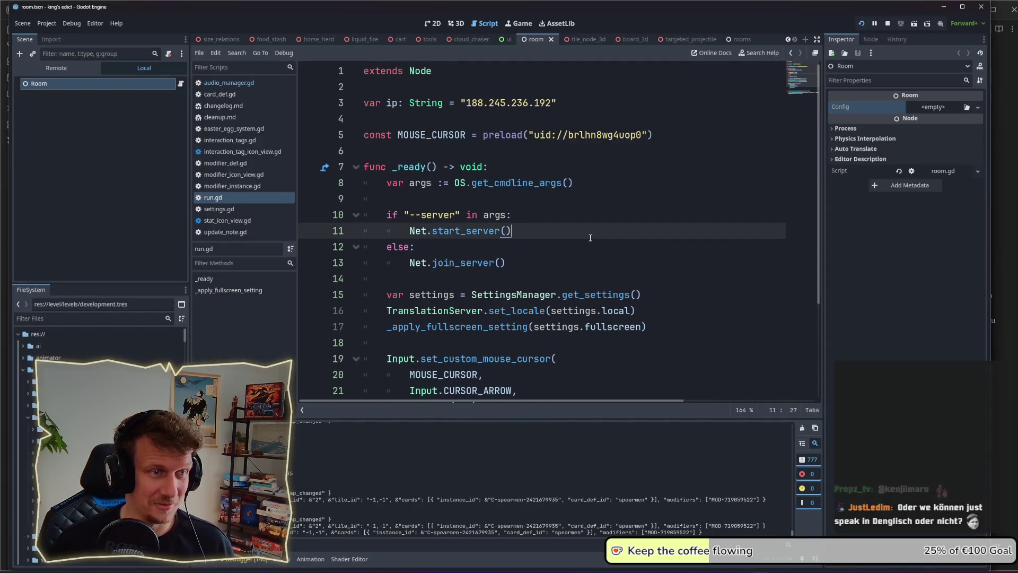
click(888, 24)
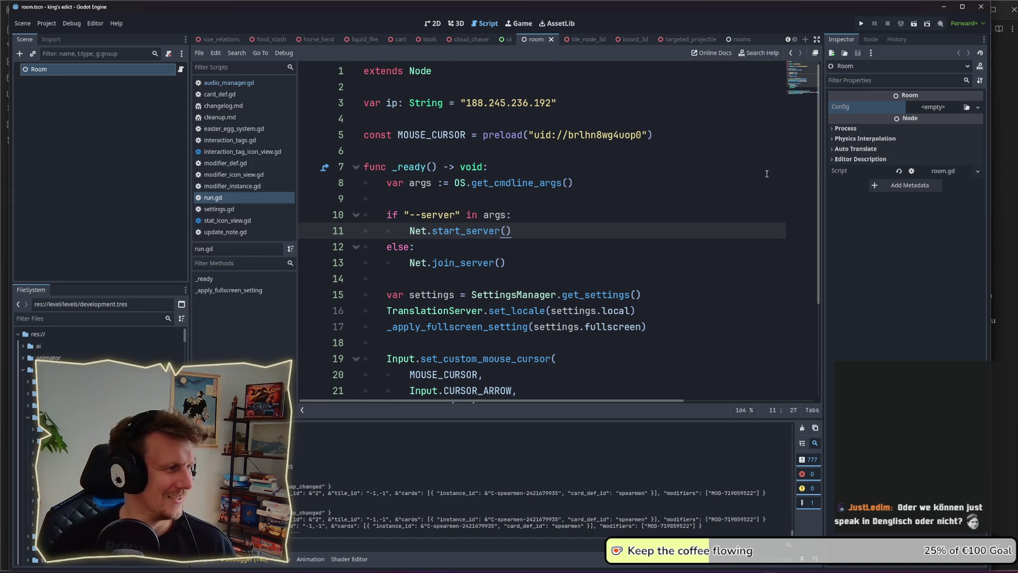
click(863, 25)
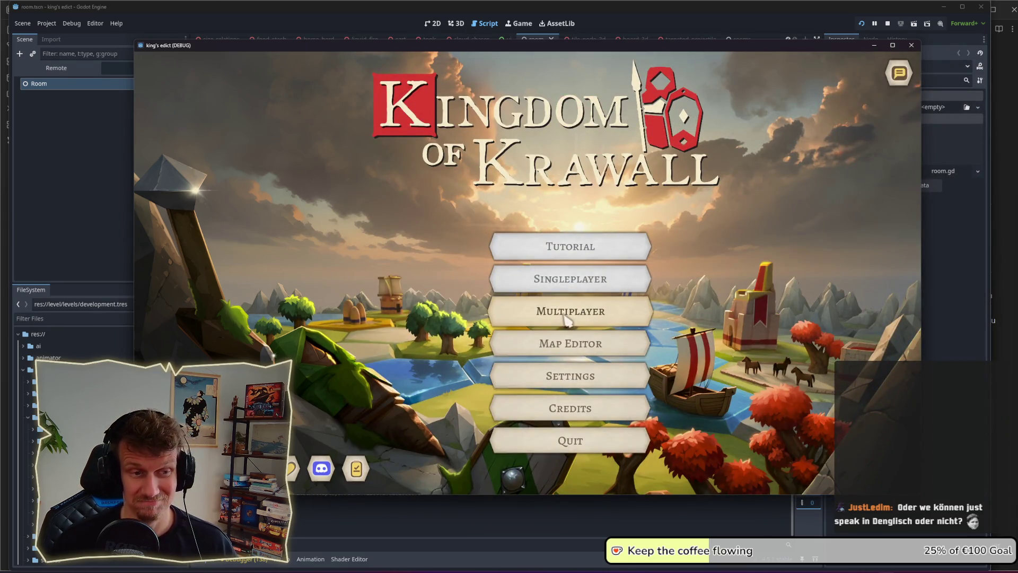
Step: Create a new multiplayer game room and filter the map choices to base maps only
click(566, 318)
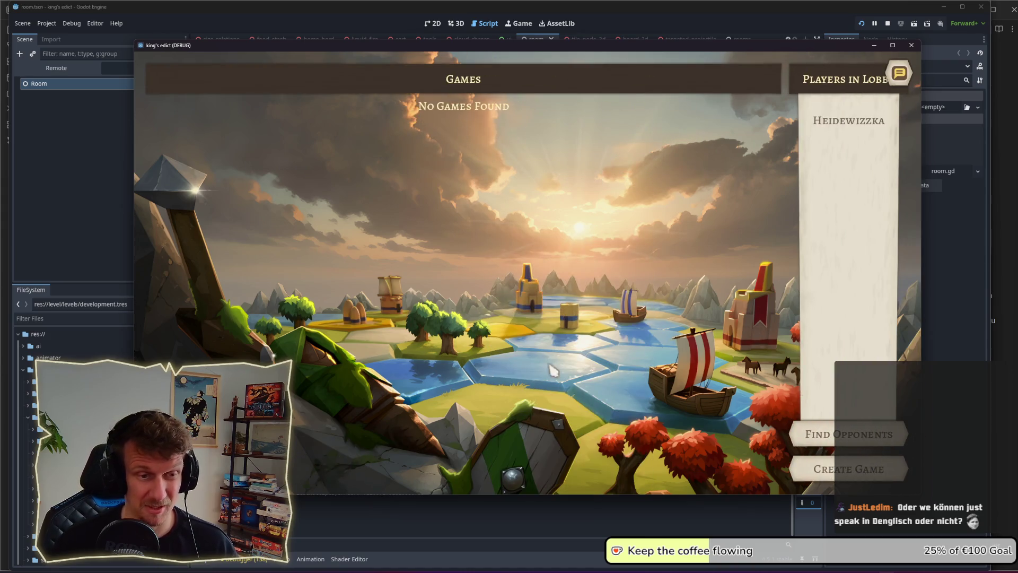
click(816, 479)
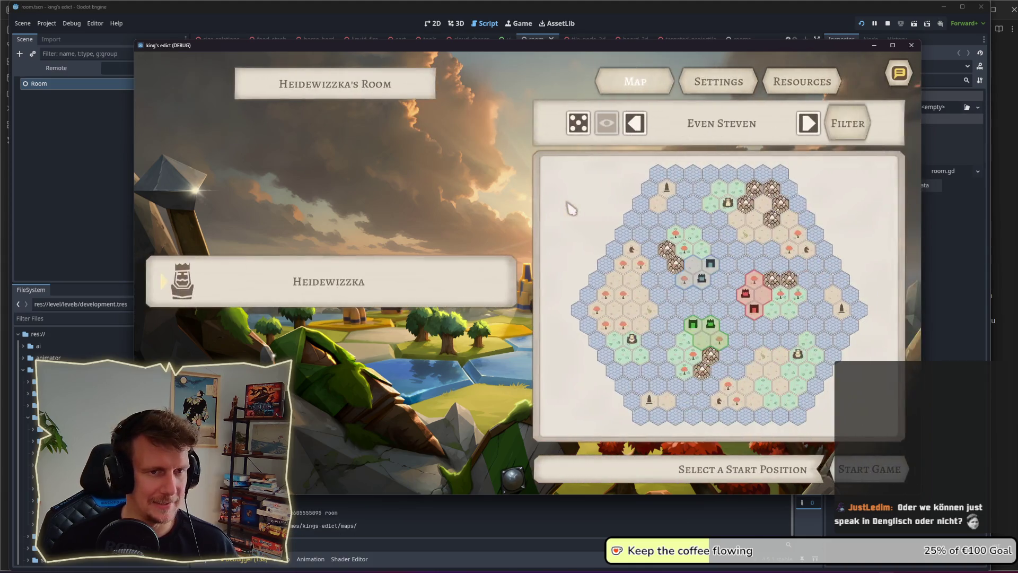
click(726, 133)
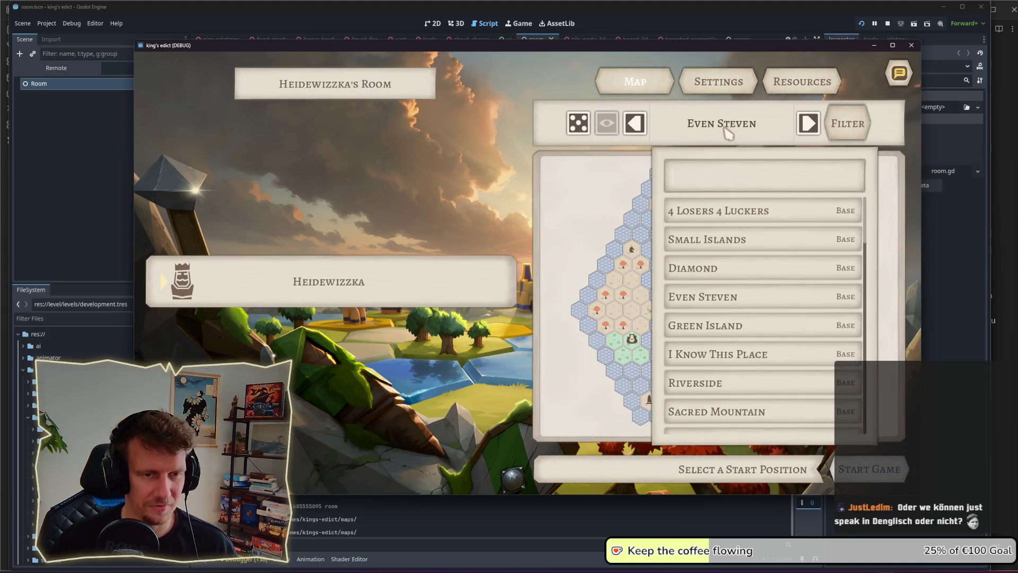
scroll(731, 328, down, 1)
click(847, 125)
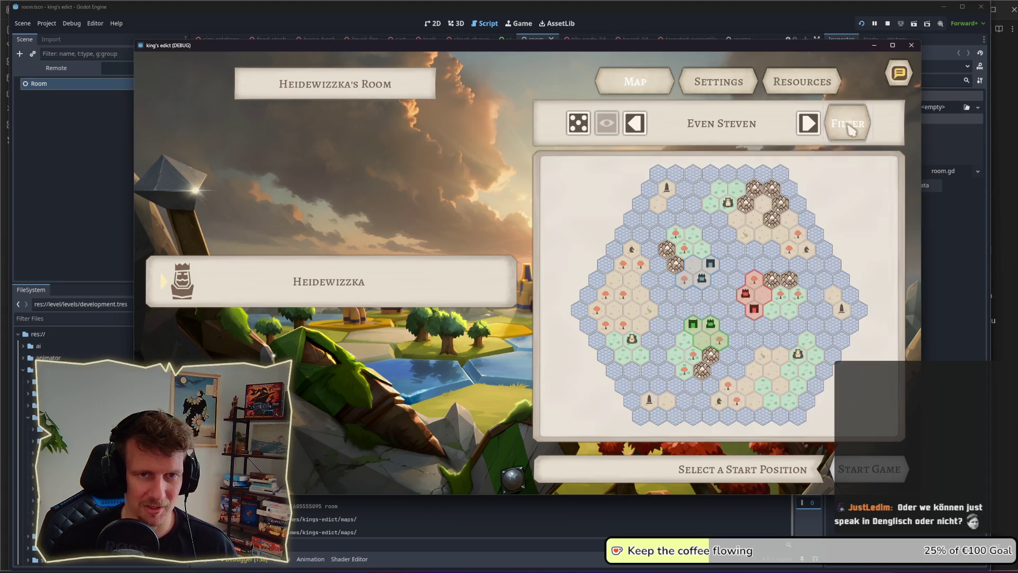
click(847, 124)
click(859, 177)
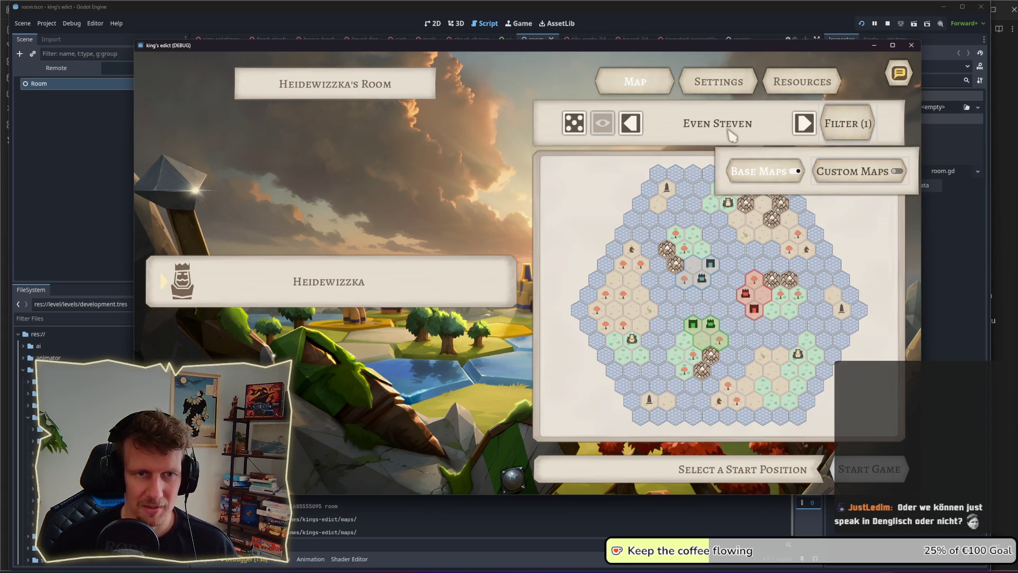
Step: Choose the Riverside map with the red starting area and start the game
click(732, 134)
scroll(721, 320, down, 1)
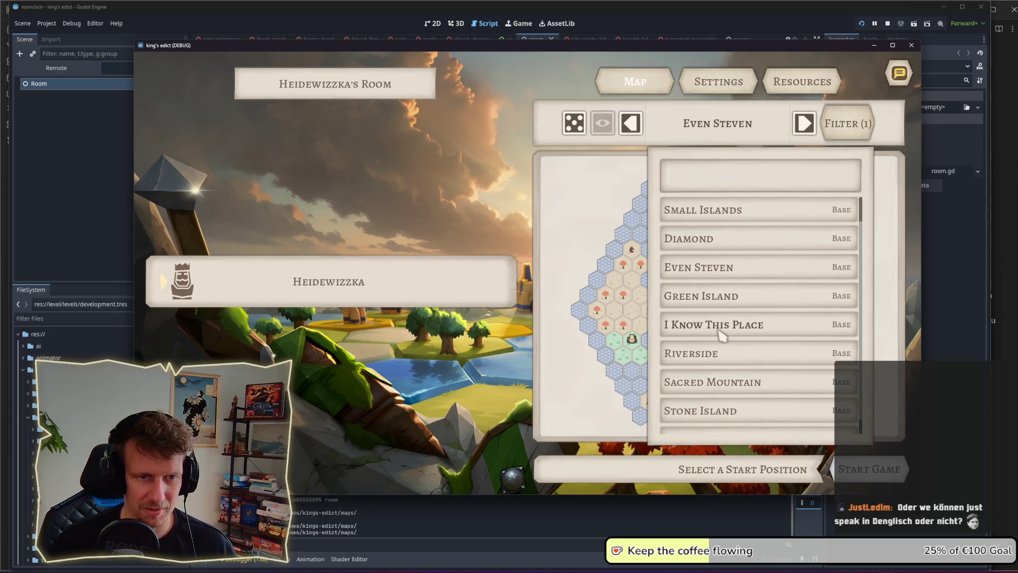
scroll(722, 333, down, 1)
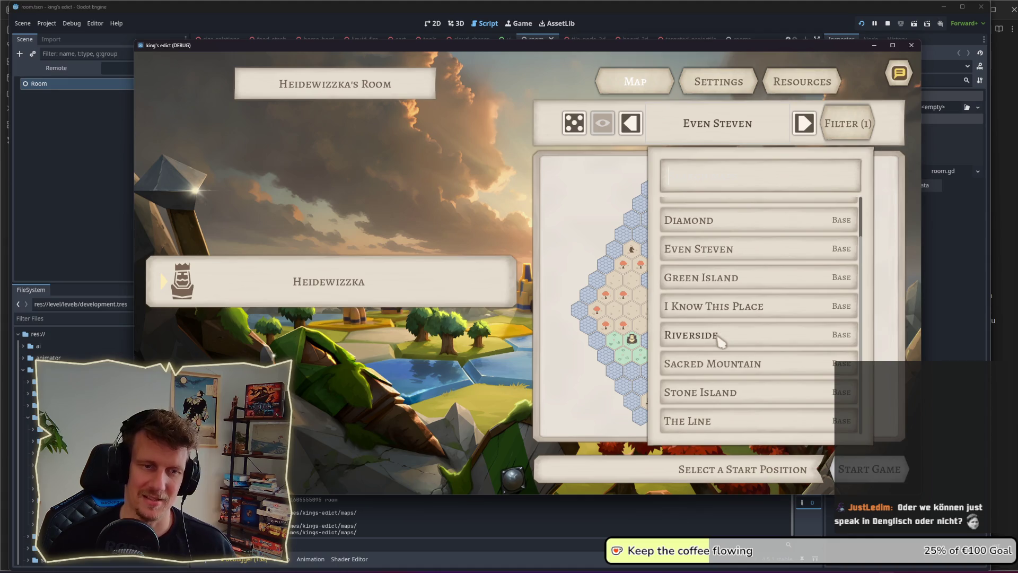
click(720, 340)
click(644, 333)
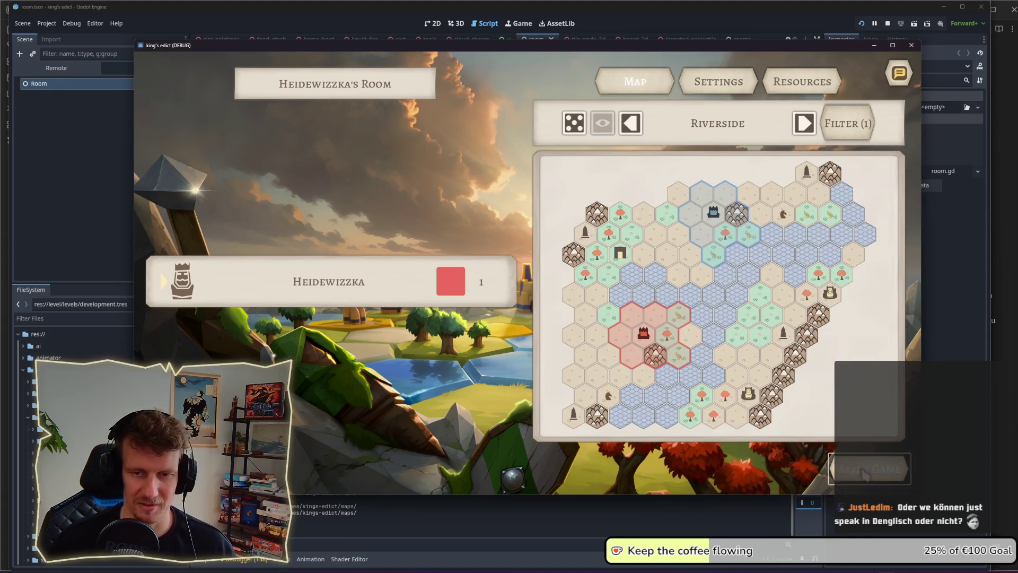
click(863, 473)
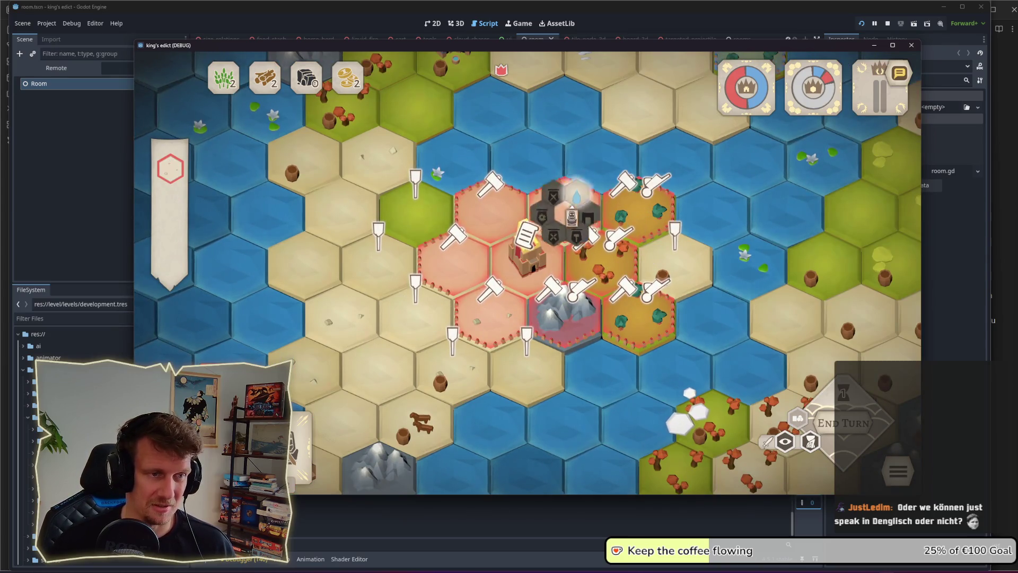
Step: Place a red flag building on the green hex, move a servant beside the castle, and buy a servant card
click(375, 232)
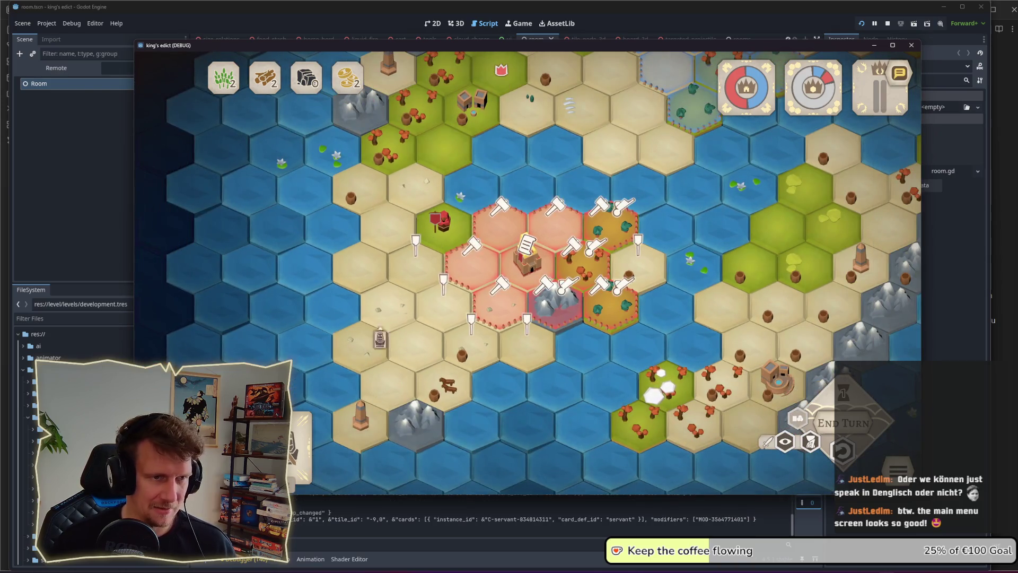
drag(380, 338, 559, 246)
mouse_move(590, 279)
mouse_down()
mouse_move(636, 262)
mouse_move(663, 268)
mouse_up()
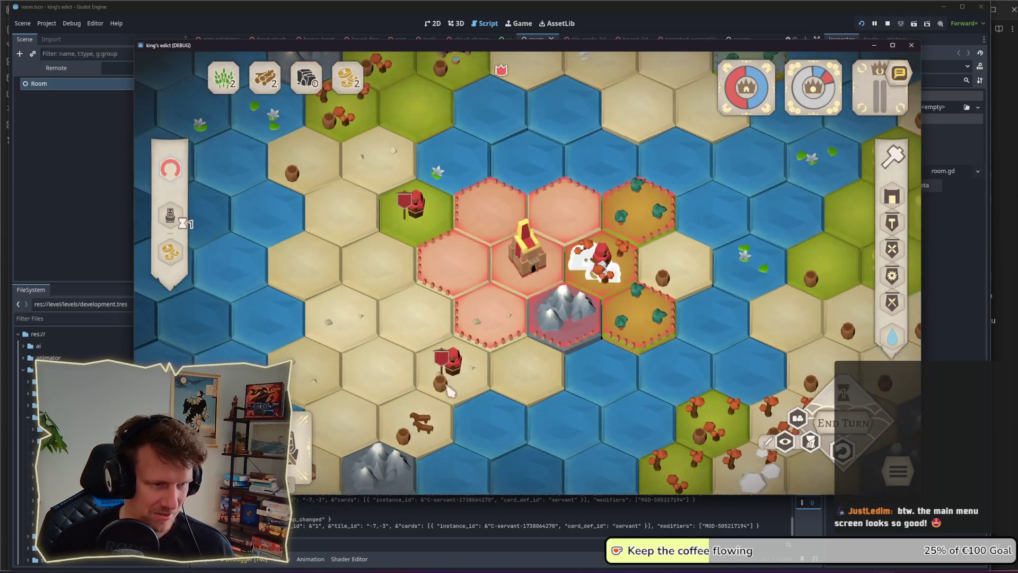
click(257, 339)
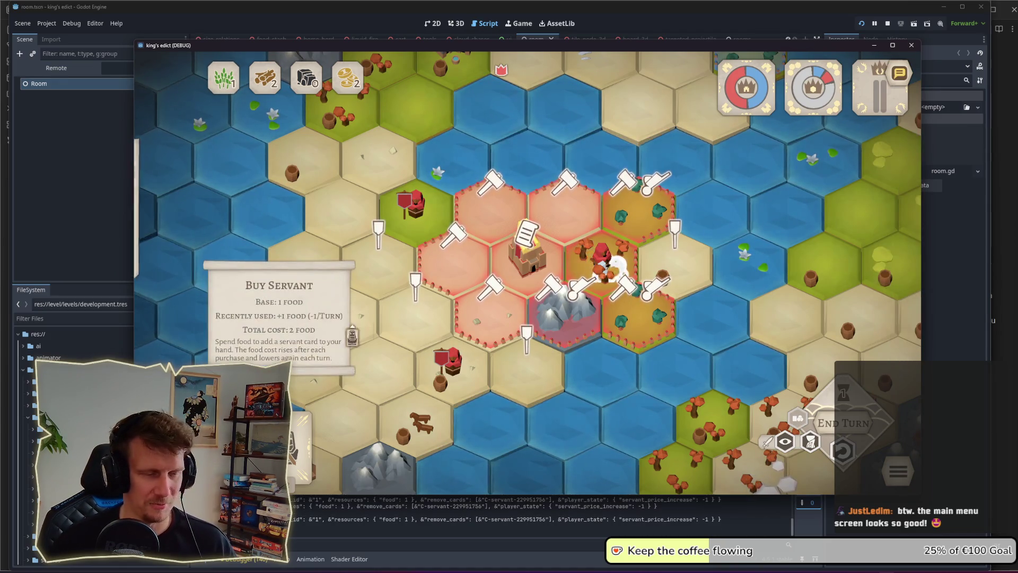
Step: Browse the build options for the servant's hex and view a building's placement targets
click(449, 271)
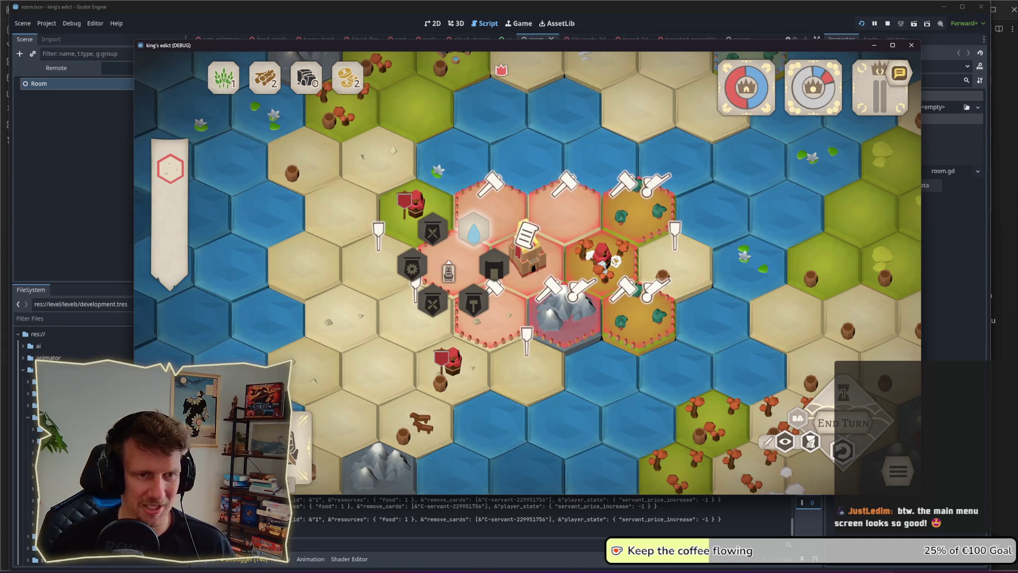
click(453, 267)
right_click(300, 404)
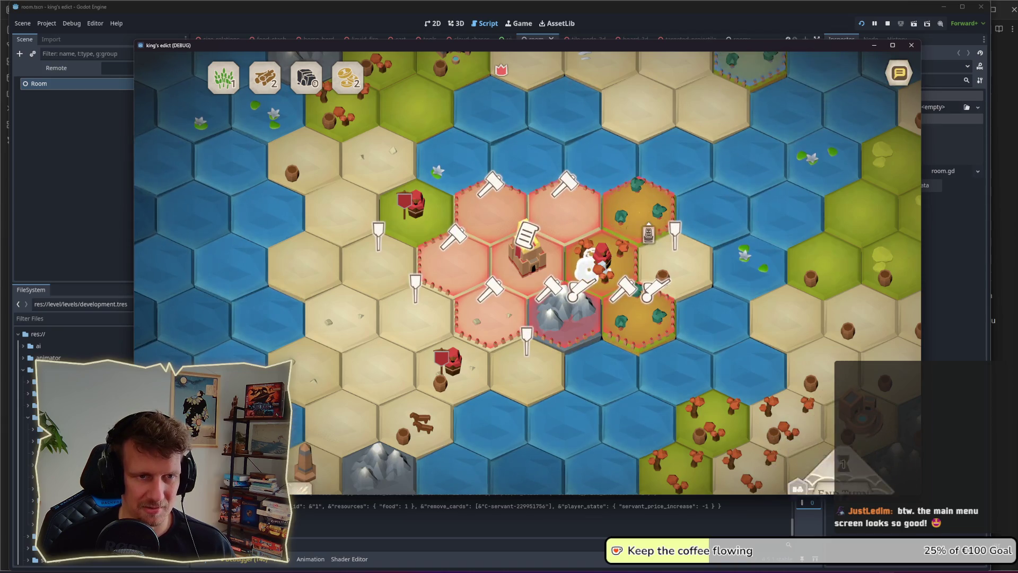
click(631, 228)
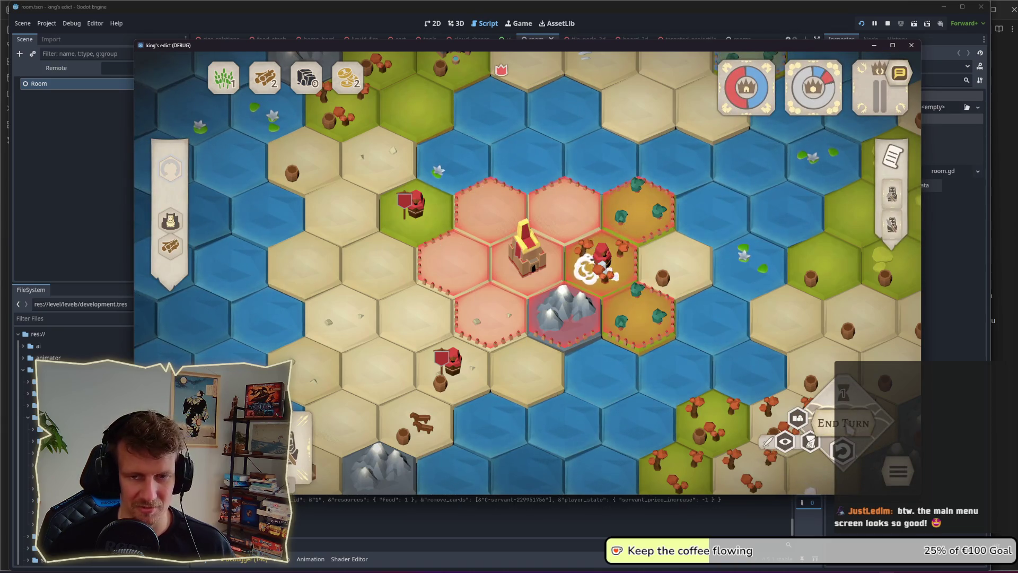
click(618, 332)
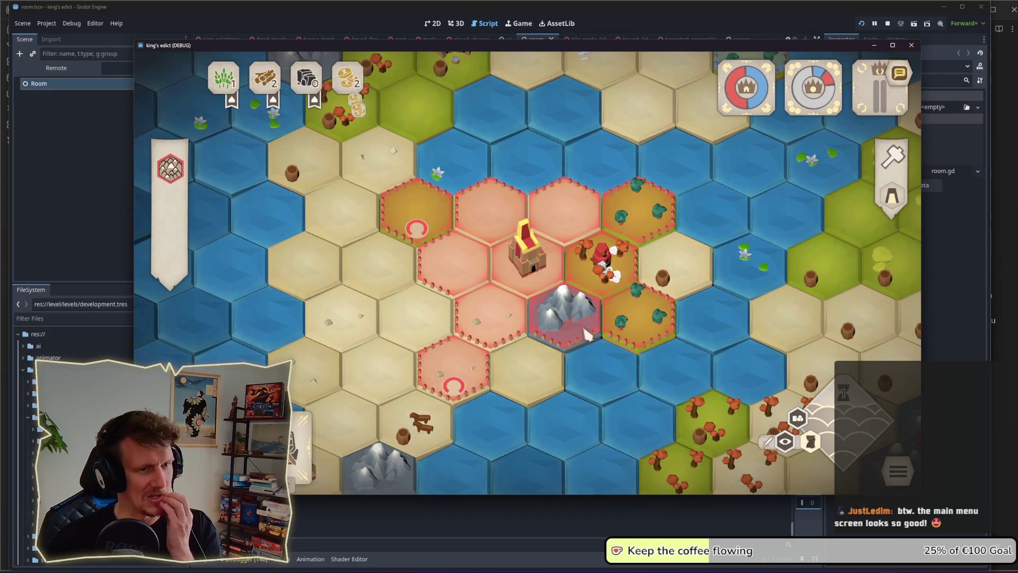
scroll(673, 319, down, 3)
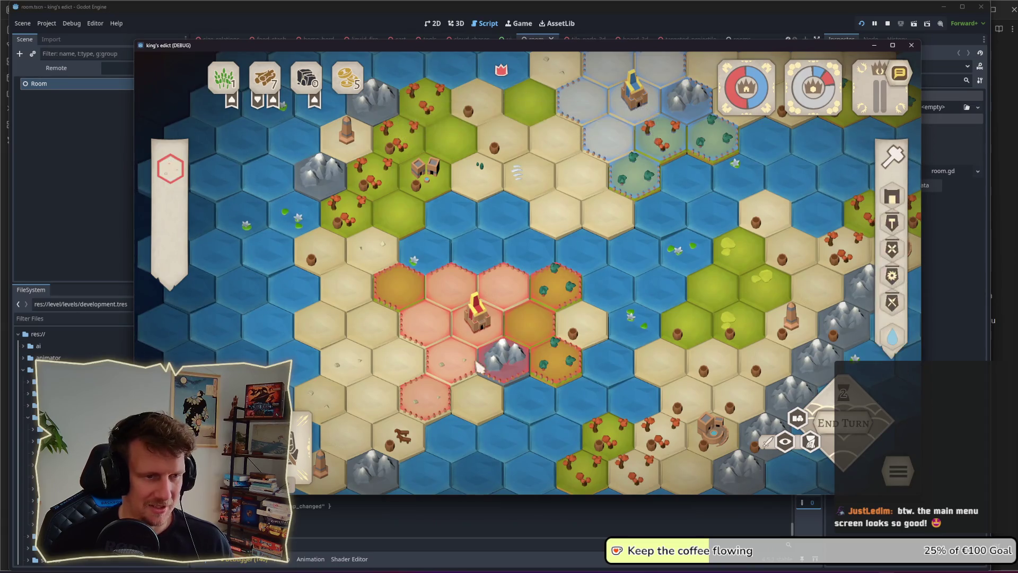
scroll(459, 341, up, 3)
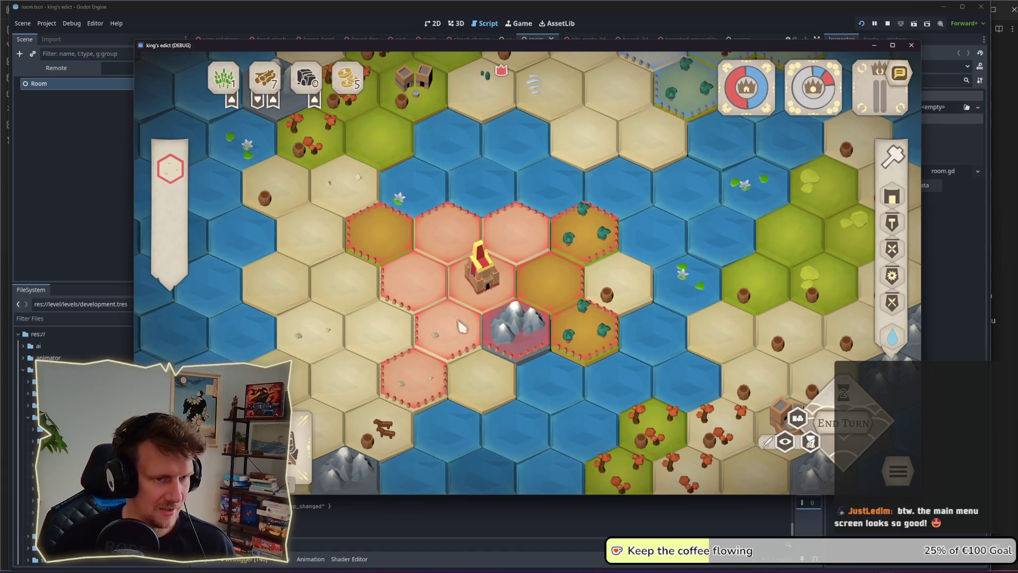
Step: Place servants on hexes beside the castle, including the orange hex
click(303, 416)
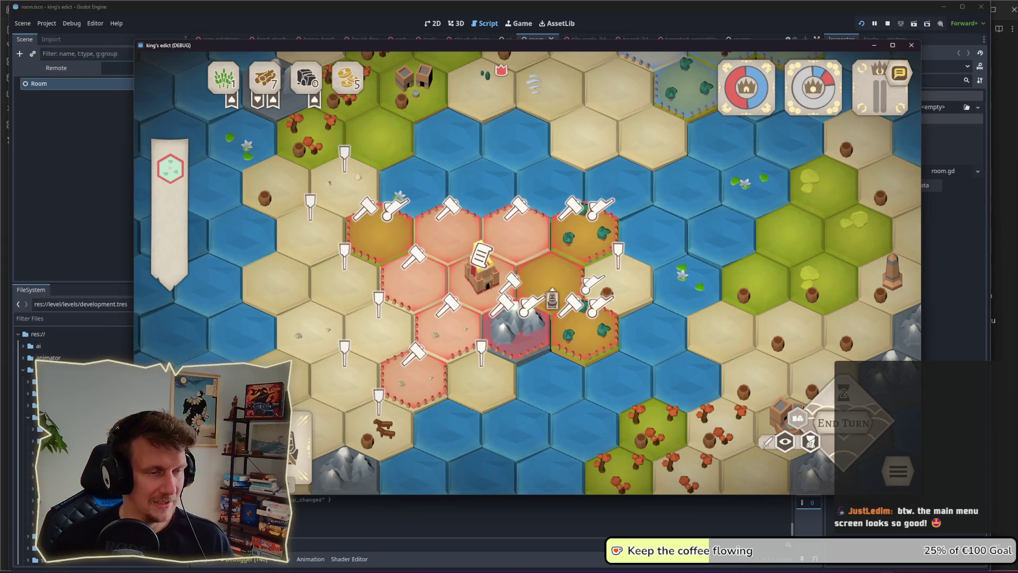
click(552, 276)
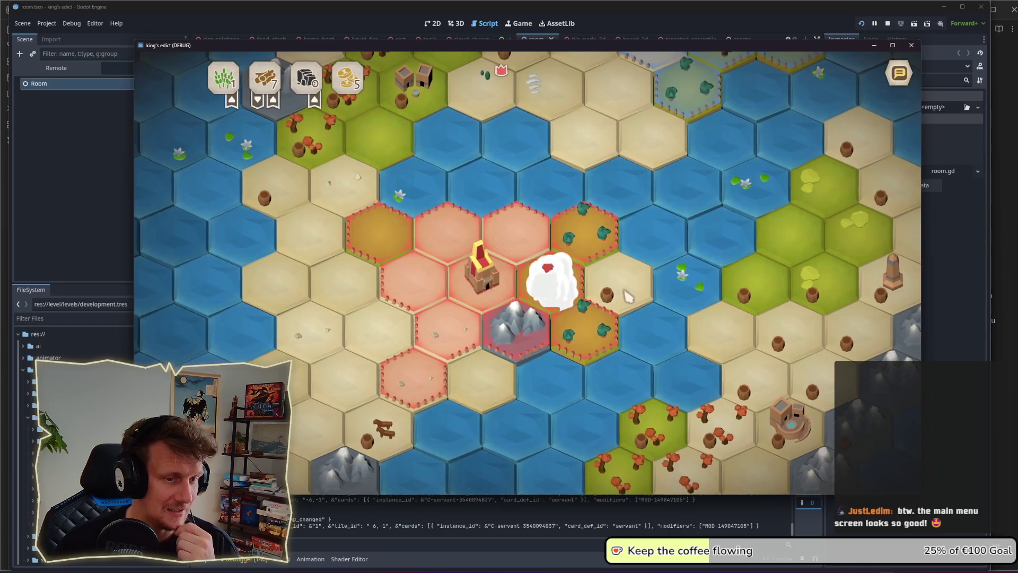
click(563, 352)
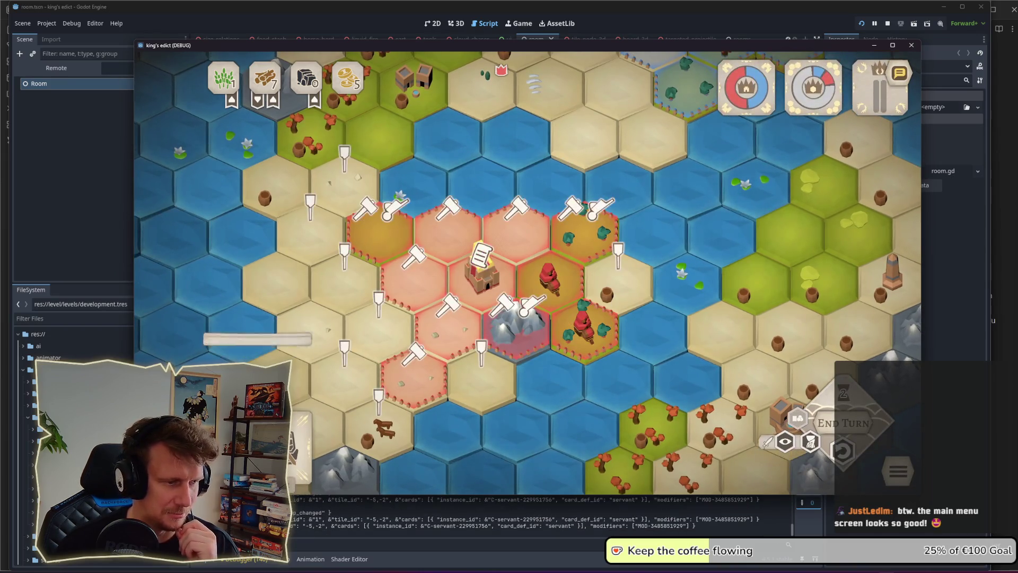
click(584, 228)
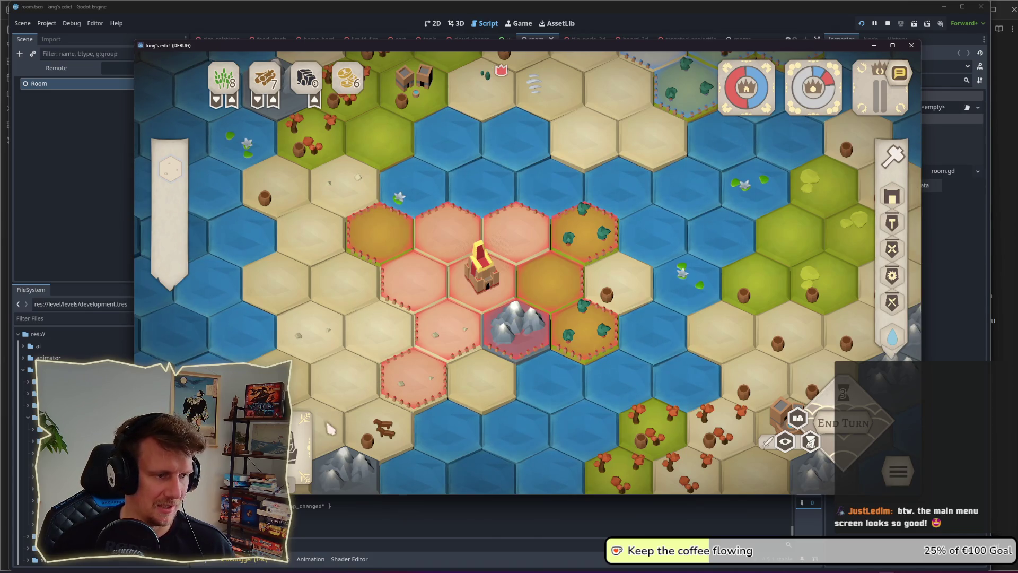
Step: Put a spearmen unit on the castle hex and send a servant to build on the mountain hex
click(306, 426)
click(483, 265)
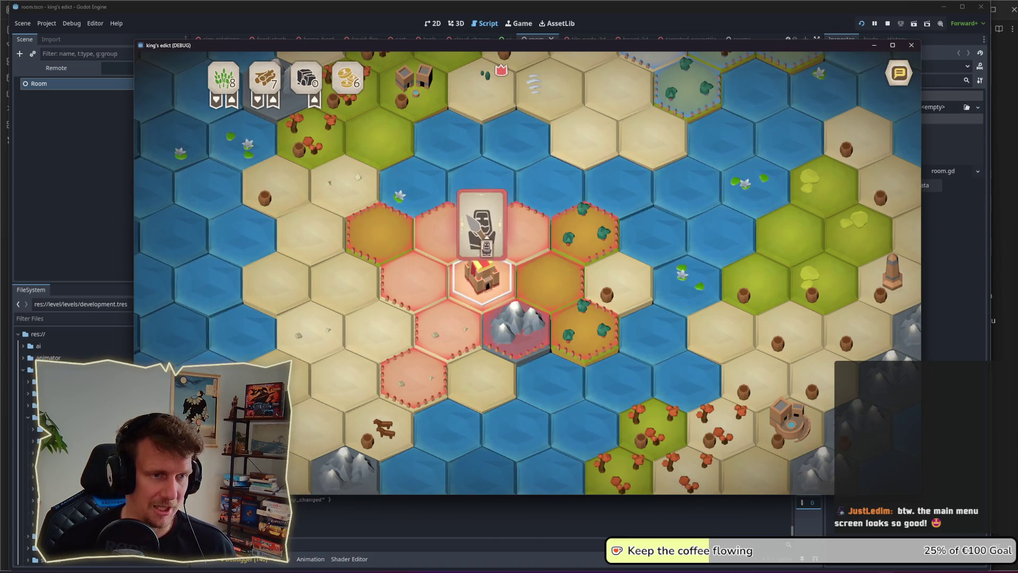
click(483, 265)
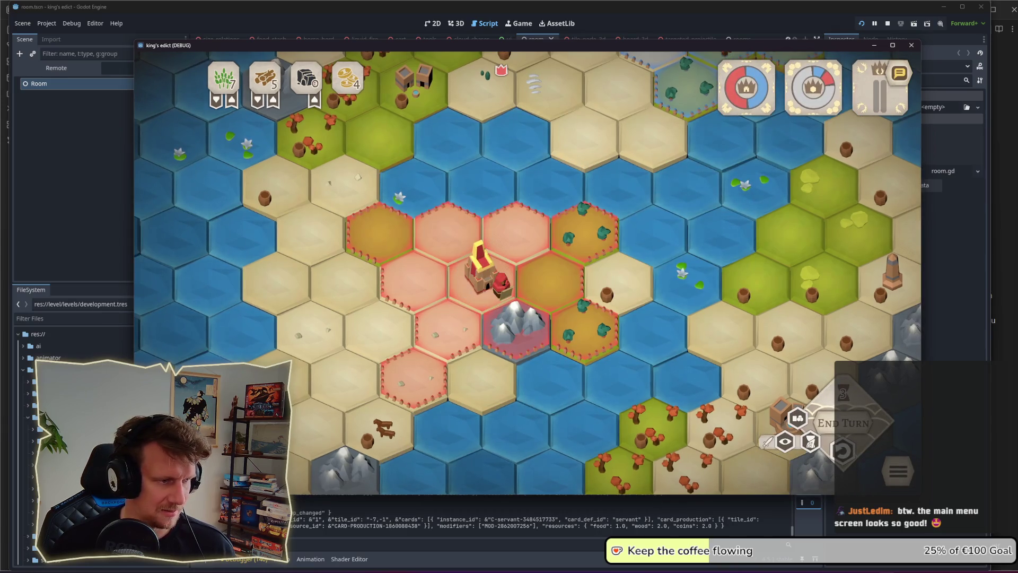
click(300, 432)
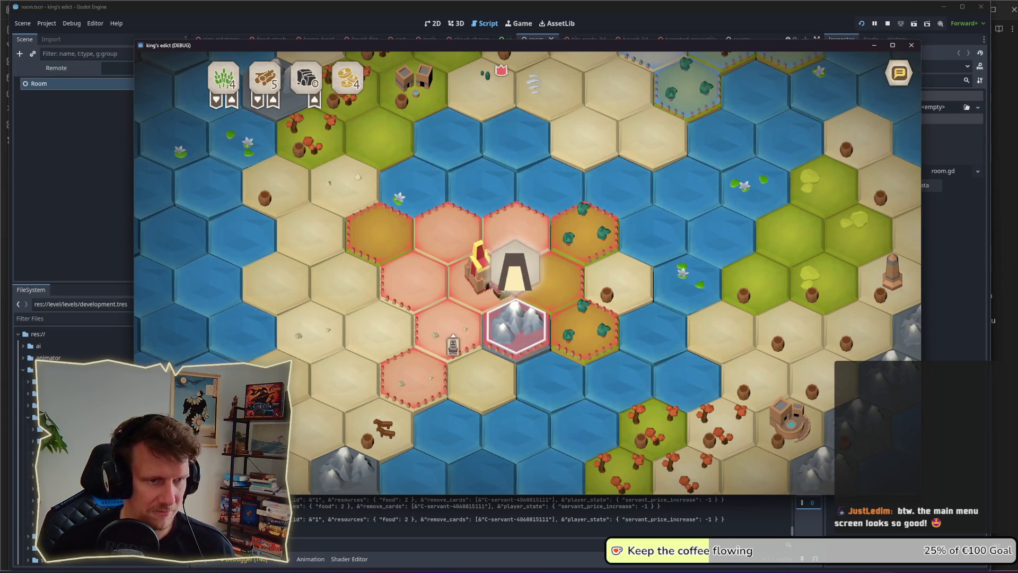
click(519, 315)
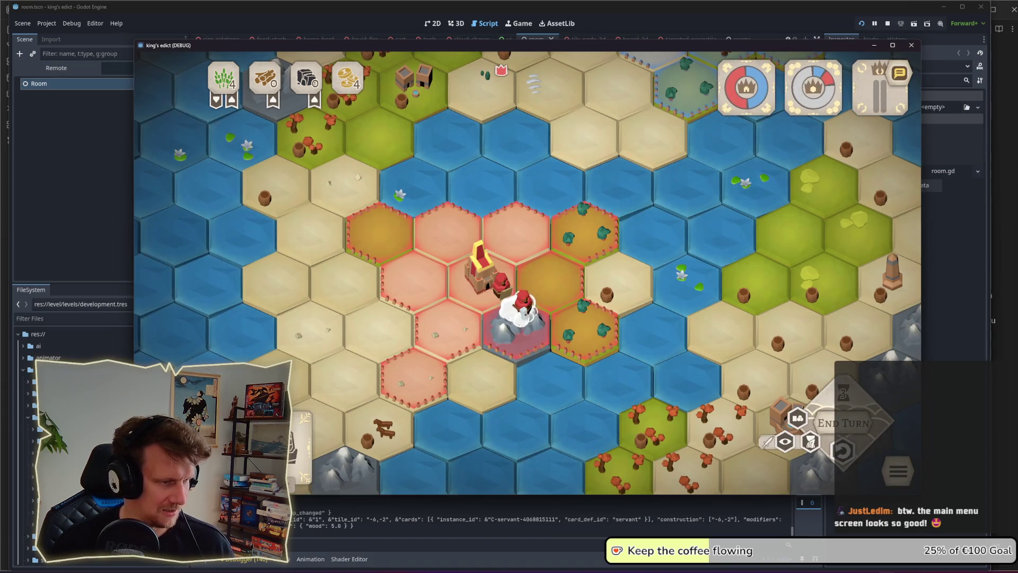
click(518, 307)
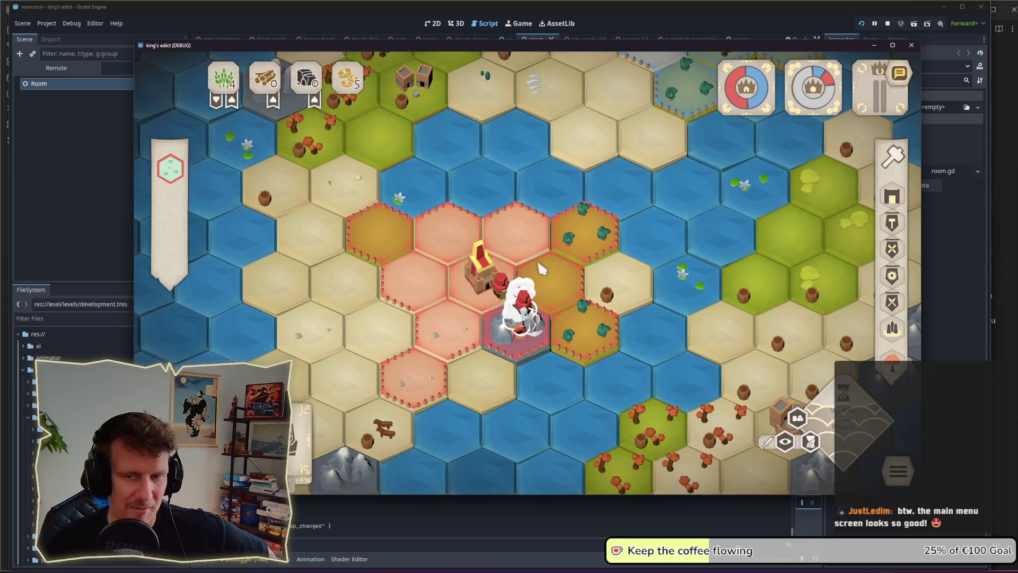
scroll(540, 267, down, 3)
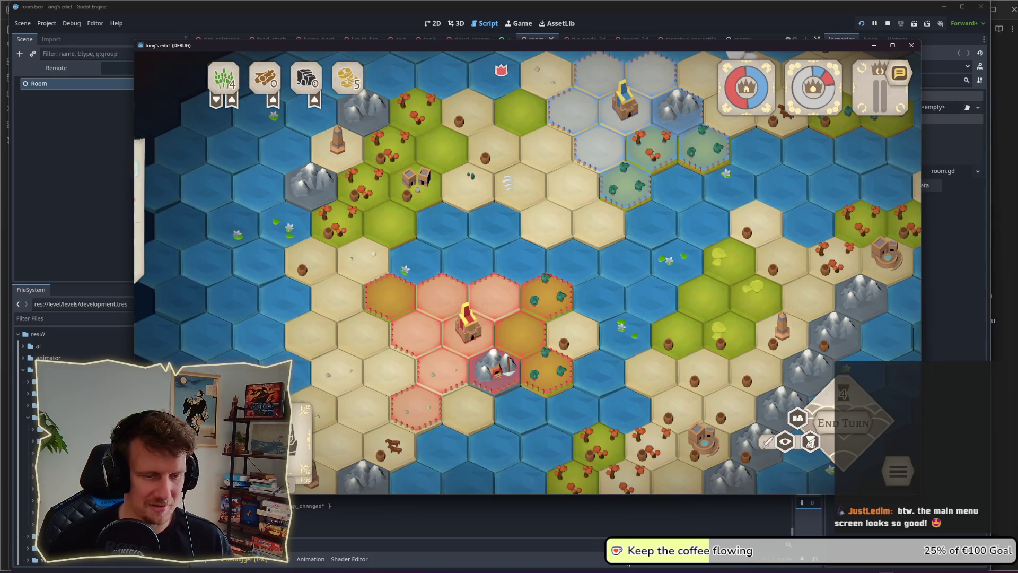
click(652, 525)
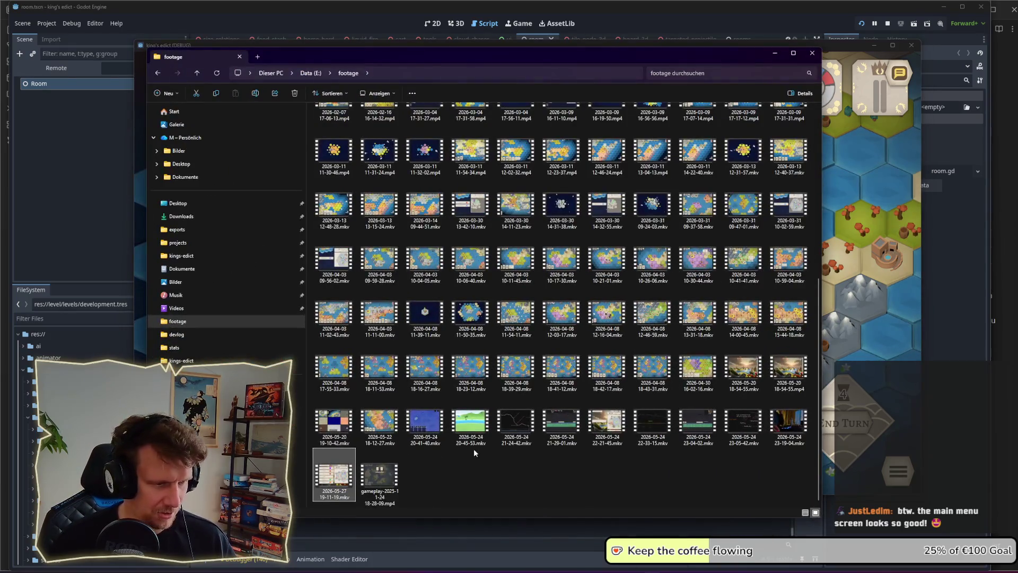
double_click(342, 483)
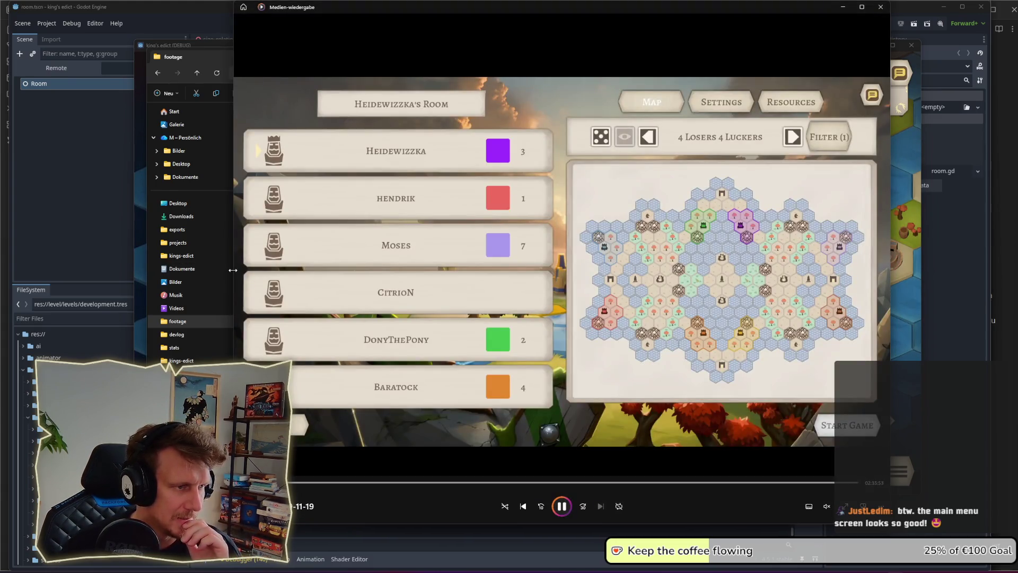
drag(233, 270, 176, 270)
click(623, 482)
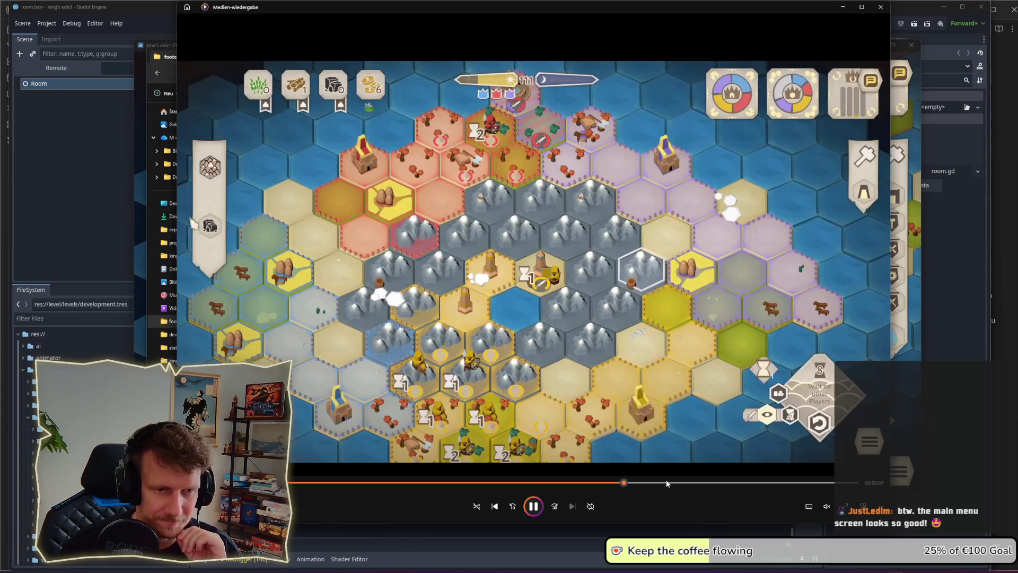
Step: Skip further ahead in the older recording and let it play to the Supplies panel turn
click(676, 482)
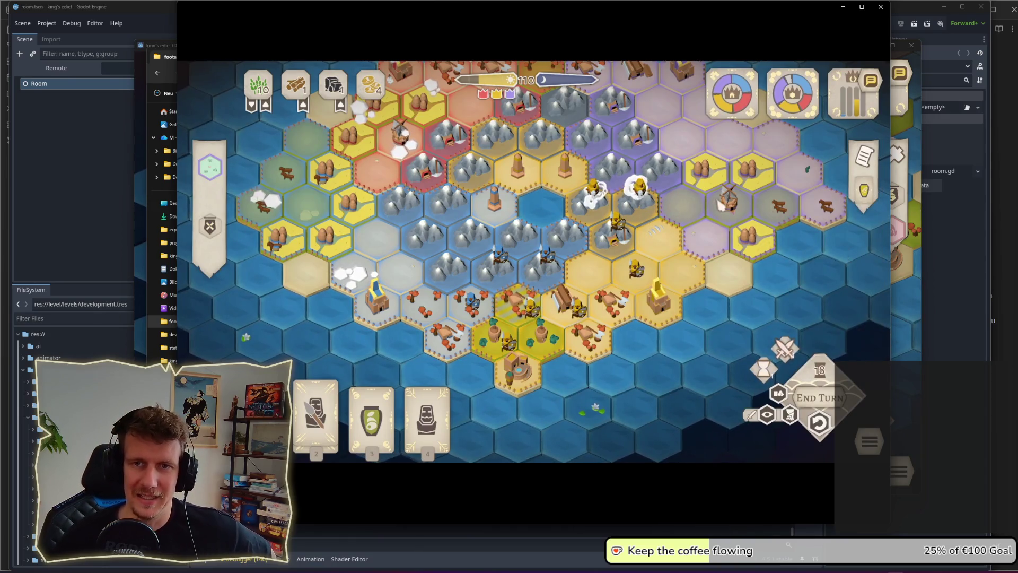
mouse_move(865, 196)
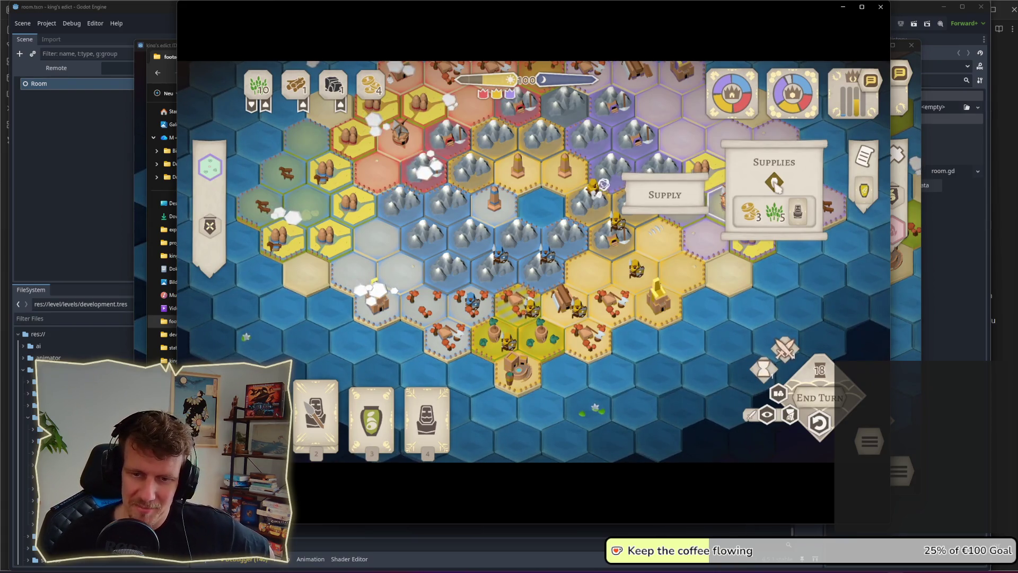
mouse_move(533, 268)
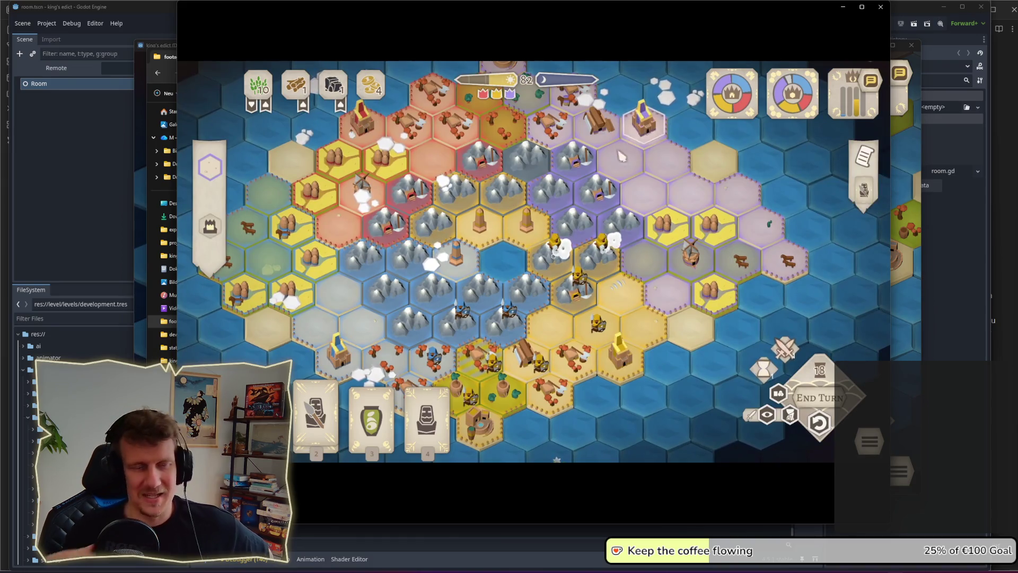
mouse_move(559, 335)
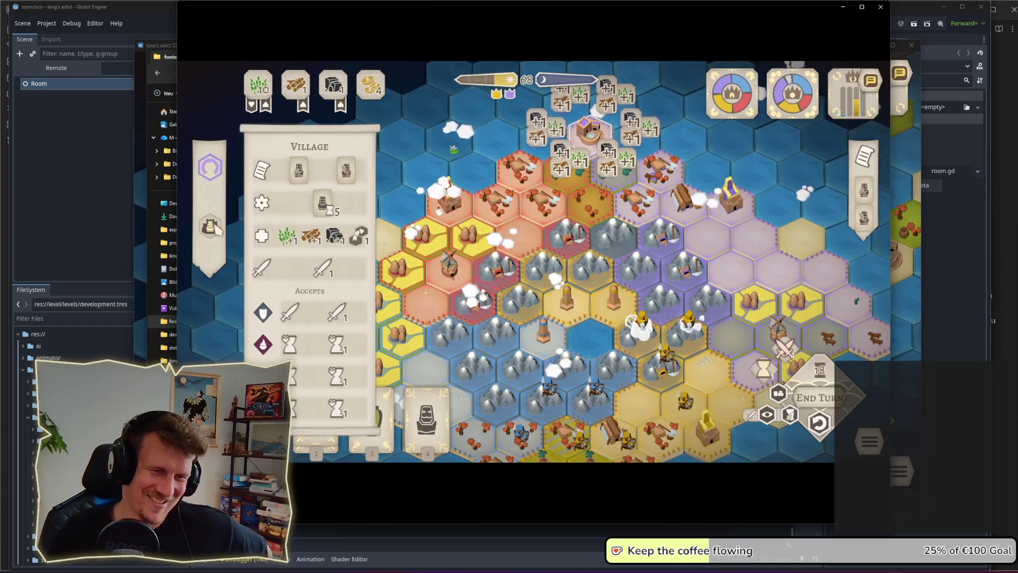
mouse_move(504, 289)
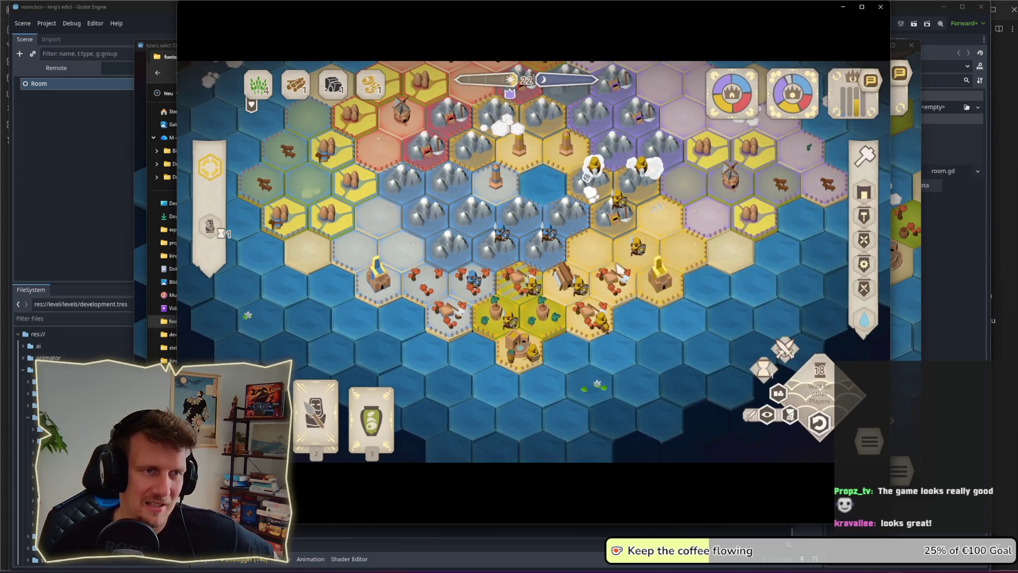
mouse_move(639, 344)
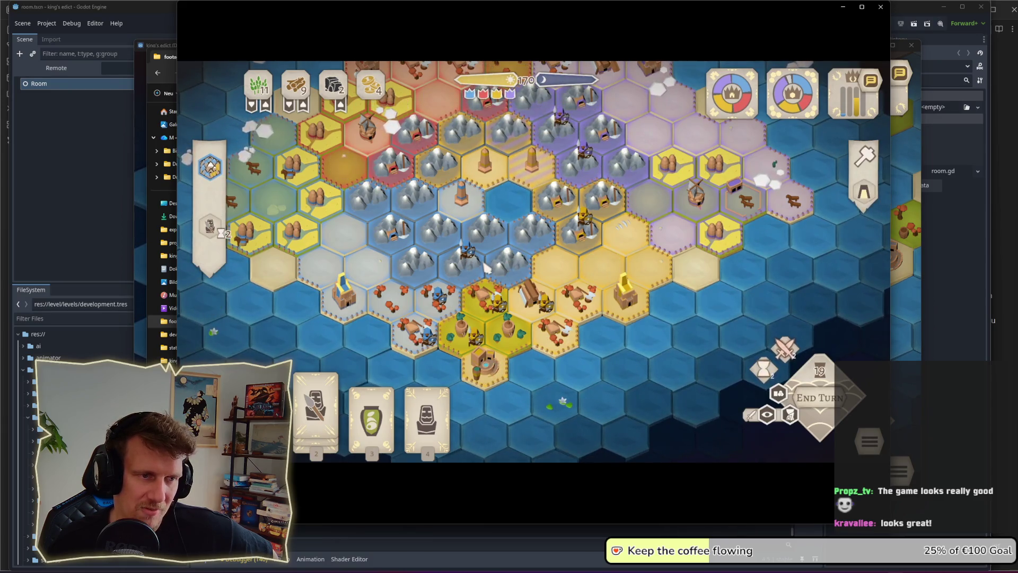
click(768, 417)
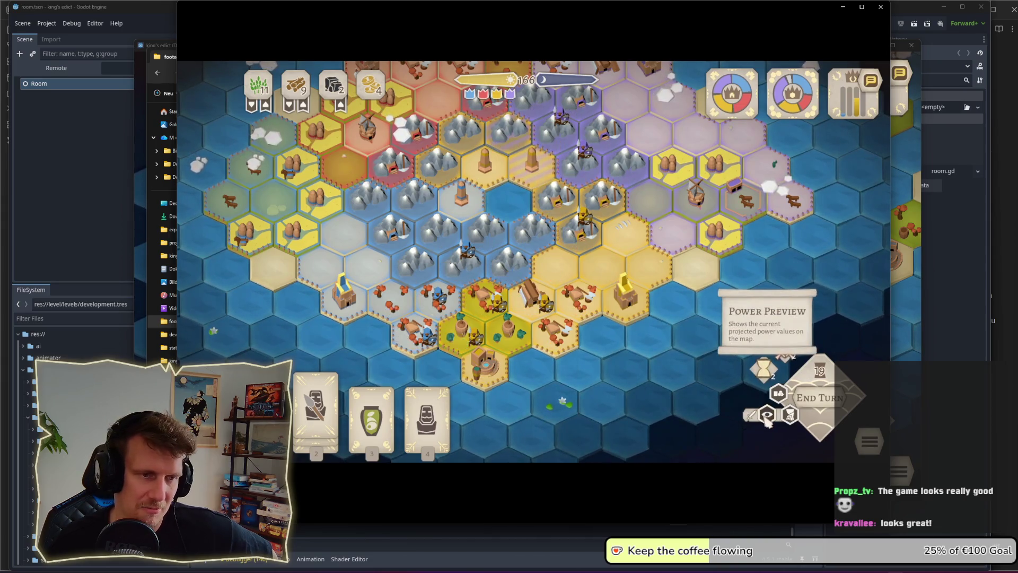
mouse_move(626, 322)
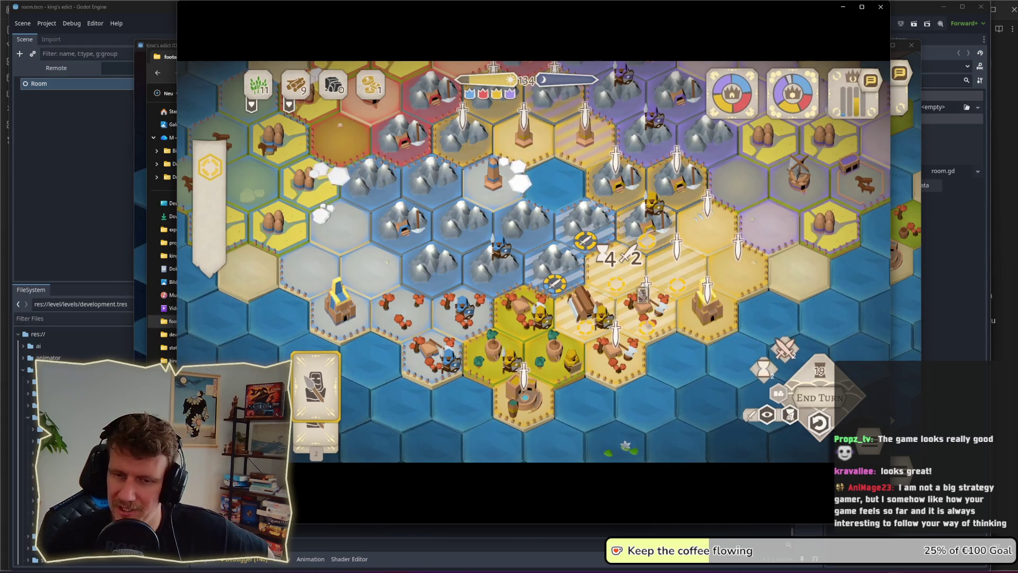
click(618, 272)
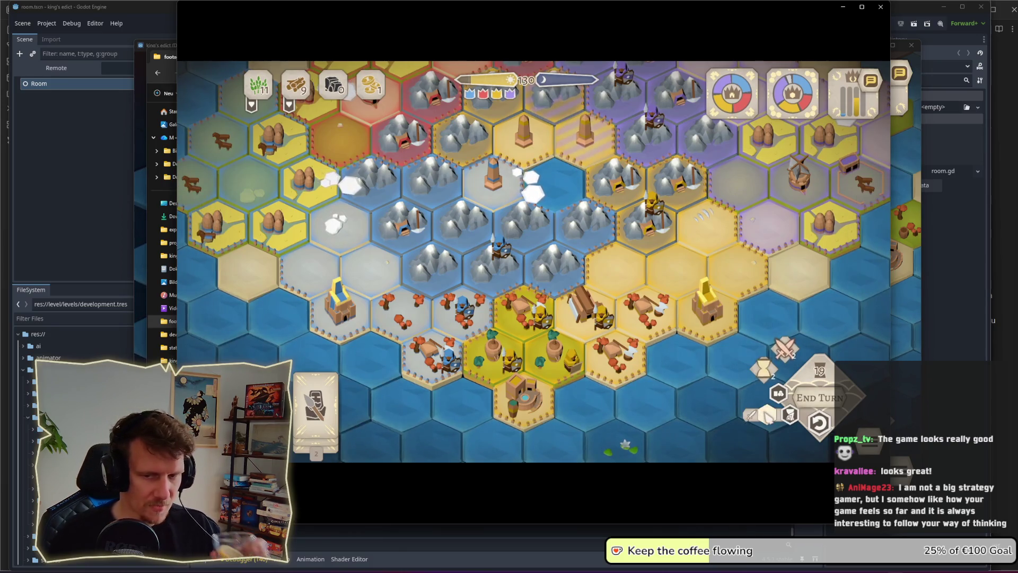
click(768, 415)
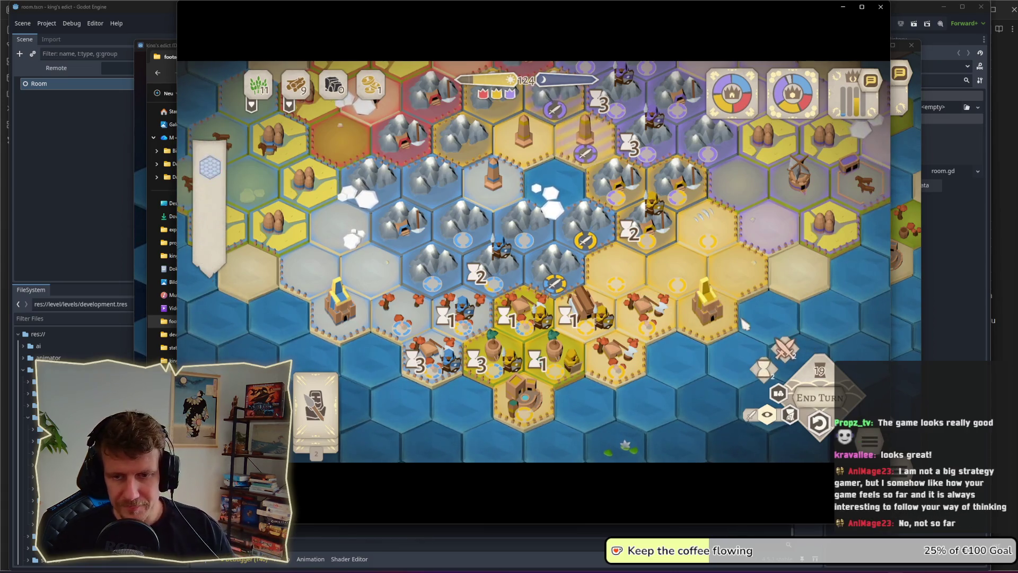
mouse_move(573, 294)
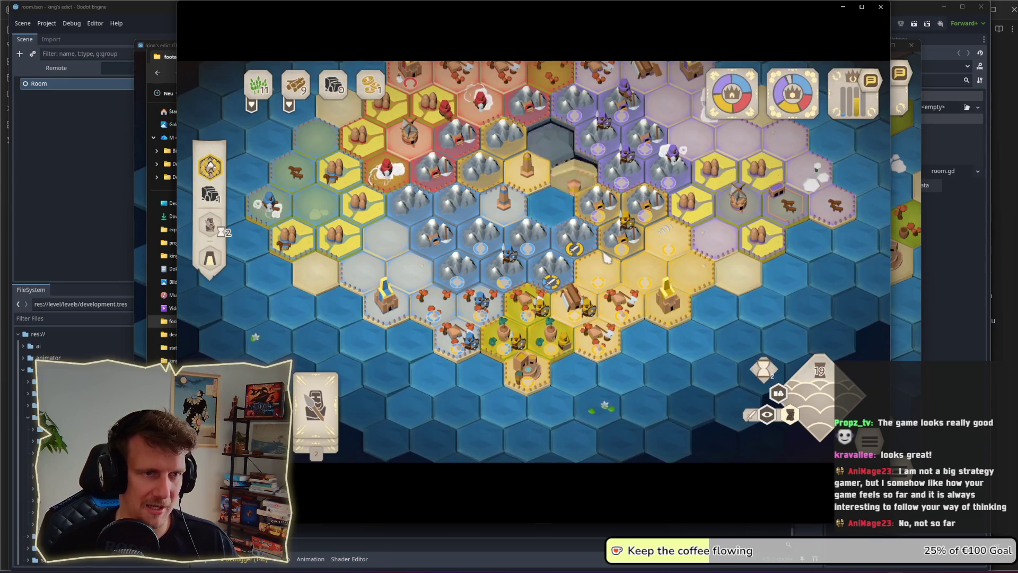
mouse_move(525, 276)
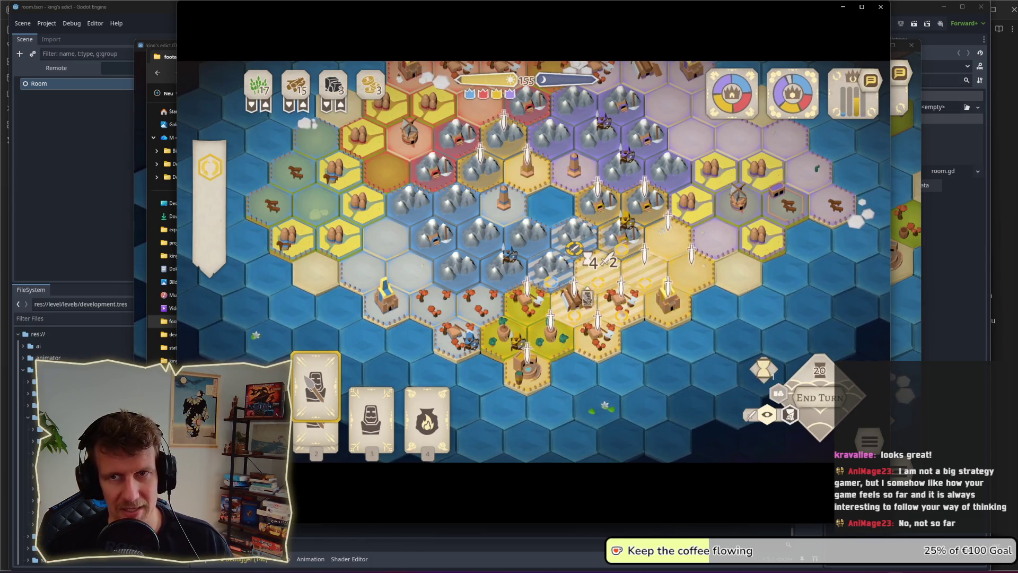
click(599, 284)
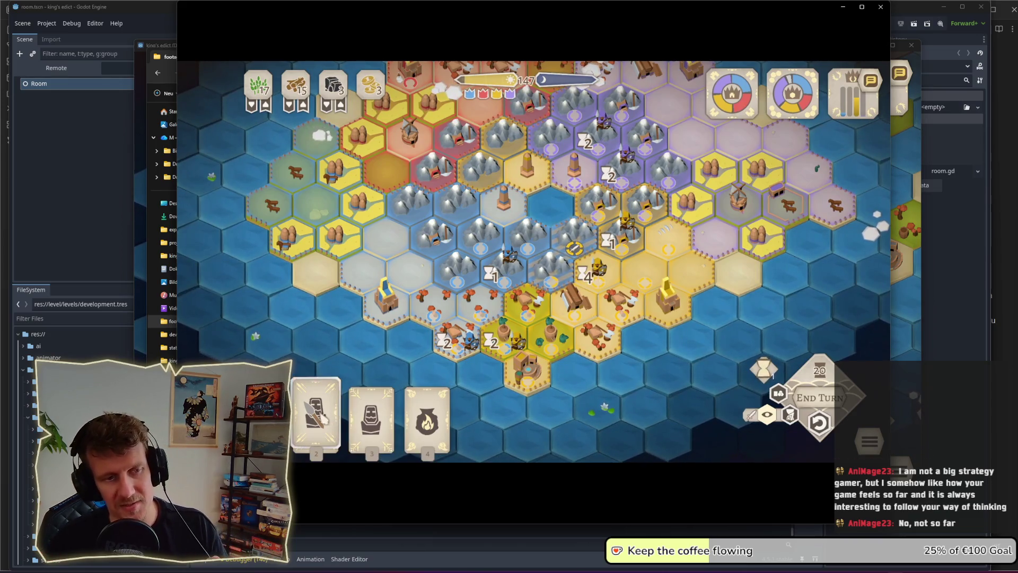
click(316, 406)
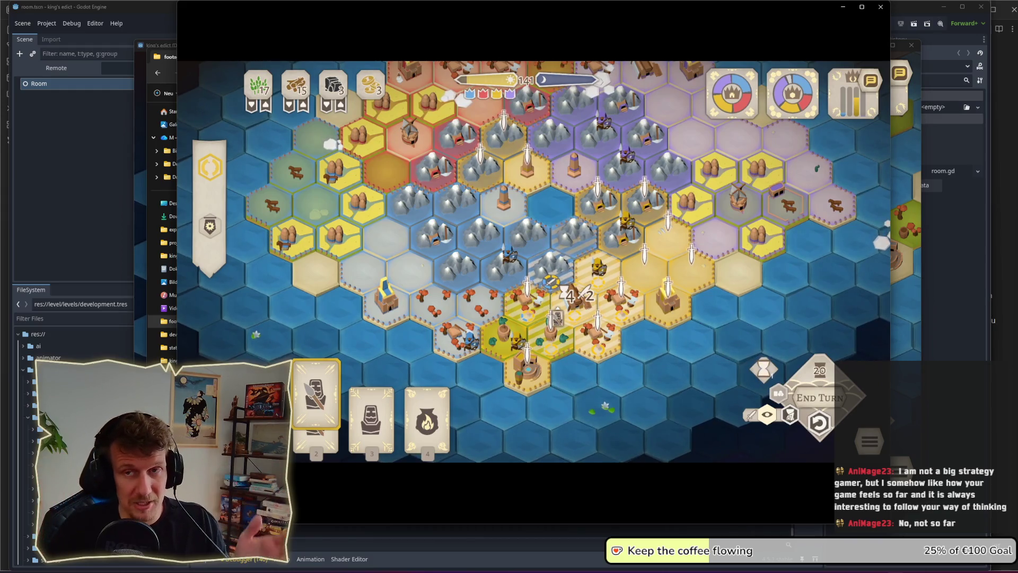
mouse_move(525, 297)
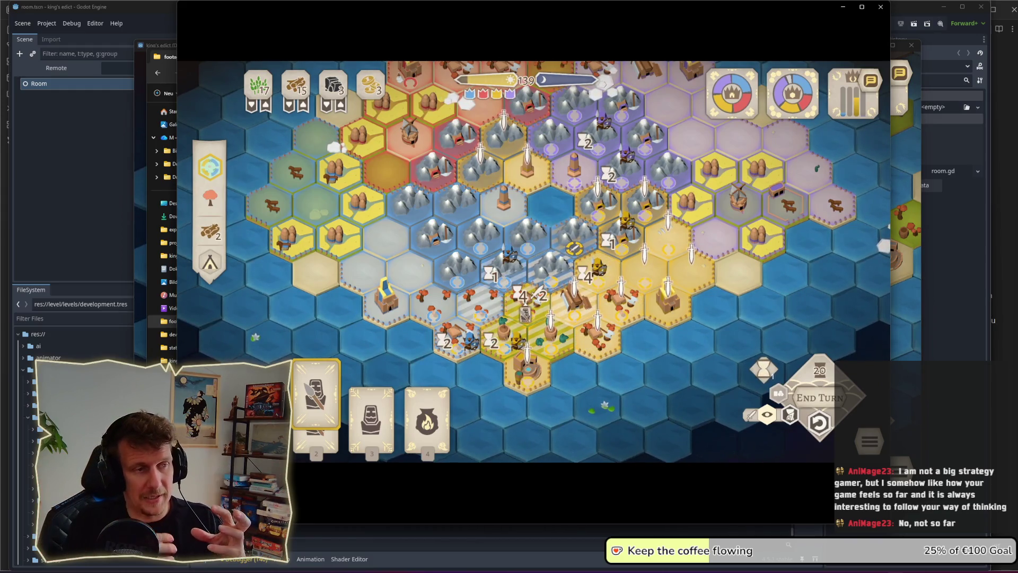